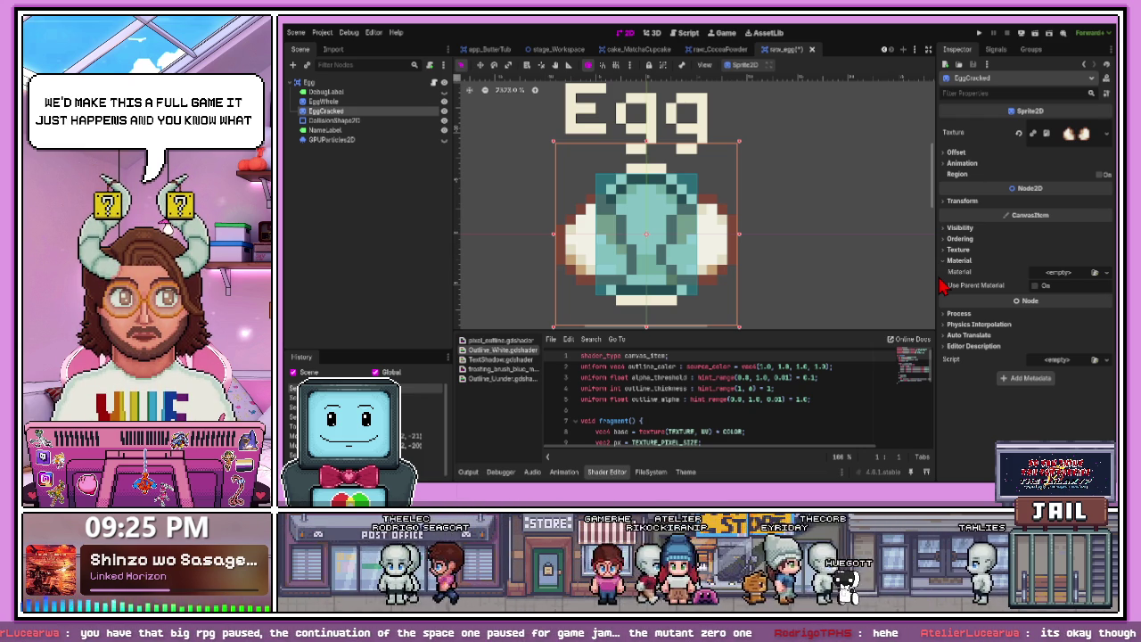
- Give EggCracked a new ShaderMaterial using Outline_White with a cream outline colour, and save
{"action": "left_click", "coordinate": [1068, 279]}
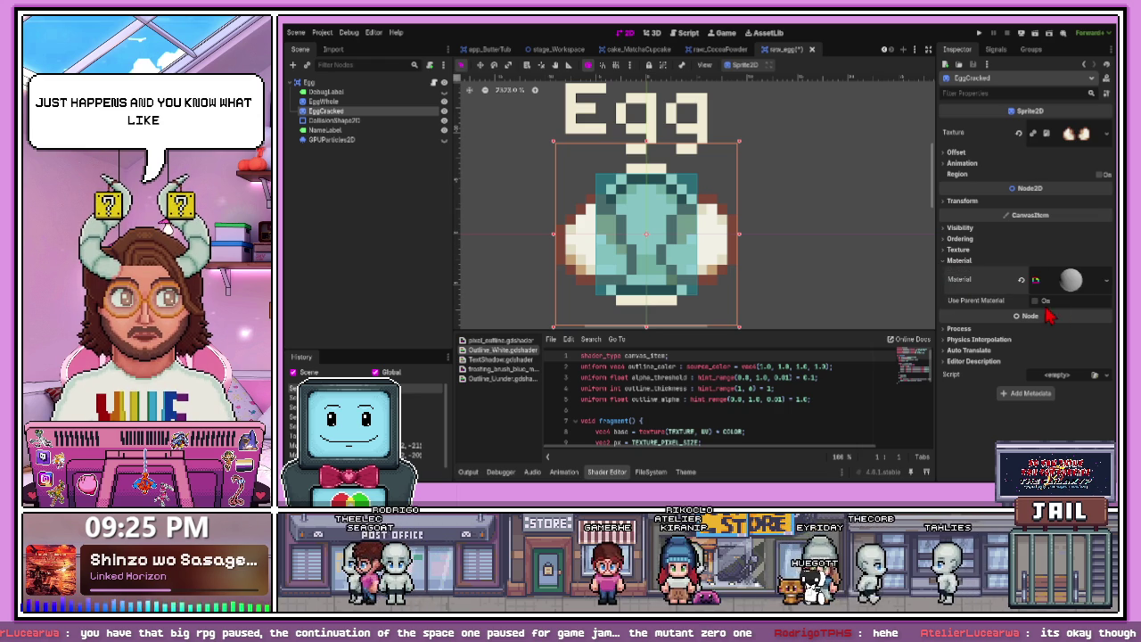
{"action": "left_click", "coordinate": [1039, 281]}
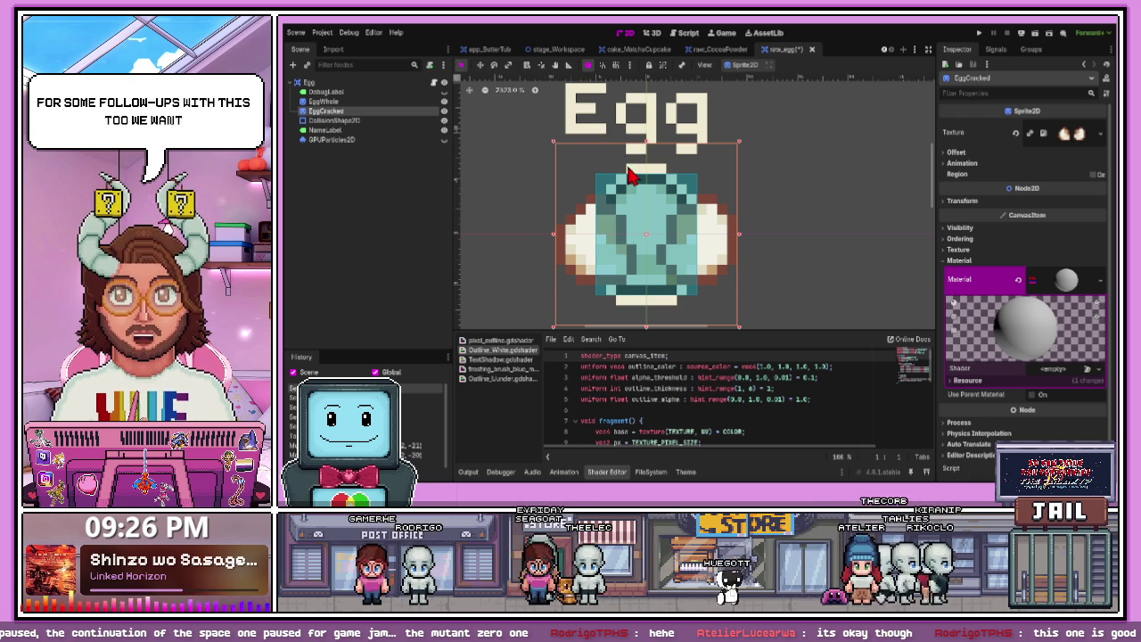
{"action": "key", "text": "ctrl+z"}
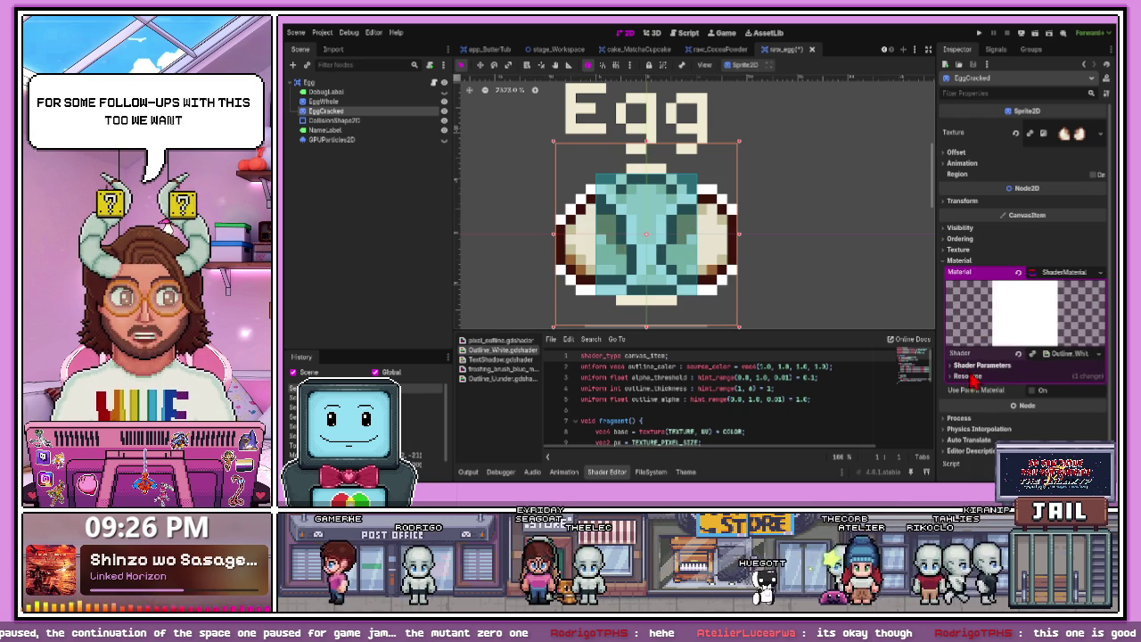
{"action": "left_click", "coordinate": [957, 366]}
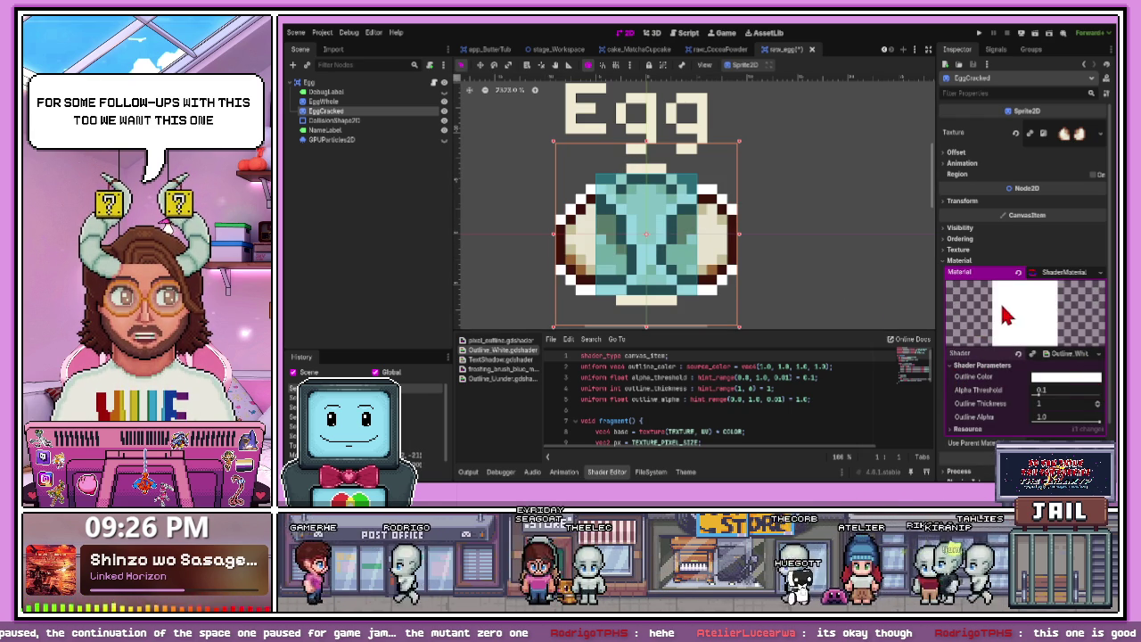
{"action": "key", "text": "ctrl+shift+z"}
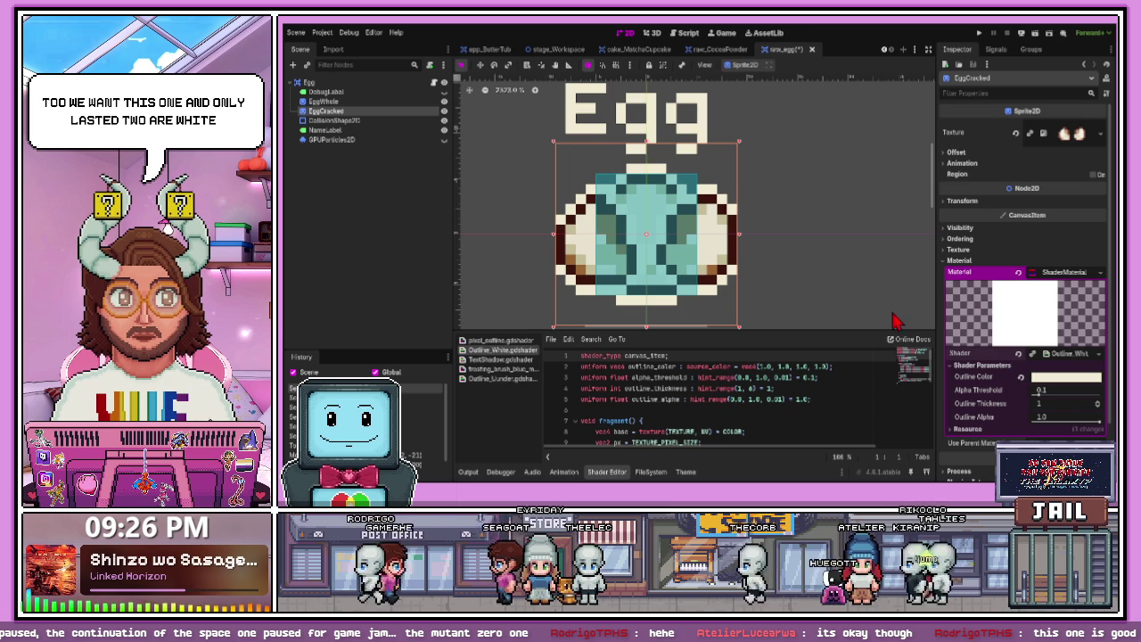
{"action": "left_click", "coordinate": [842, 292]}
{"action": "right_click", "coordinate": [822, 288]}
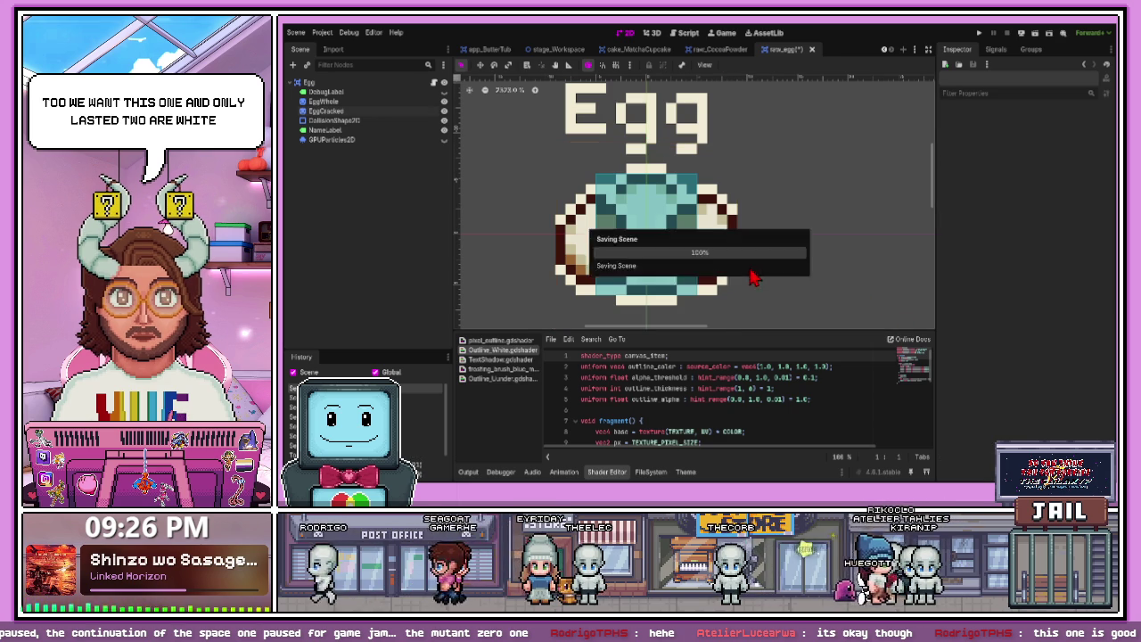
{"action": "key", "text": "ctrl+s"}
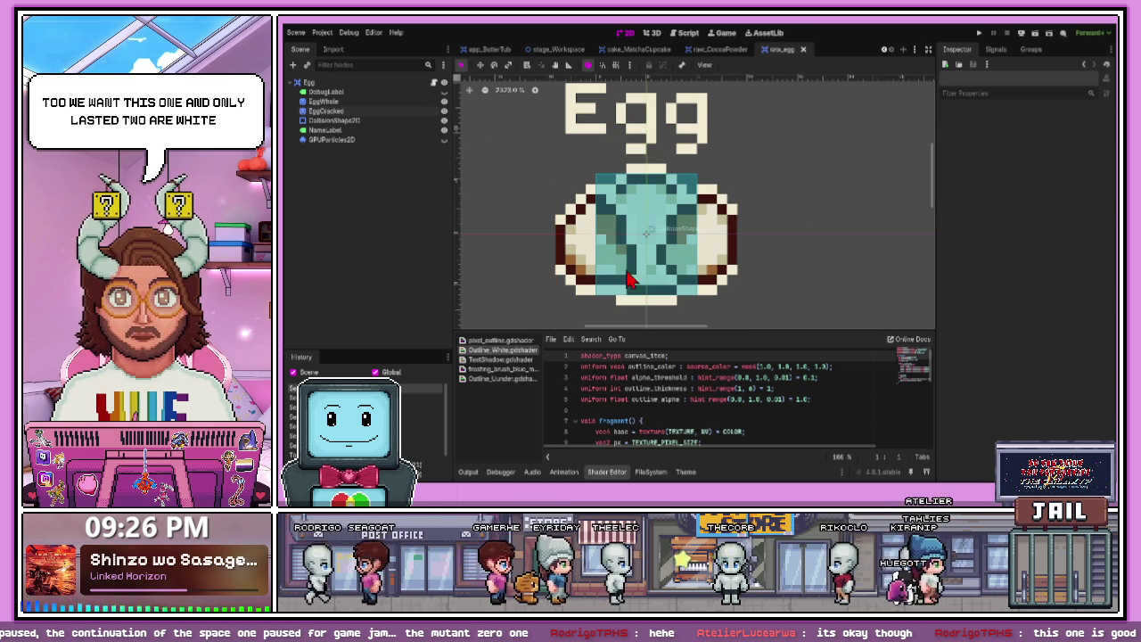
- Nudge the Egg name label up slightly, save, and close the new_egg scene
{"action": "scroll", "coordinate": [629, 280], "scroll_direction": "down", "scroll_amount": 2}
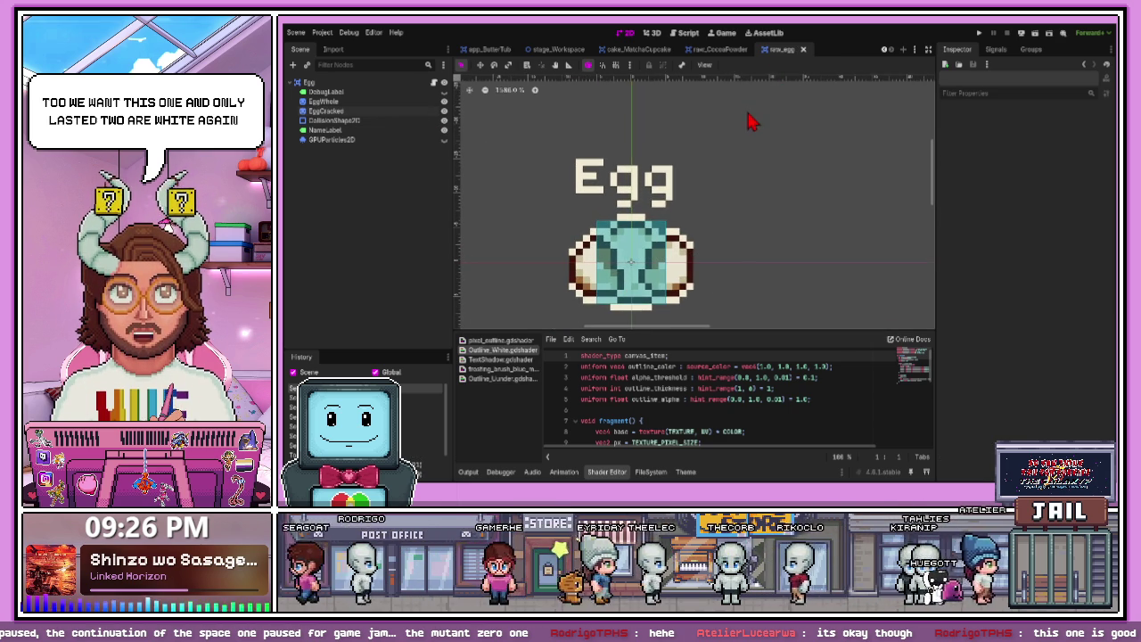
{"action": "left_click", "coordinate": [658, 189]}
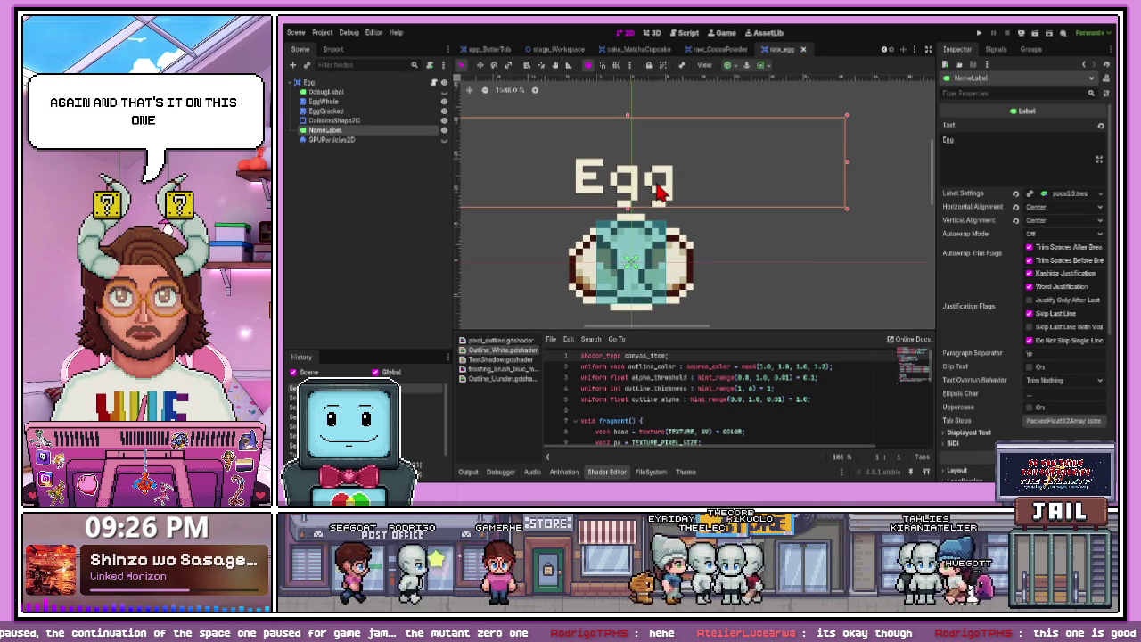
{"action": "key", "text": "Up"}
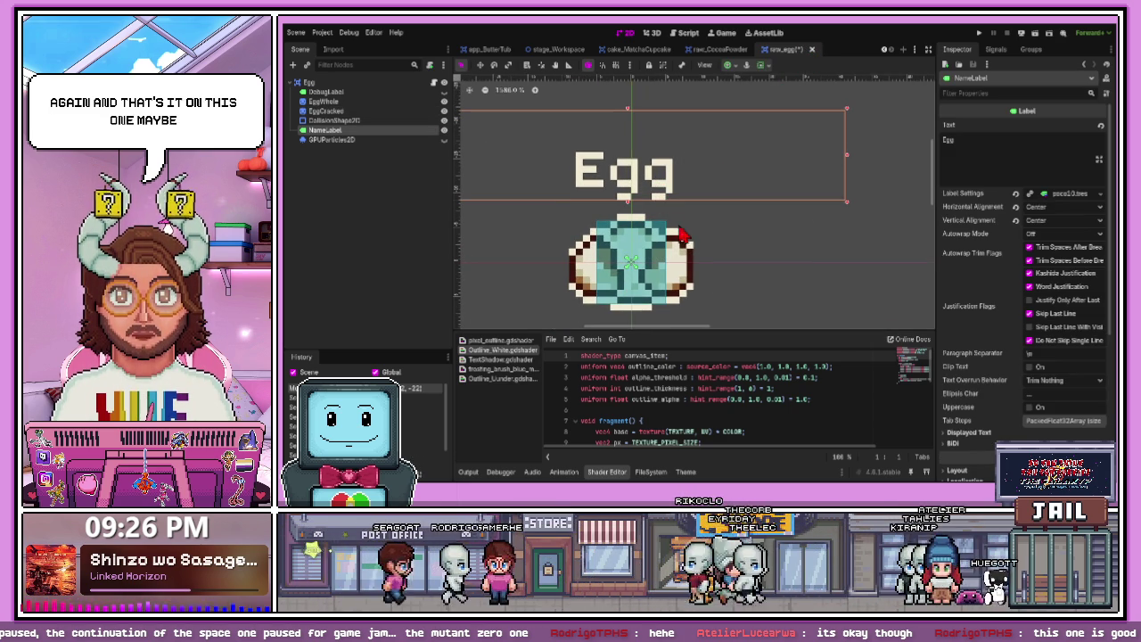
{"action": "left_click", "coordinate": [769, 155]}
{"action": "key", "text": "ctrl+s"}
{"action": "left_click", "coordinate": [804, 51]}
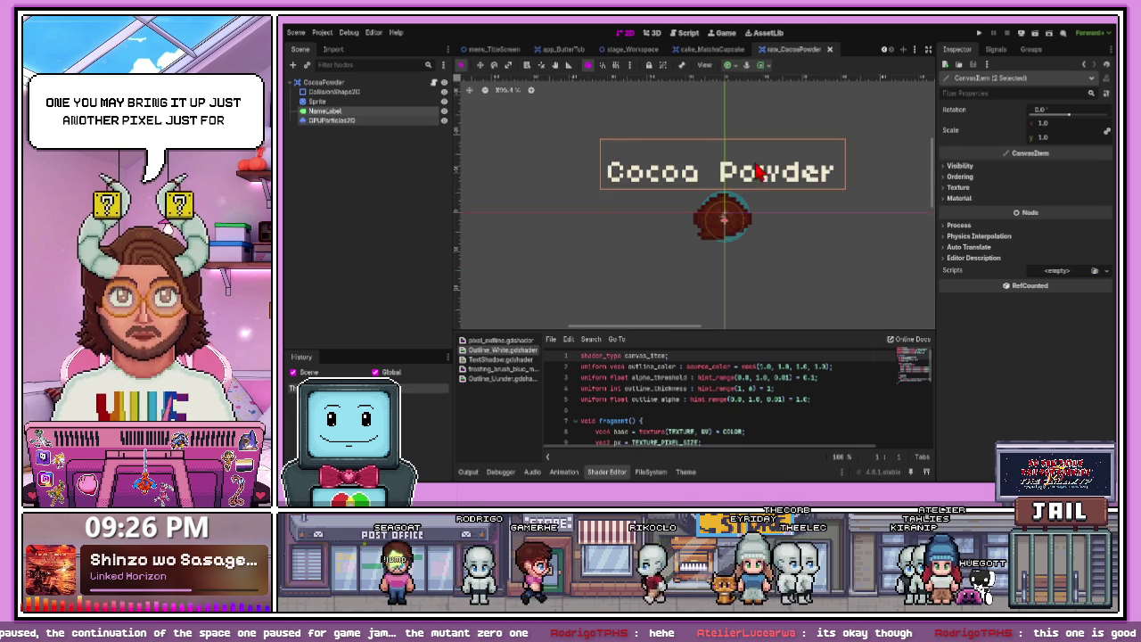
- Open raw_Flour.tscn from the Flour folder in the FileSystem
{"action": "left_click", "coordinate": [651, 471]}
{"action": "left_click", "coordinate": [505, 439]}
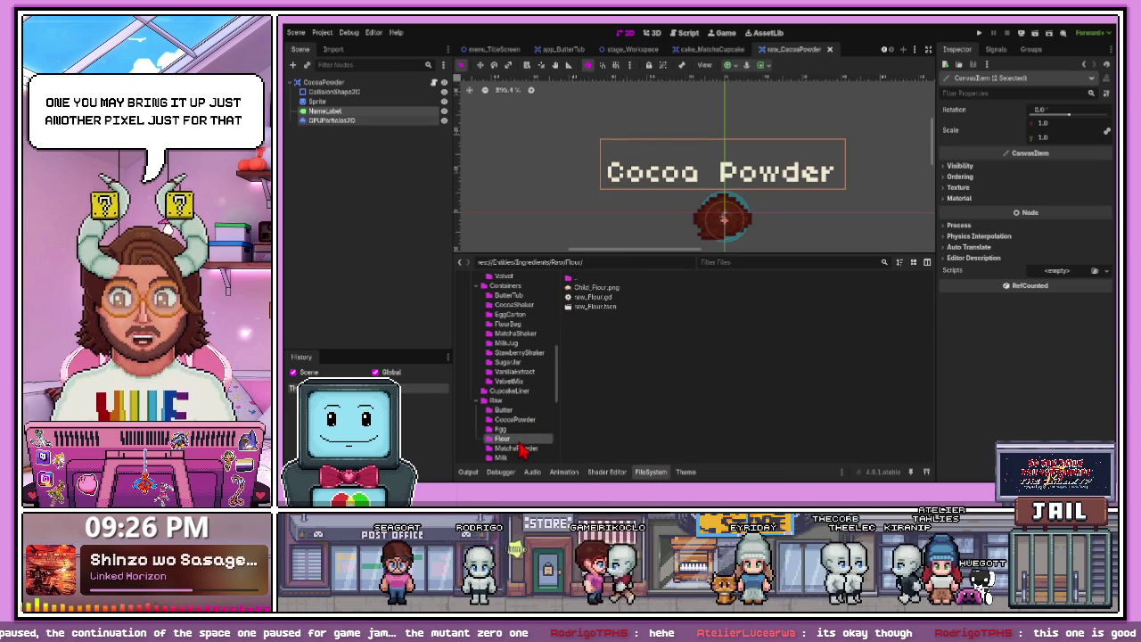
{"action": "left_click", "coordinate": [599, 306]}
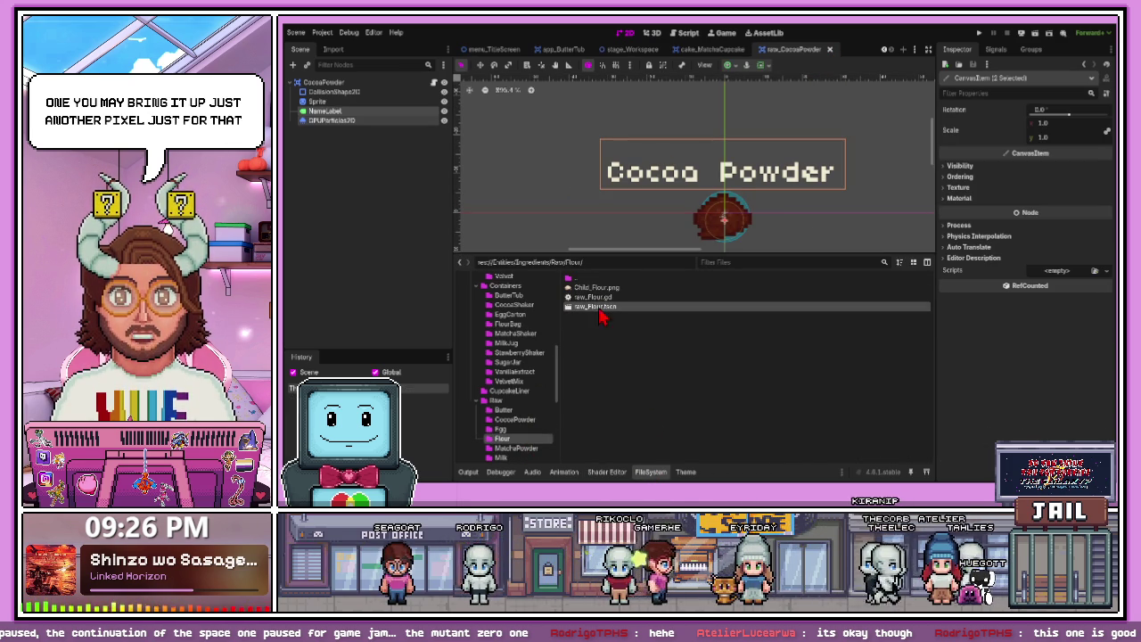
{"action": "double_click", "coordinate": [598, 309]}
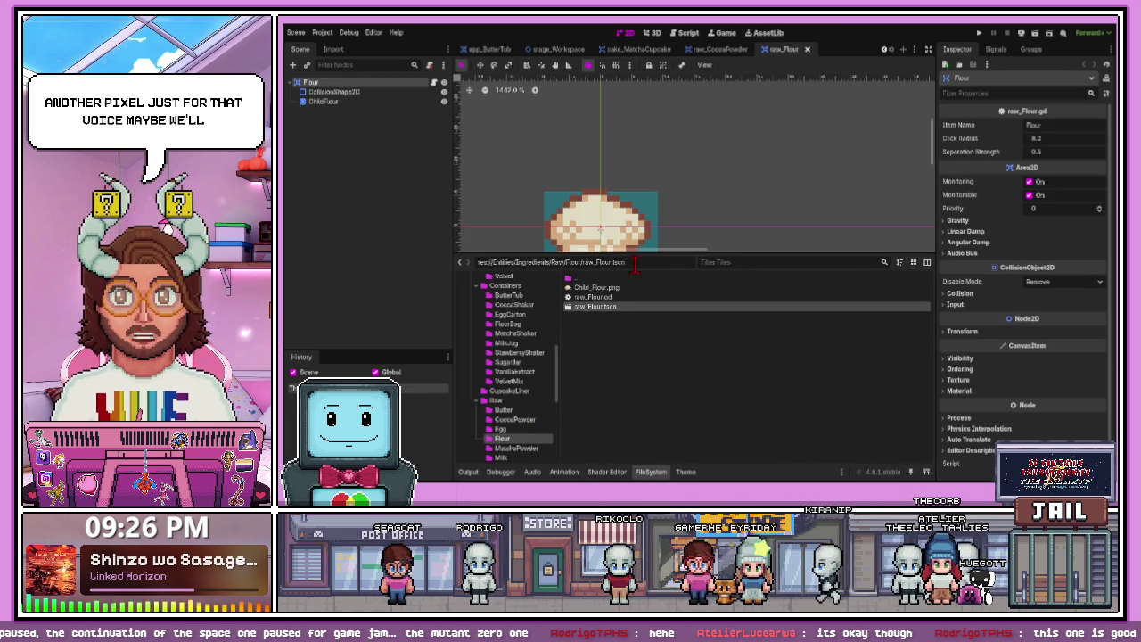
- Copy the Cocoa Powder NameLabel and GPUParticles2D into the Flour scene
{"action": "left_click", "coordinate": [725, 52]}
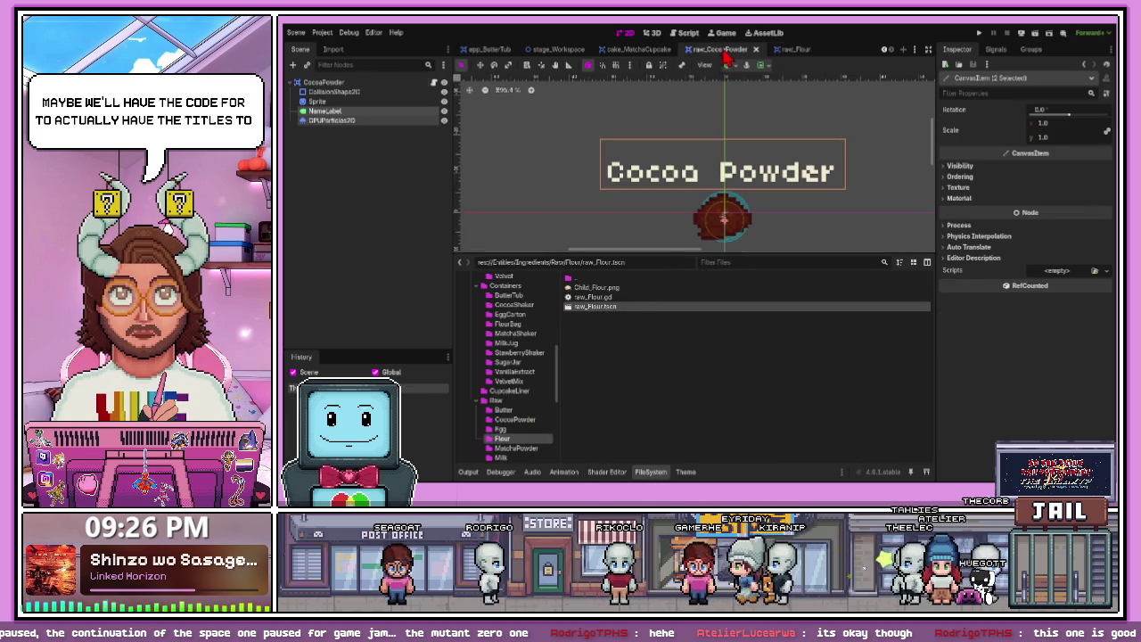
{"action": "left_click", "coordinate": [353, 124]}
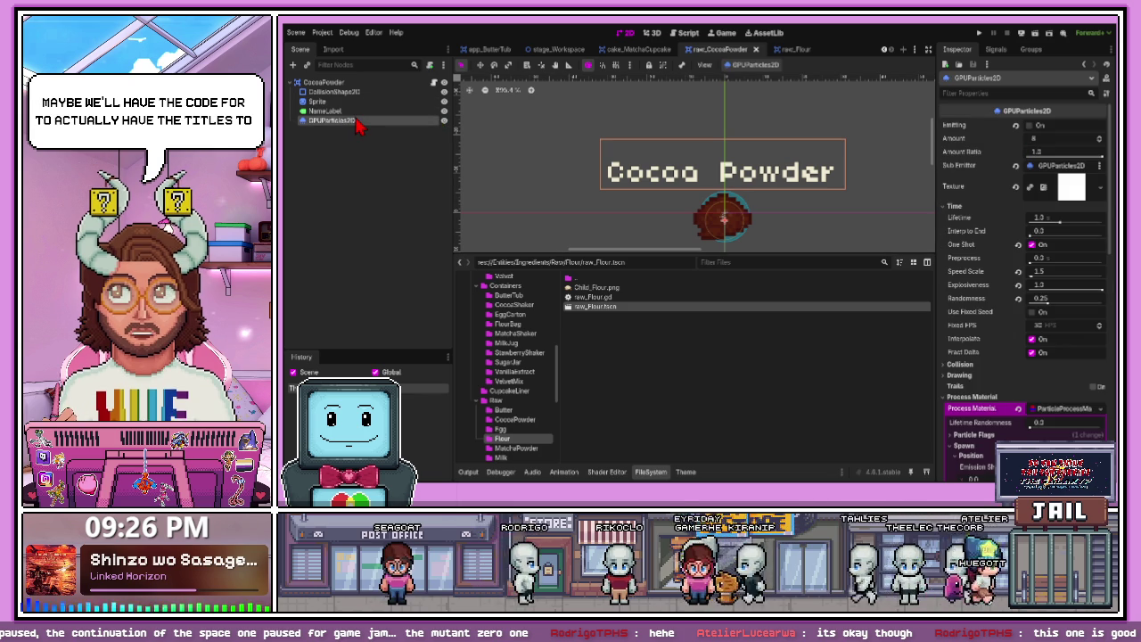
{"action": "left_click", "coordinate": [358, 112], "text": "ctrl"}
{"action": "left_click", "coordinate": [792, 49]}
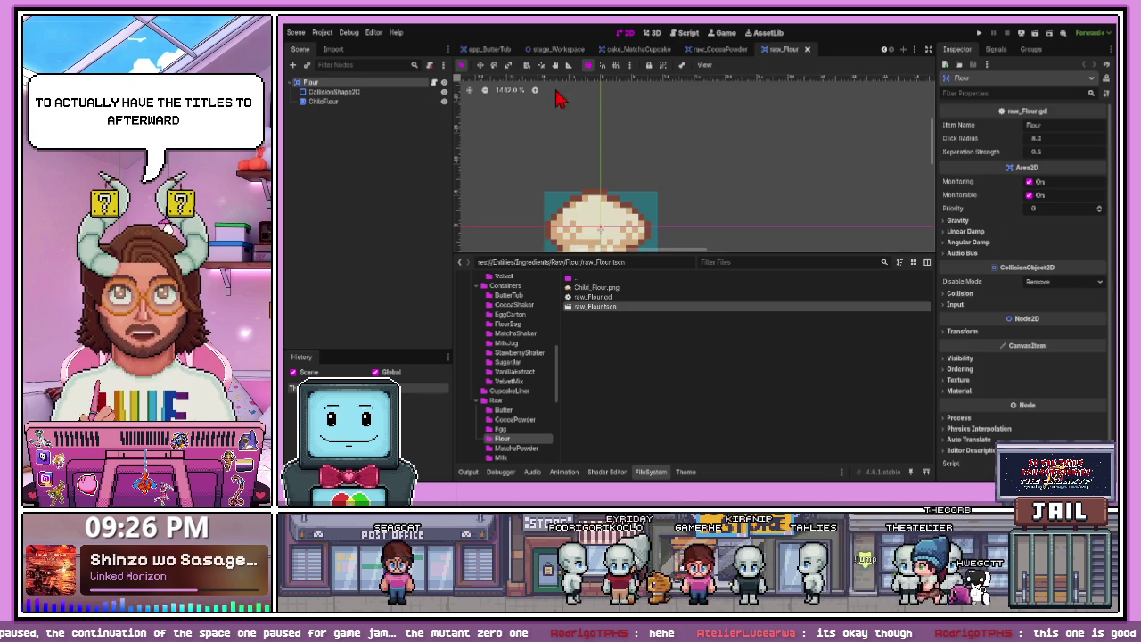
{"action": "key", "text": "ctrl+v"}
- Change the pasted label's text from 'Cocoa Powder' to 'Flour'
{"action": "left_click", "coordinate": [749, 174]}
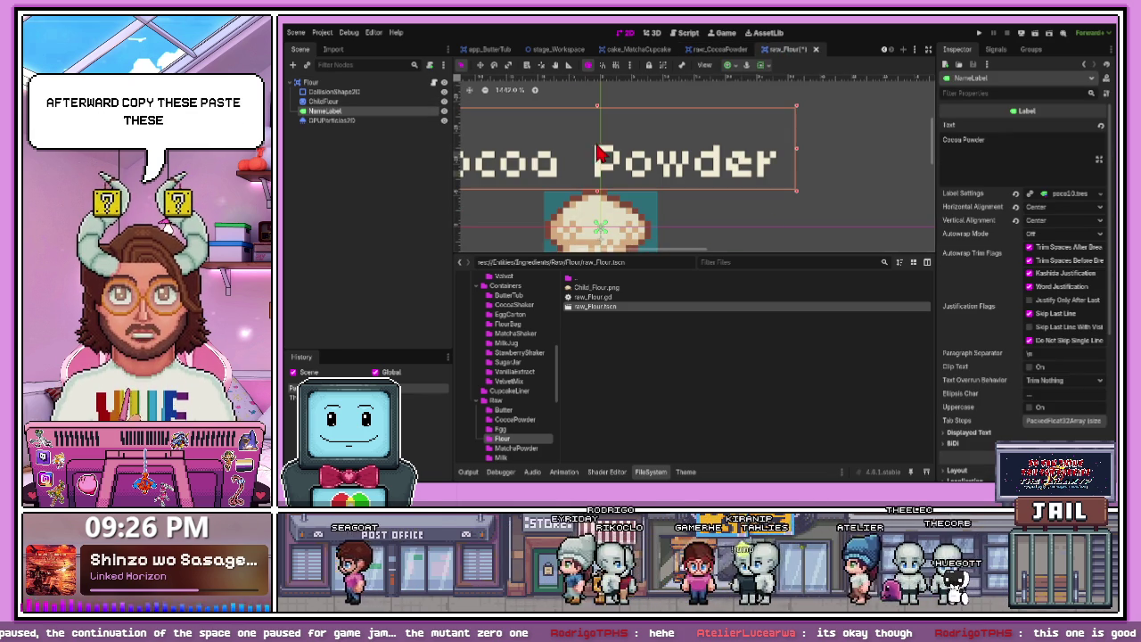
{"action": "left_click_drag", "start_coordinate": [994, 138], "coordinate": [918, 152]}
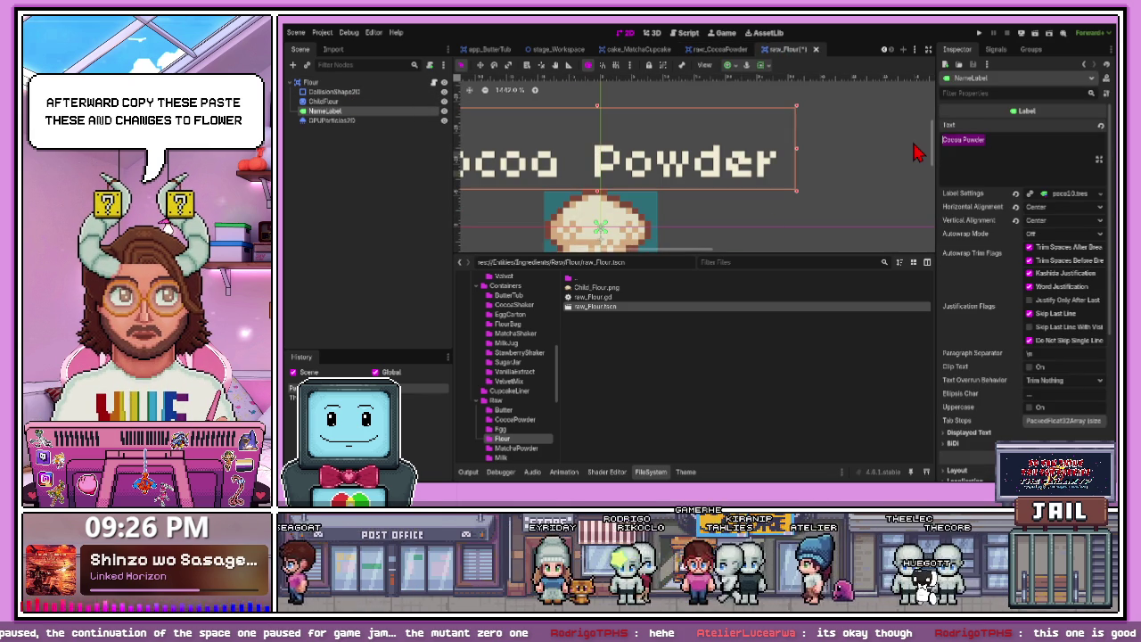
{"action": "type", "text": "Flour"}
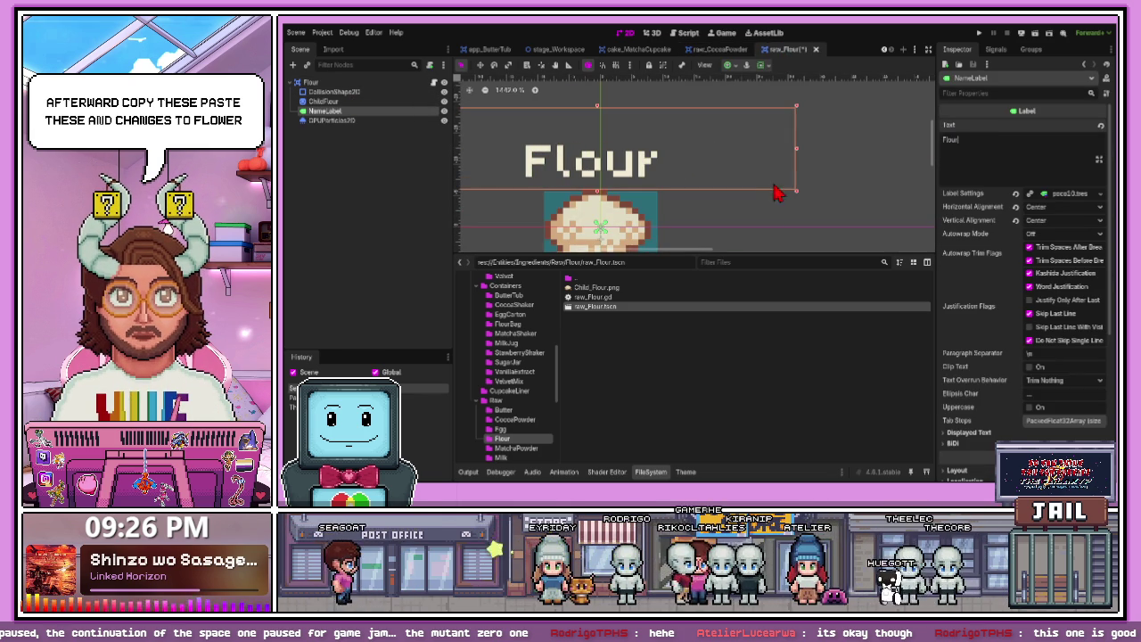
{"action": "scroll", "coordinate": [713, 192], "scroll_direction": "down", "scroll_amount": 1}
{"action": "left_click", "coordinate": [673, 198]}
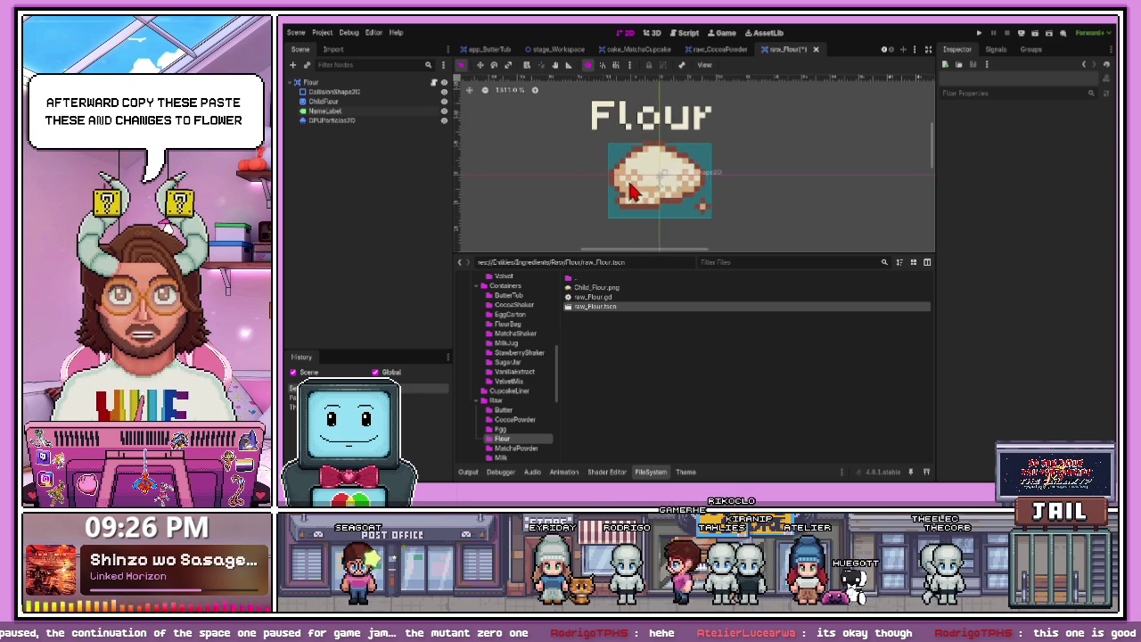
{"action": "left_click", "coordinate": [407, 121]}
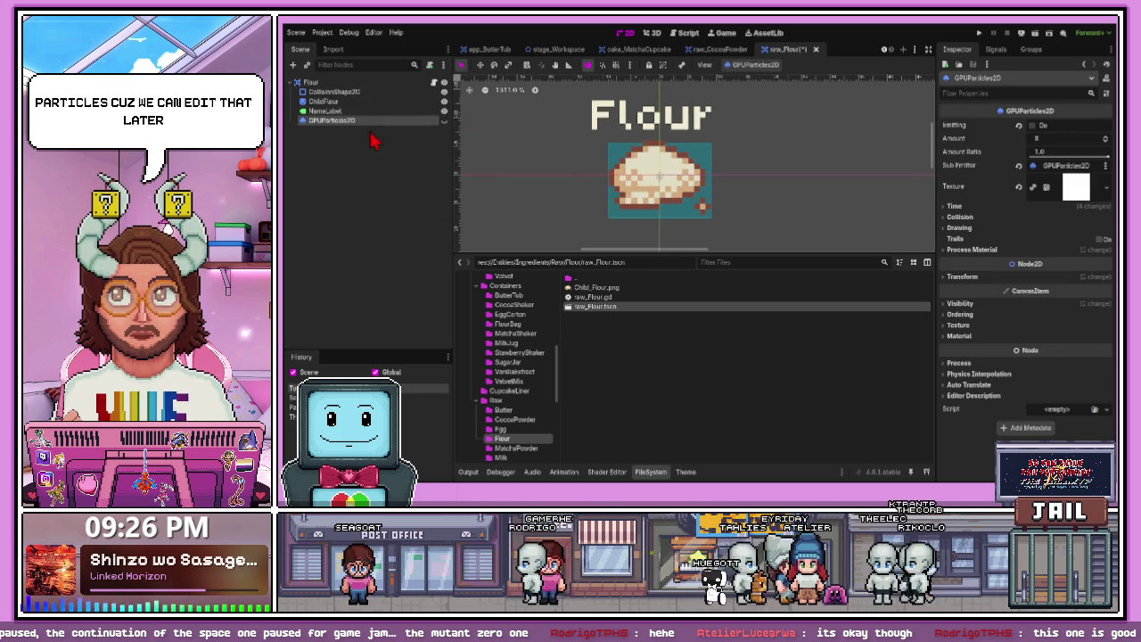
{"action": "left_click", "coordinate": [367, 103]}
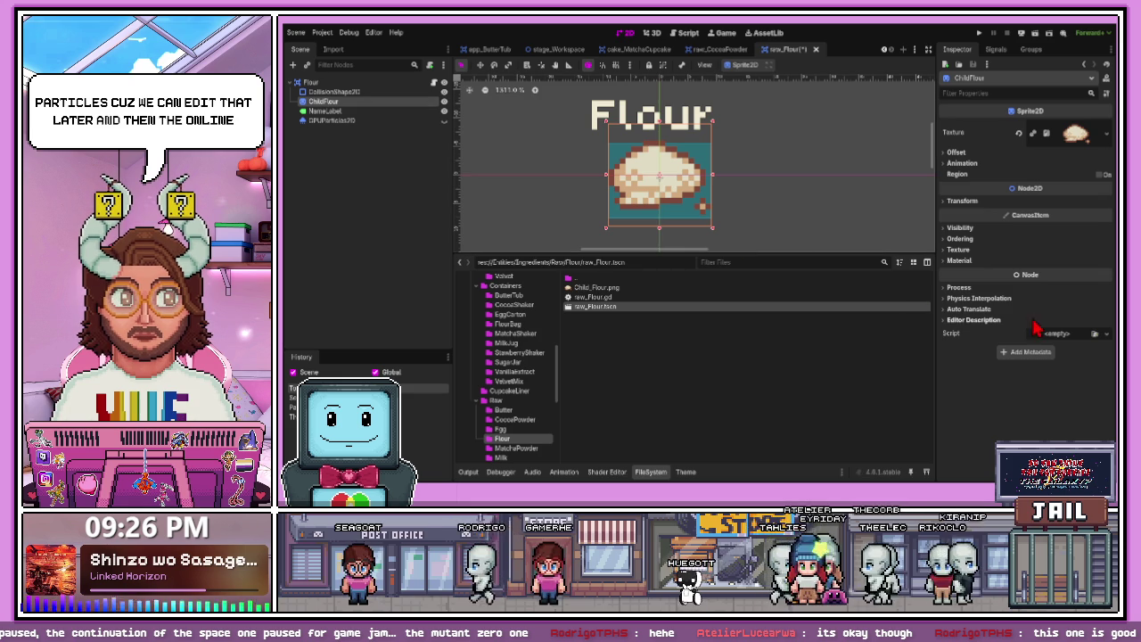
- Assign ChildFlour a new ShaderMaterial using Outline_White.gdshader and show its parameters
{"action": "left_click", "coordinate": [952, 260]}
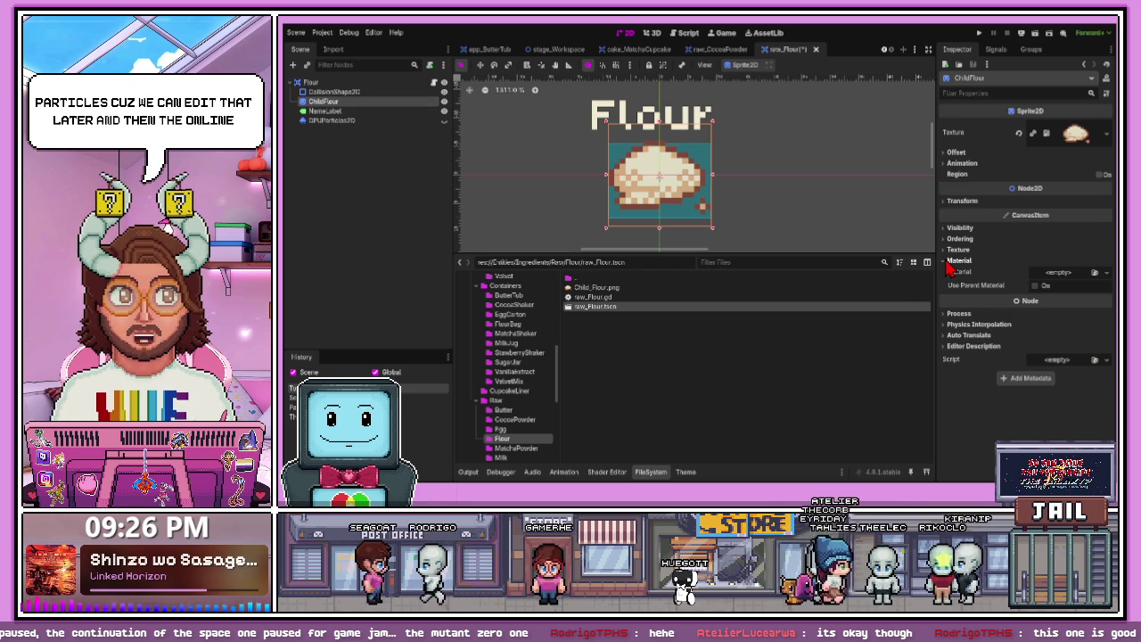
{"action": "left_click", "coordinate": [1061, 272]}
{"action": "left_click", "coordinate": [1039, 283]}
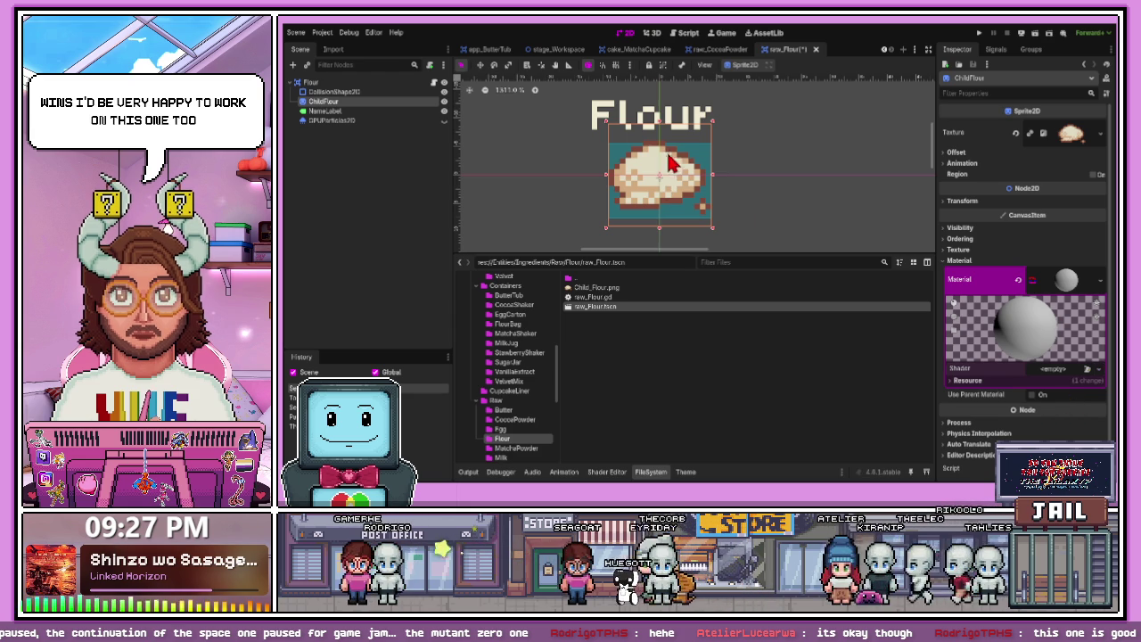
{"action": "left_click", "coordinate": [1027, 372]}
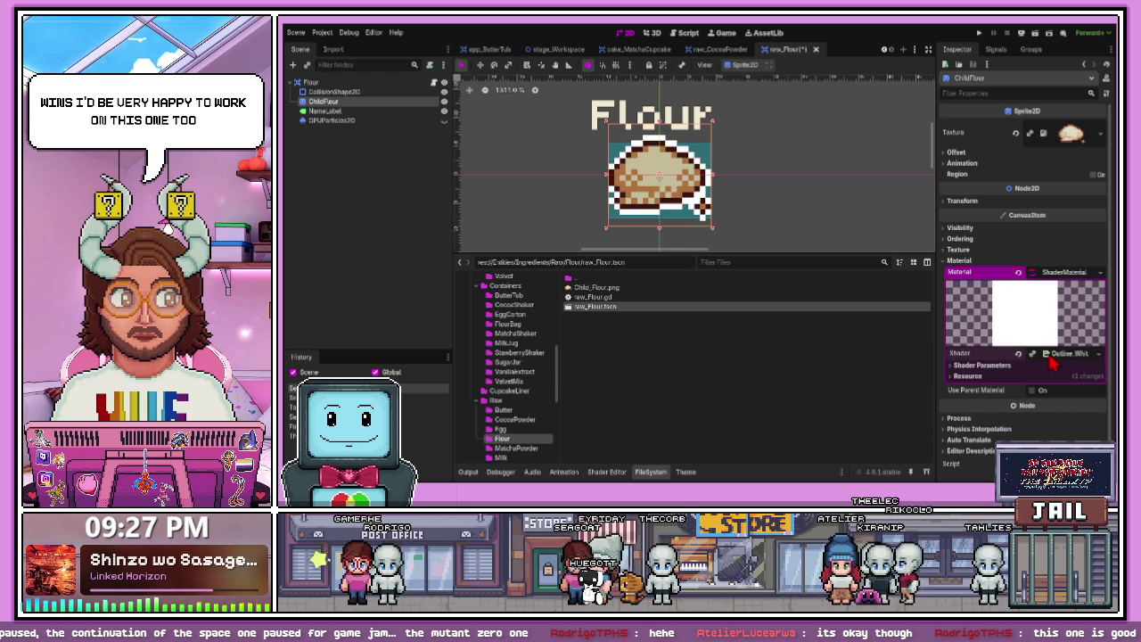
{"action": "left_click", "coordinate": [1050, 355]}
{"action": "left_click", "coordinate": [967, 382]}
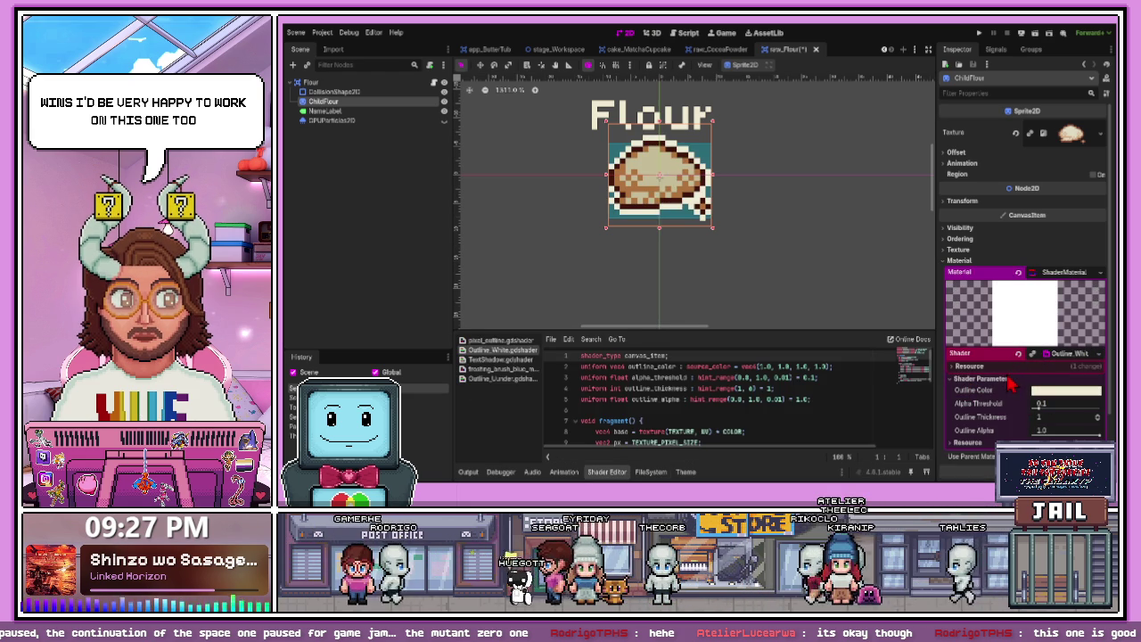
- Check the flour sprite's cream outline and close the Flour scene
{"action": "left_click", "coordinate": [848, 294]}
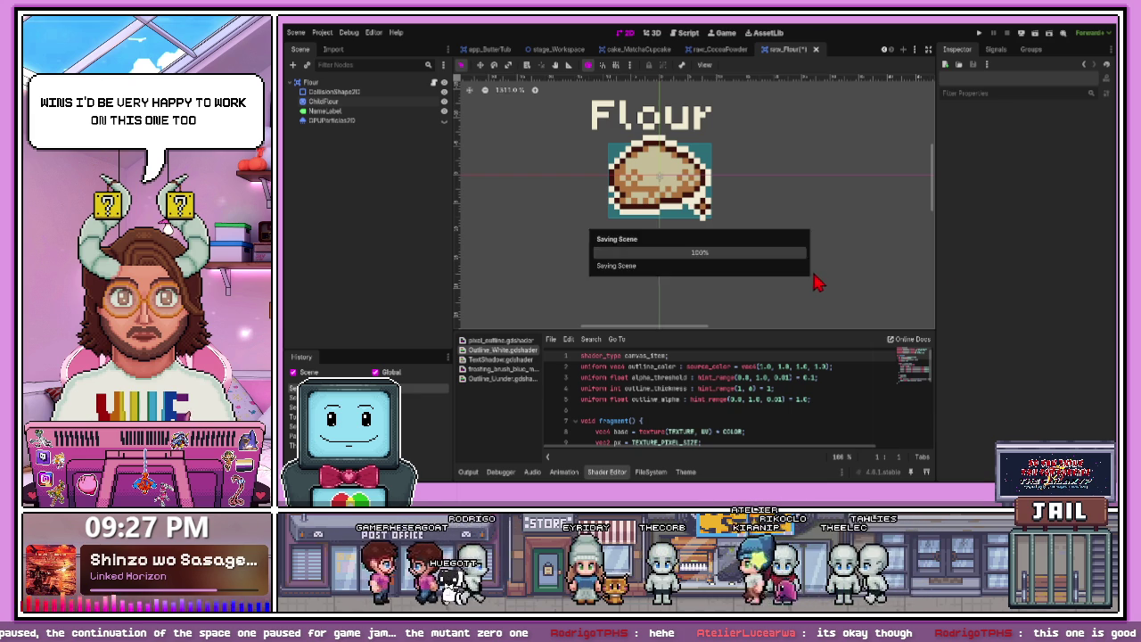
{"action": "left_click", "coordinate": [375, 101]}
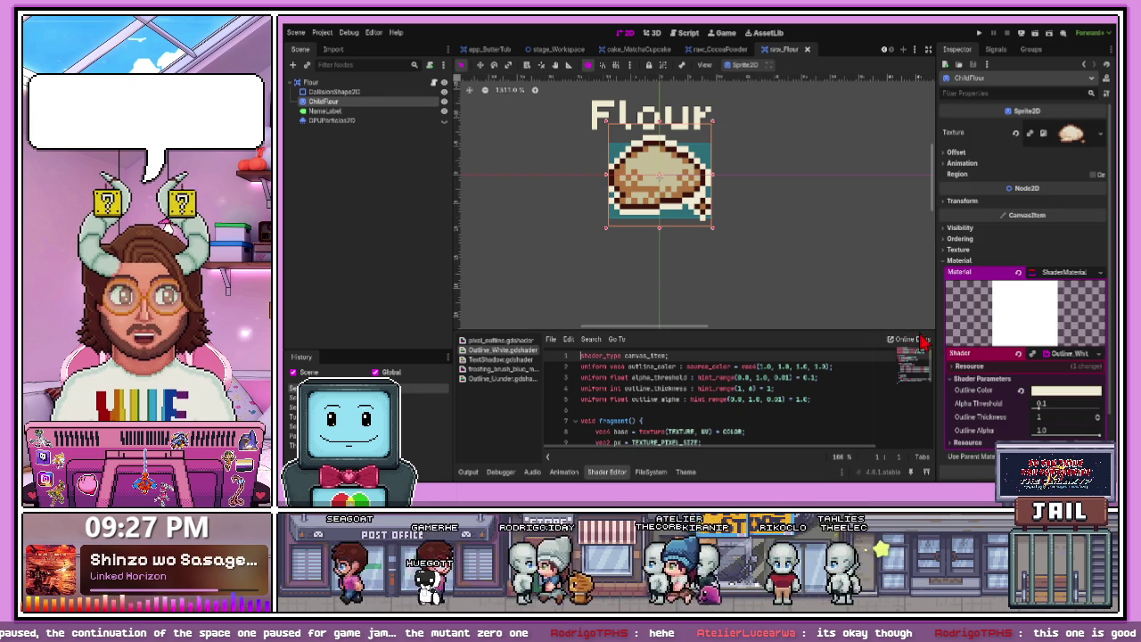
{"action": "left_click", "coordinate": [765, 248]}
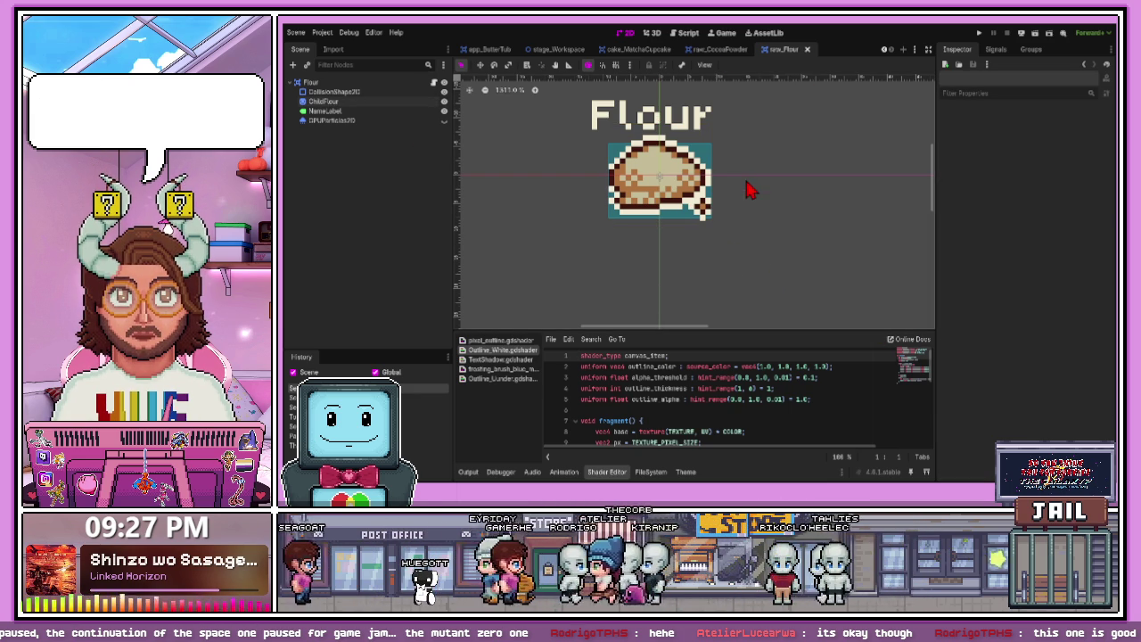
{"action": "left_click", "coordinate": [807, 50]}
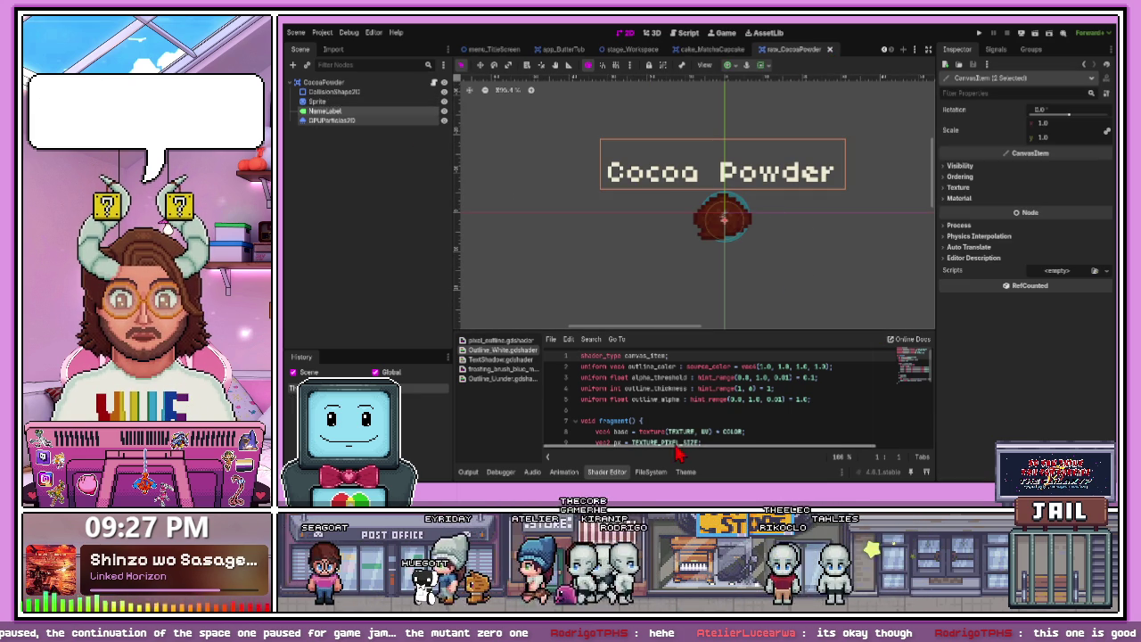
- Open raw_MatchaPowder.tscn and paste in the name label and particles
{"action": "left_click", "coordinate": [651, 472]}
{"action": "left_click", "coordinate": [517, 448]}
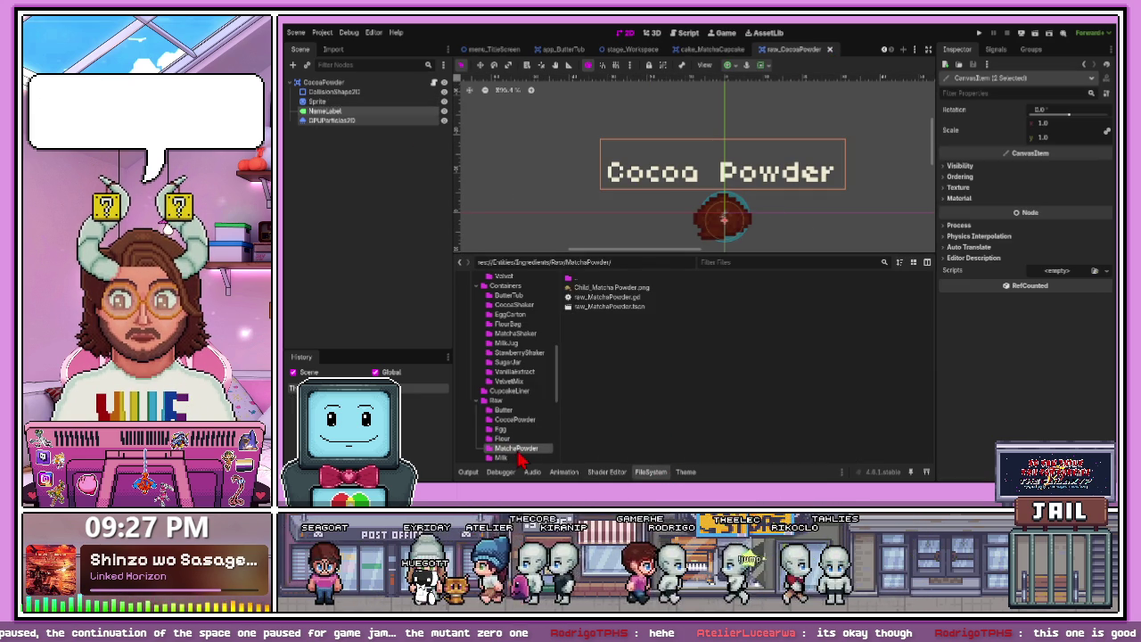
{"action": "double_click", "coordinate": [615, 307]}
{"action": "scroll", "coordinate": [591, 235], "scroll_direction": "down", "scroll_amount": 3}
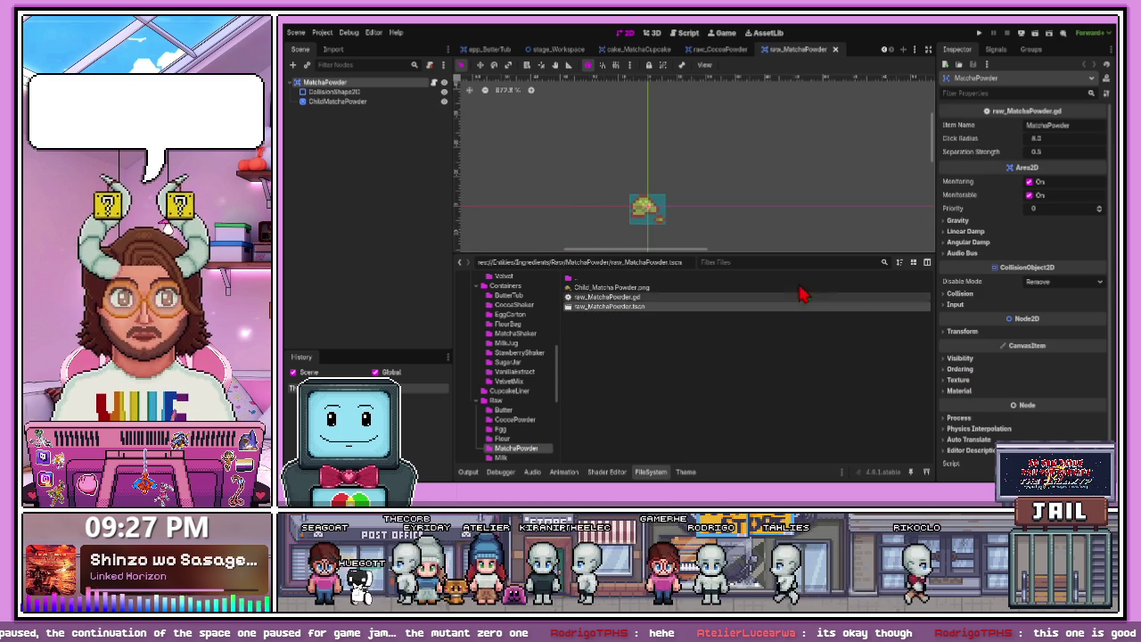
{"action": "key", "text": "ctrl+v"}
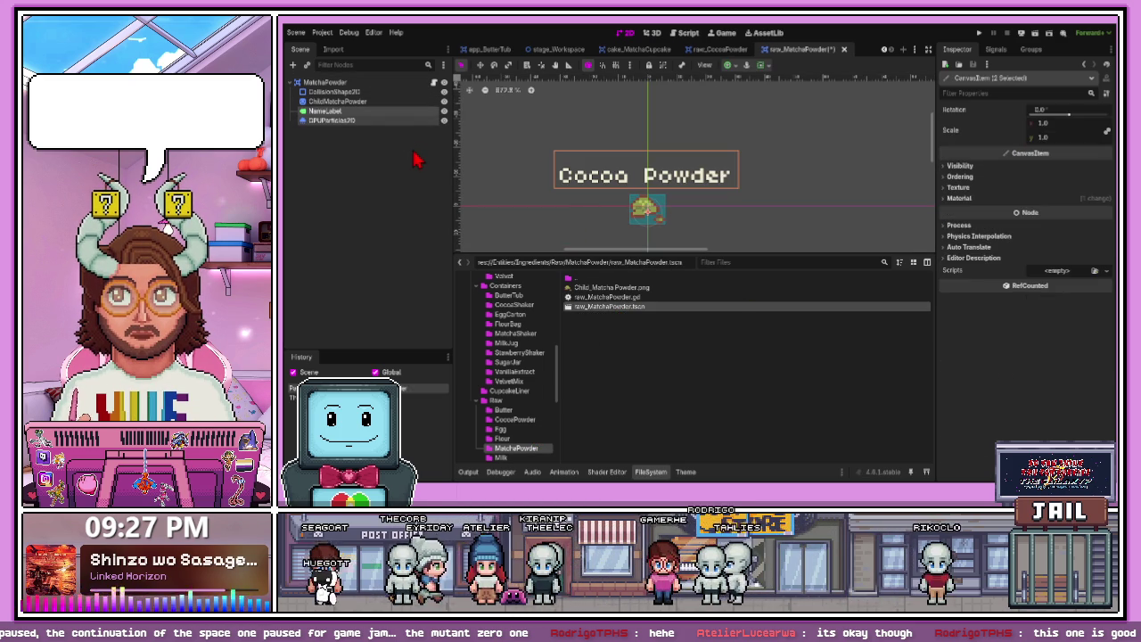
{"action": "left_click", "coordinate": [415, 160]}
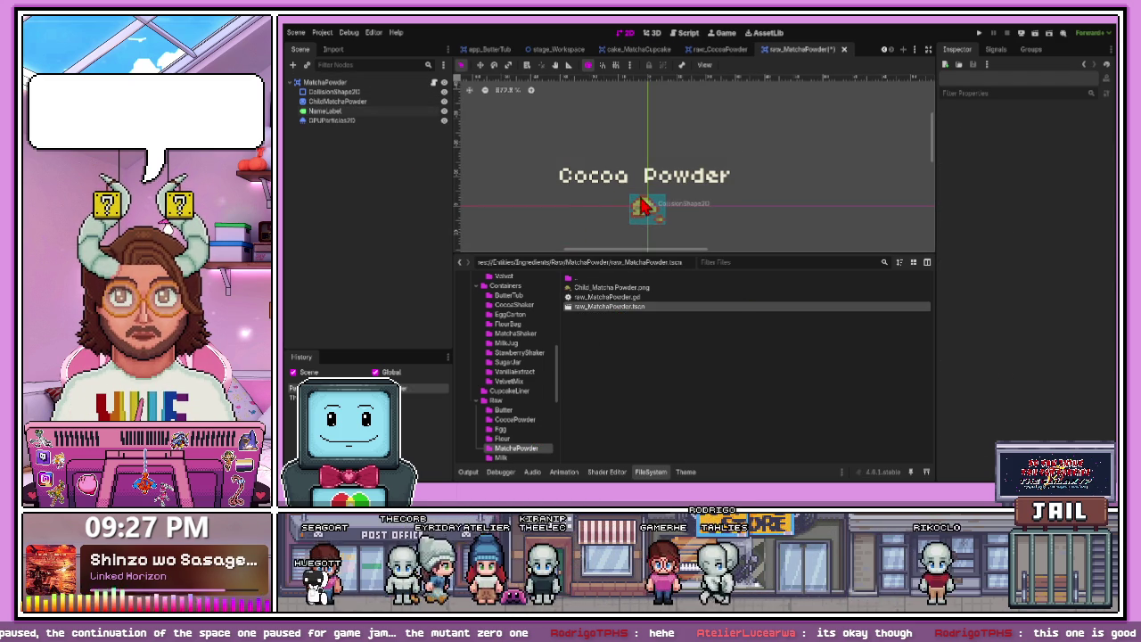
{"action": "left_click", "coordinate": [346, 92]}
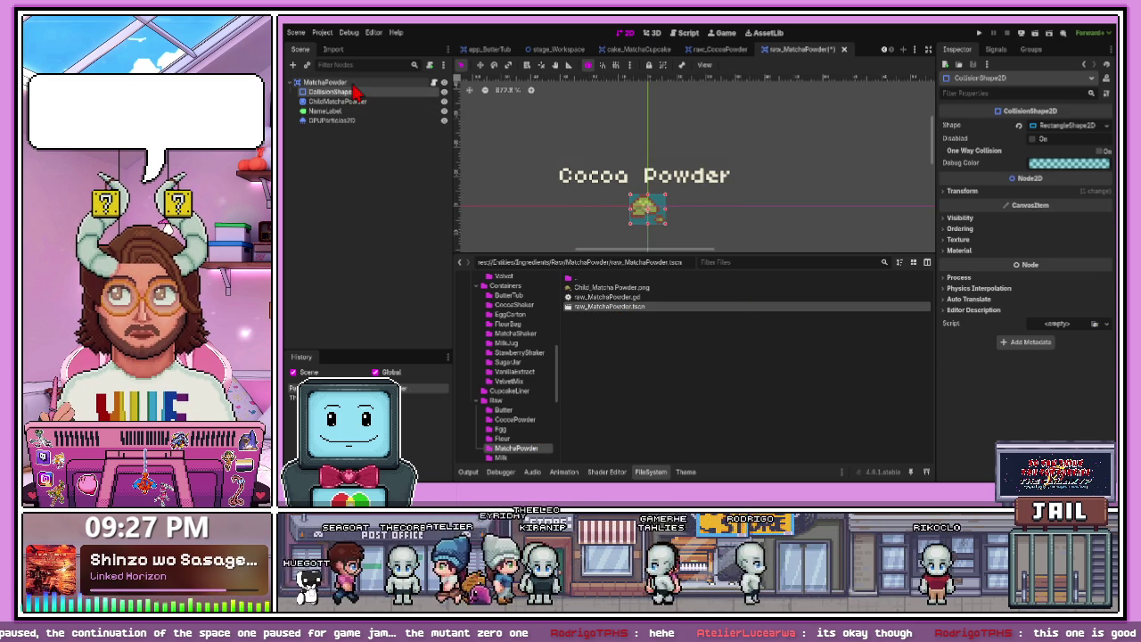
- Try replacing 'Cocoa' with 'Matcha' in the label, then undo the messy edits
{"action": "left_click", "coordinate": [631, 189]}
{"action": "left_click_drag", "start_coordinate": [984, 139], "coordinate": [930, 142]}
{"action": "type", "text": "Matcha"}
{"action": "key", "text": "Delete"}
{"action": "key", "text": "Return"}
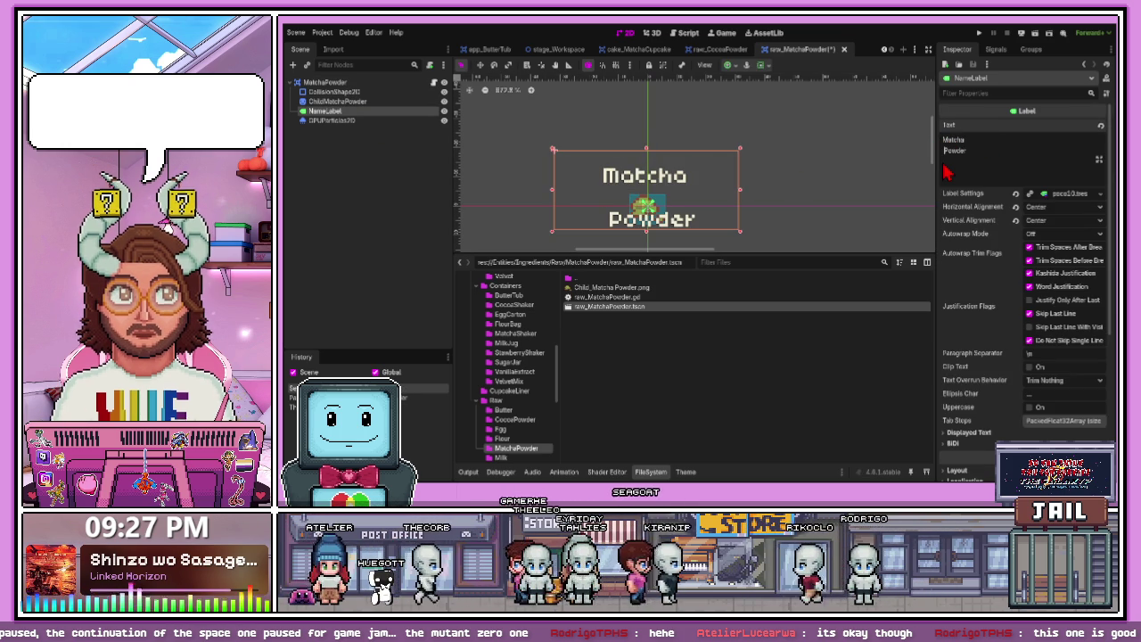
{"action": "key", "text": "Delete"}
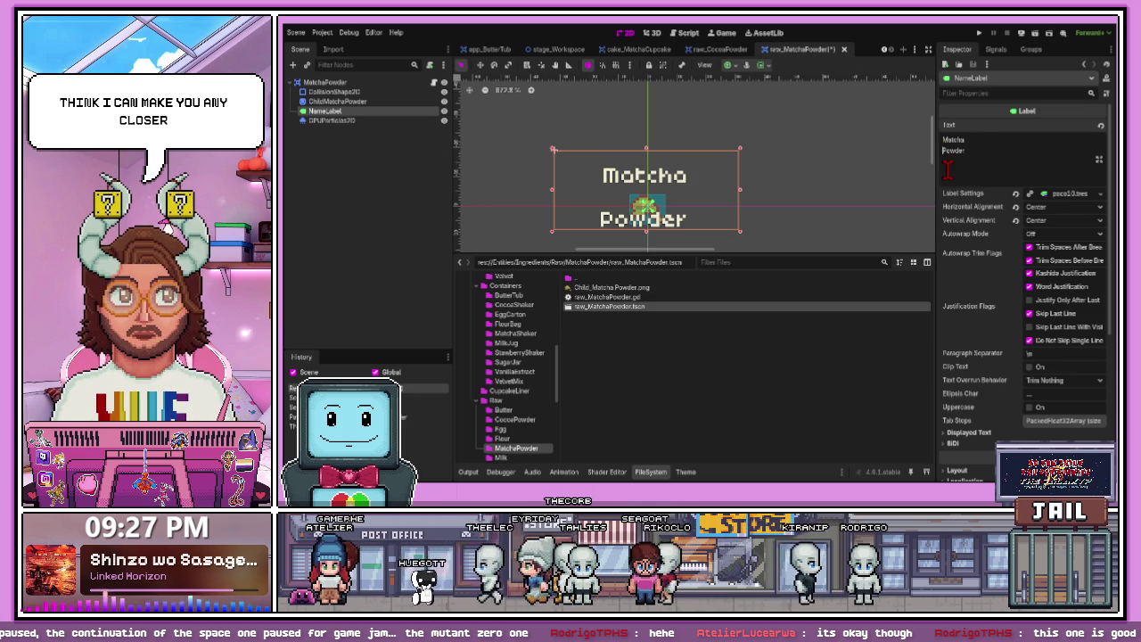
{"action": "left_click", "coordinate": [948, 169]}
{"action": "key", "text": "BackSpace"}
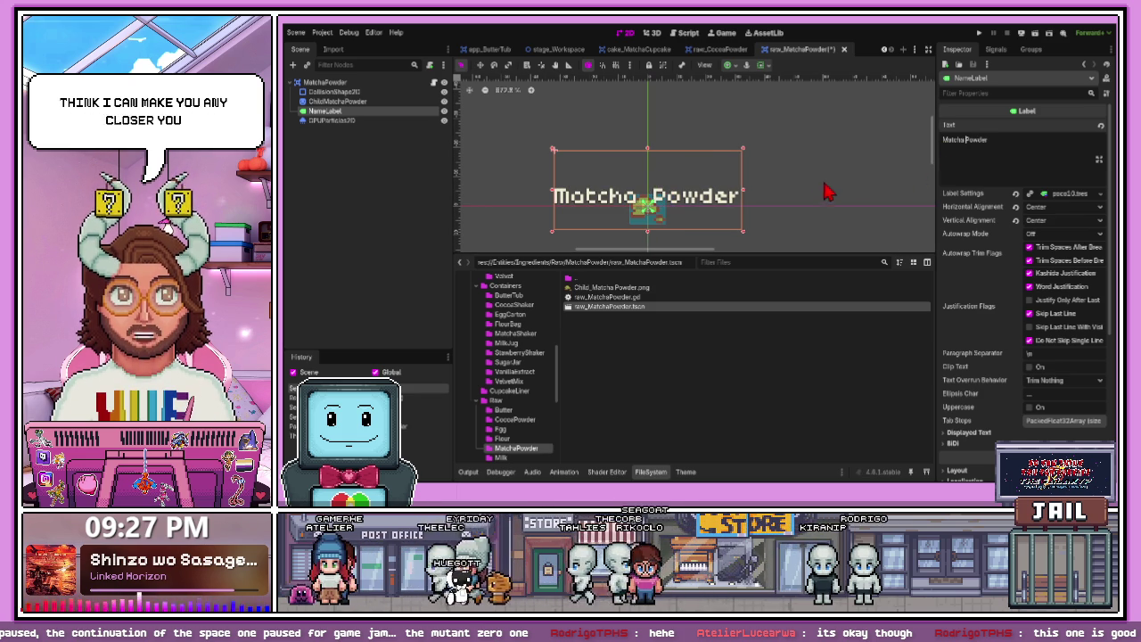
{"action": "left_click", "coordinate": [826, 192]}
{"action": "scroll", "coordinate": [688, 218], "scroll_direction": "up", "scroll_amount": 2}
{"action": "key", "text": "ctrl+z"}
{"action": "key", "text": "ctrl+z"}
{"action": "left_click", "coordinate": [745, 183]}
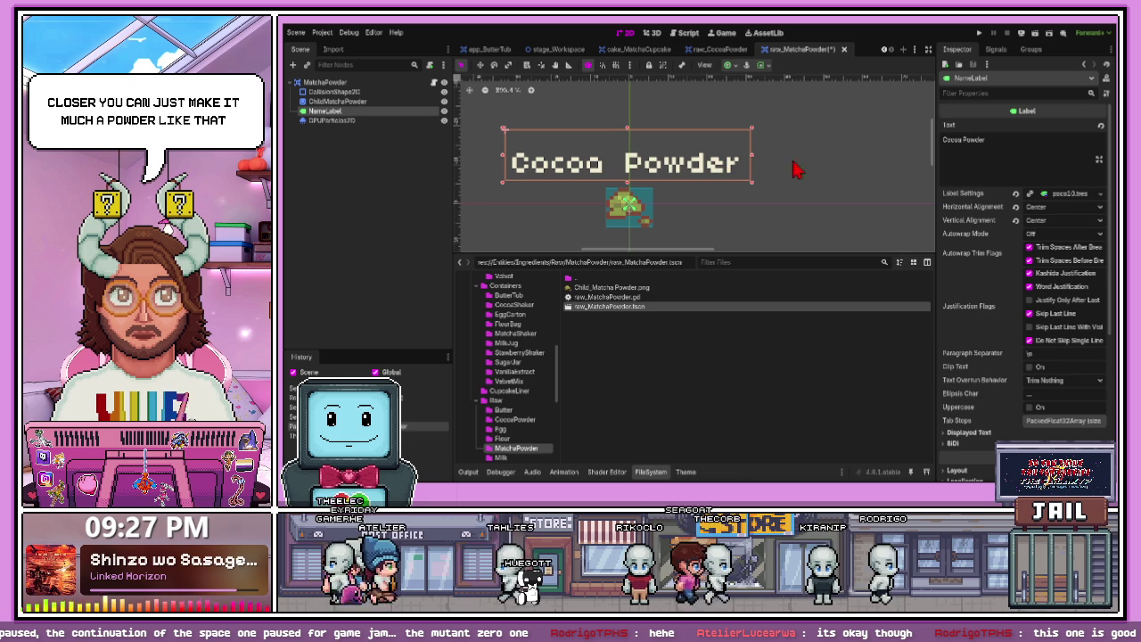
{"action": "key", "text": "ctrl+z"}
{"action": "key", "text": "ctrl+z"}
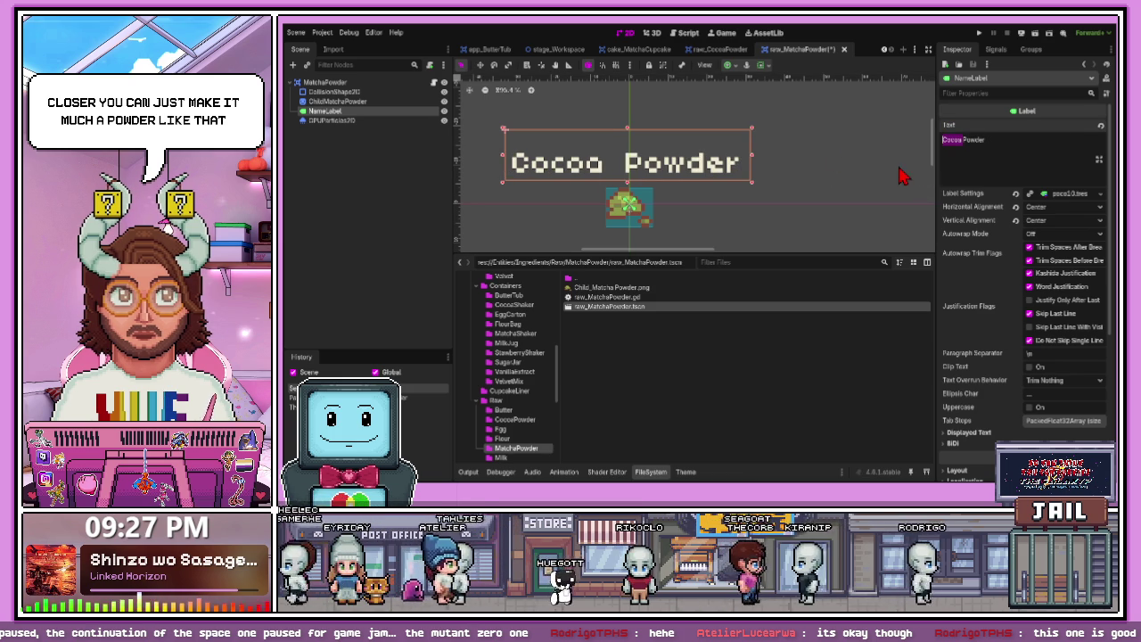
- Change the label to 'Matcha Powder' and nudge it down slightly
{"action": "double_click", "coordinate": [955, 140]}
{"action": "type", "text": "Matcha"}
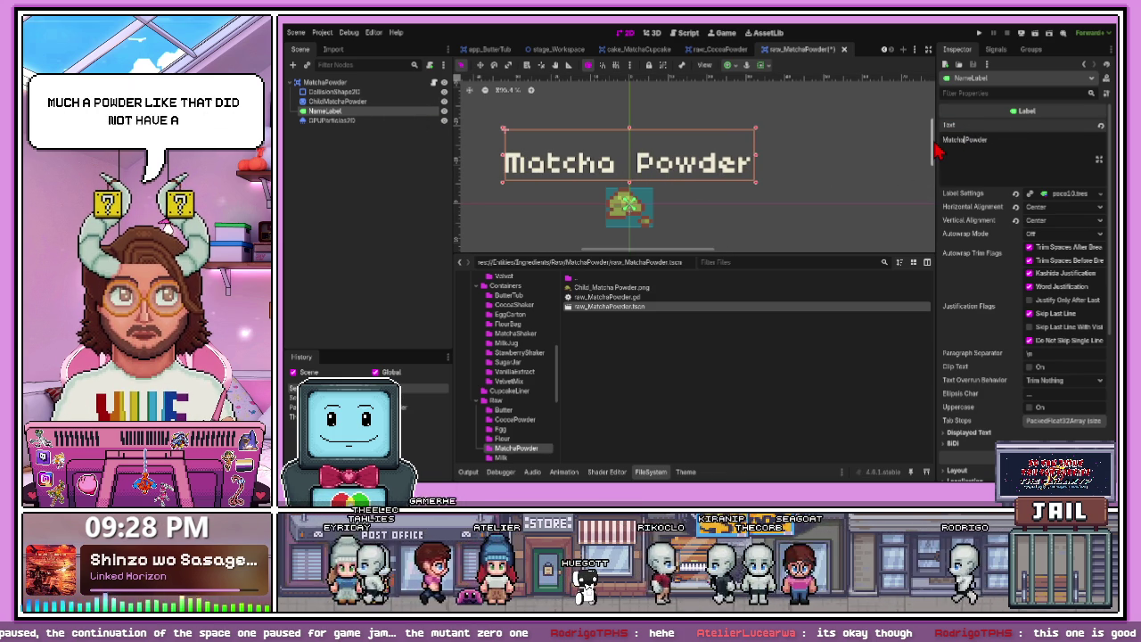
{"action": "left_click", "coordinate": [790, 191]}
{"action": "scroll", "coordinate": [660, 172], "scroll_direction": "up", "scroll_amount": 1}
{"action": "left_click", "coordinate": [639, 190]}
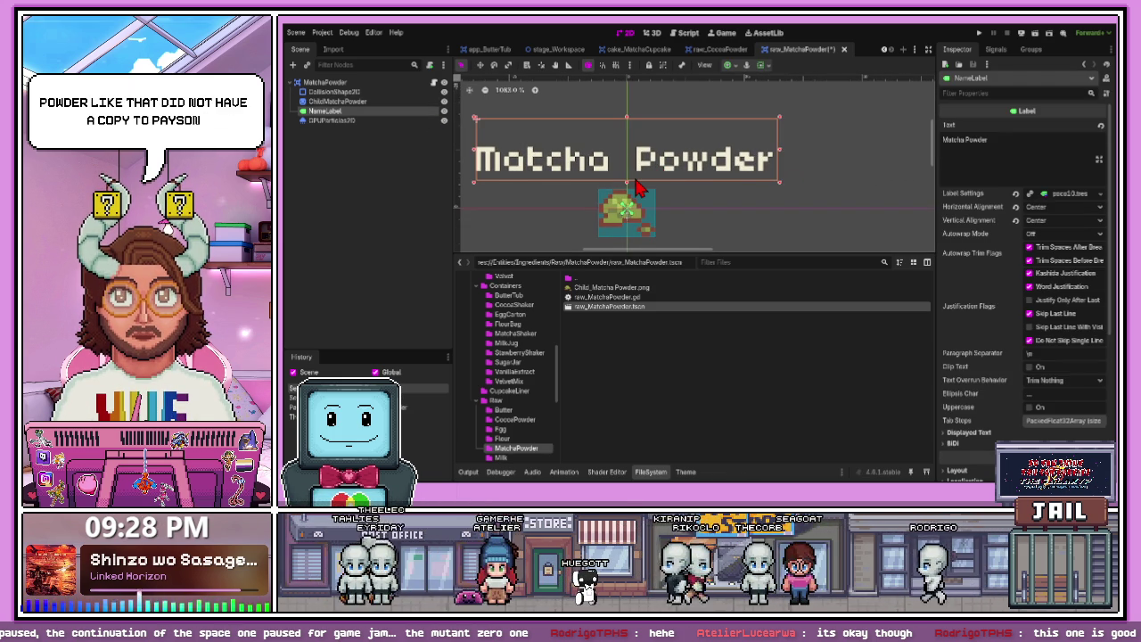
{"action": "key", "text": "Down"}
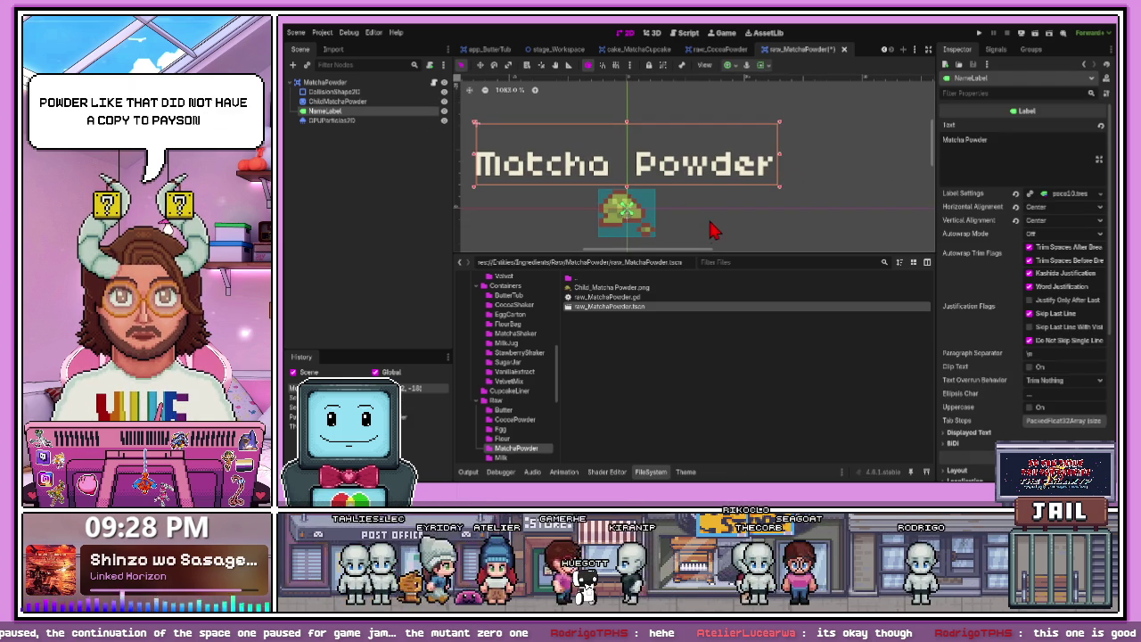
{"action": "left_click", "coordinate": [701, 216]}
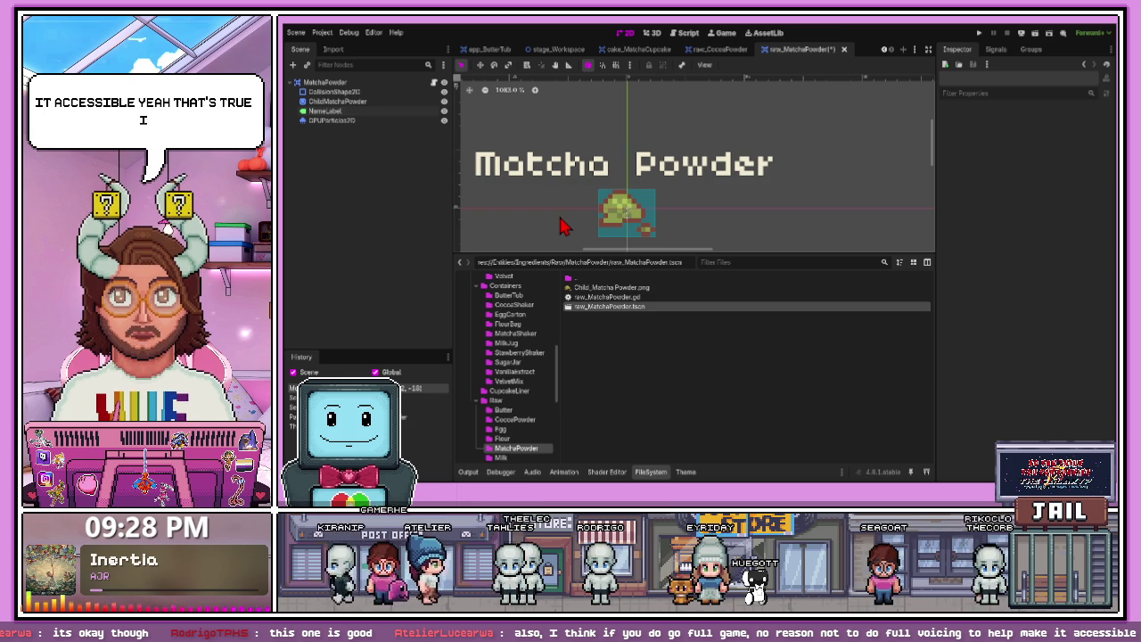
- Save raw_MatchaPowder with the single-line 'Matcha Powder' label and particles node
{"action": "key", "text": "ctrl+s"}
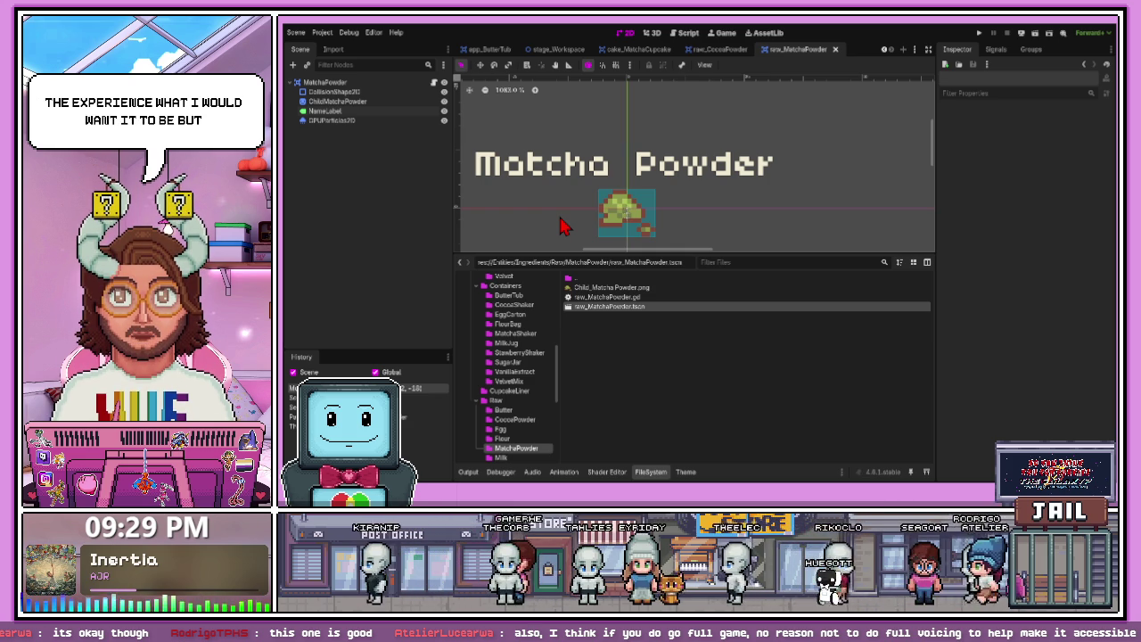
- Paste the Outline_White ShaderMaterial onto ChildMatchaPowder and close the Matcha Powder scene
{"action": "left_click", "coordinate": [393, 102]}
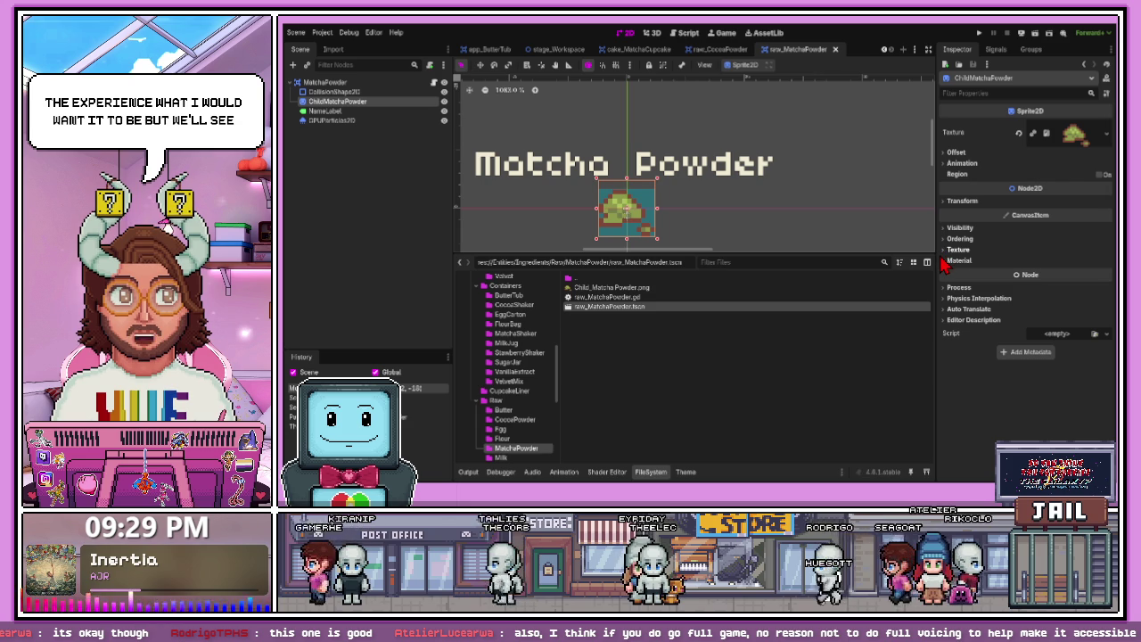
{"action": "left_click", "coordinate": [948, 241]}
{"action": "left_click", "coordinate": [948, 241]}
{"action": "left_click", "coordinate": [952, 259]}
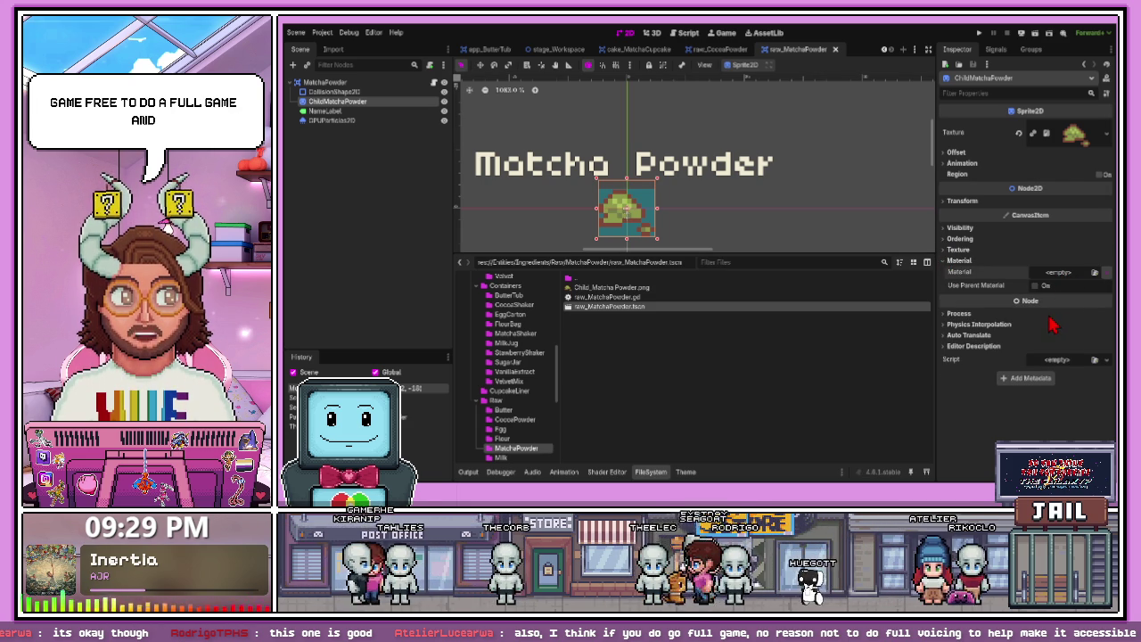
{"action": "key", "text": "ctrl+v"}
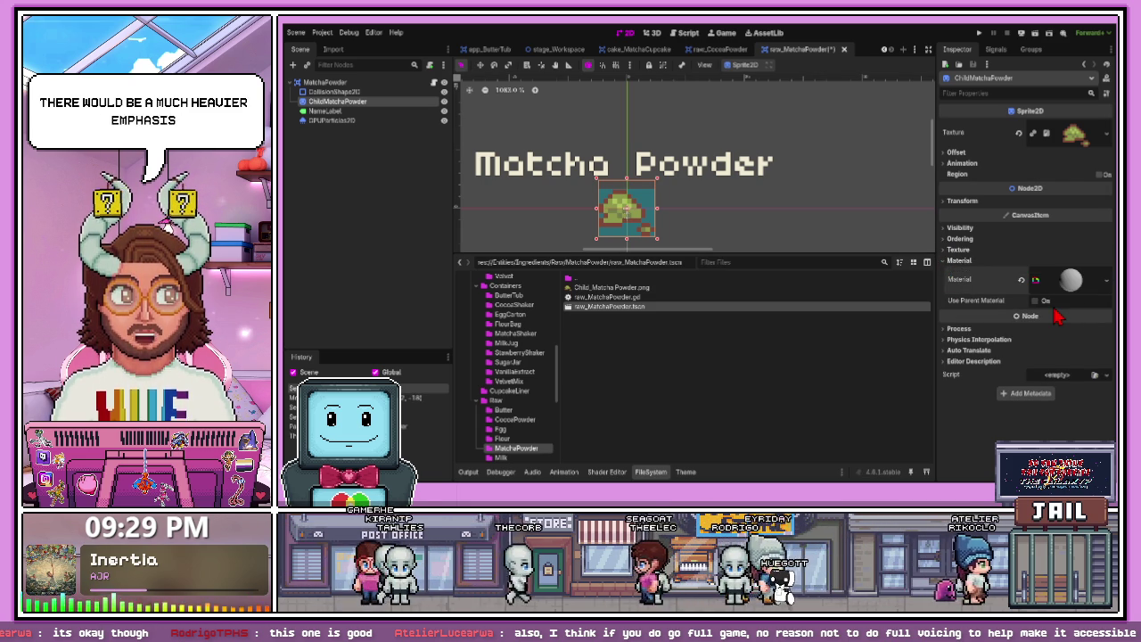
{"action": "left_click", "coordinate": [1045, 286]}
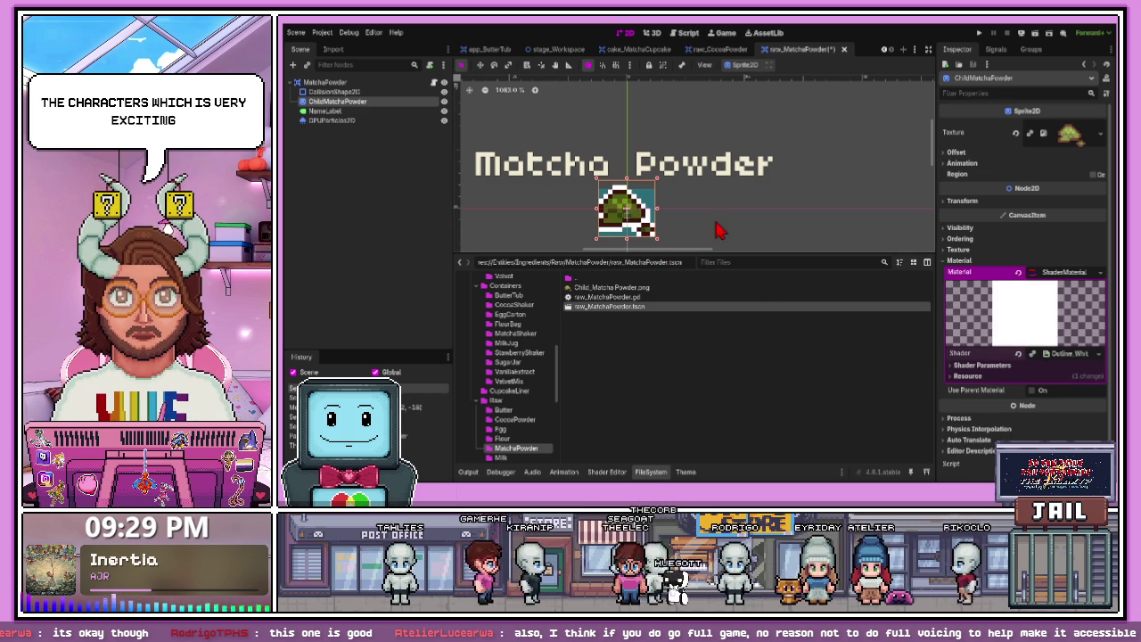
{"action": "left_click", "coordinate": [1066, 353]}
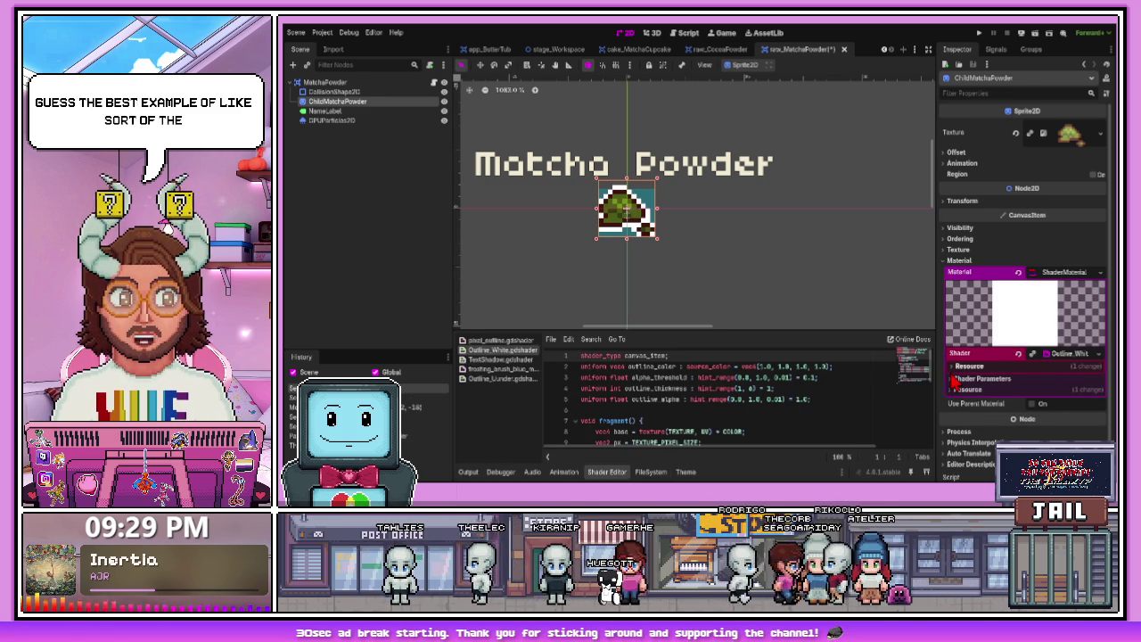
{"action": "key", "text": "ctrl+shift+w"}
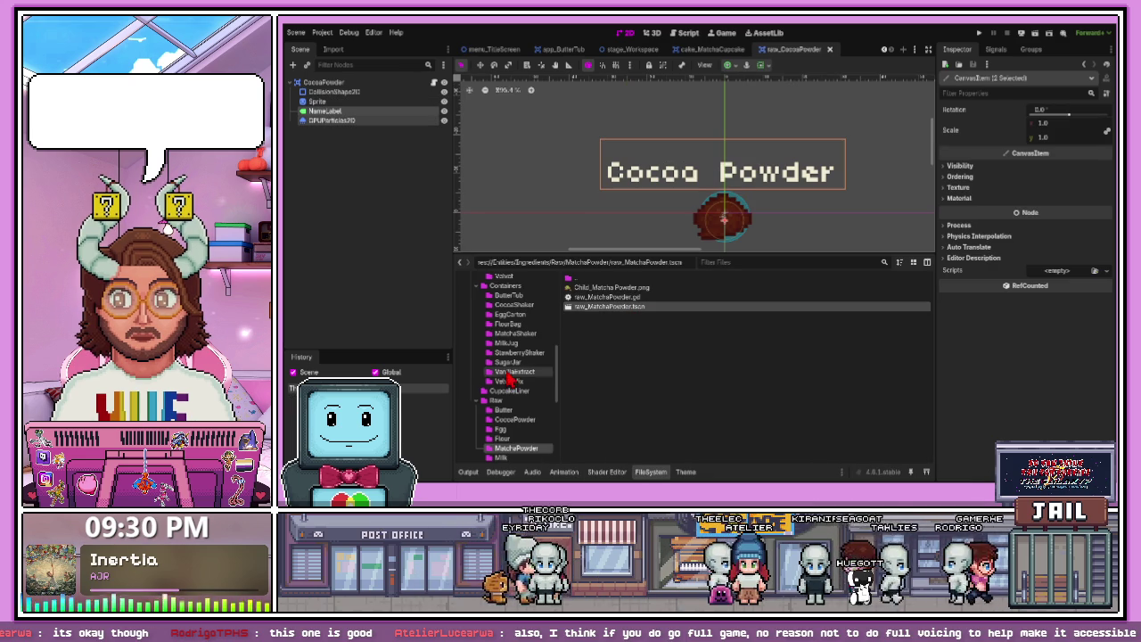
- Open raw_Milk.tscn and paste in the name label and particles
{"action": "key", "text": "Down"}
{"action": "double_click", "coordinate": [599, 312]}
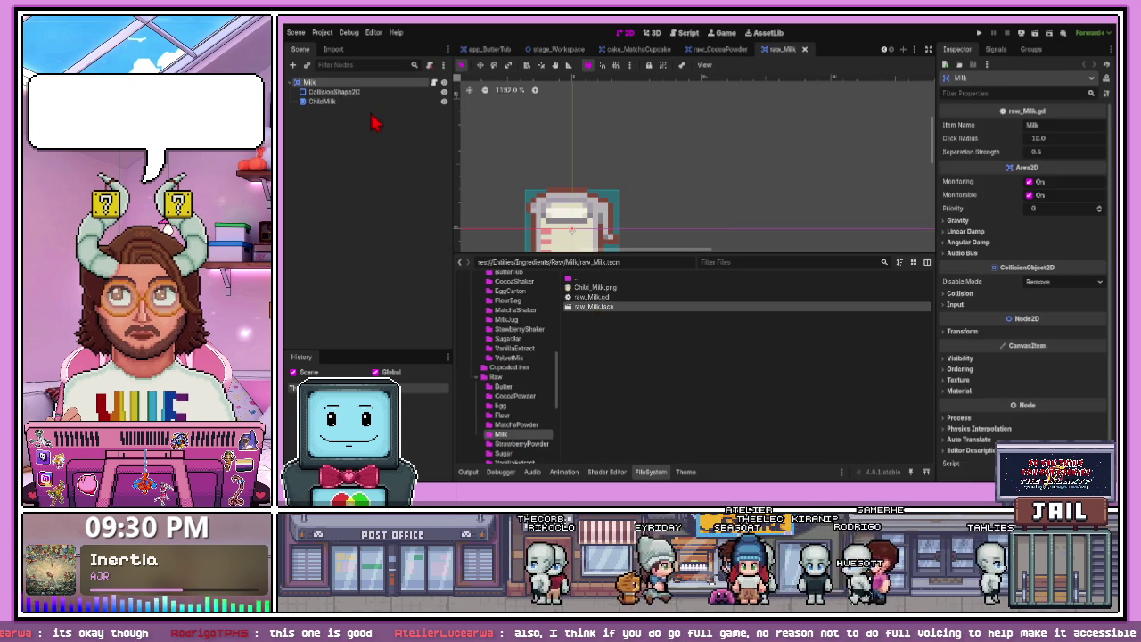
{"action": "key", "text": "ctrl+v"}
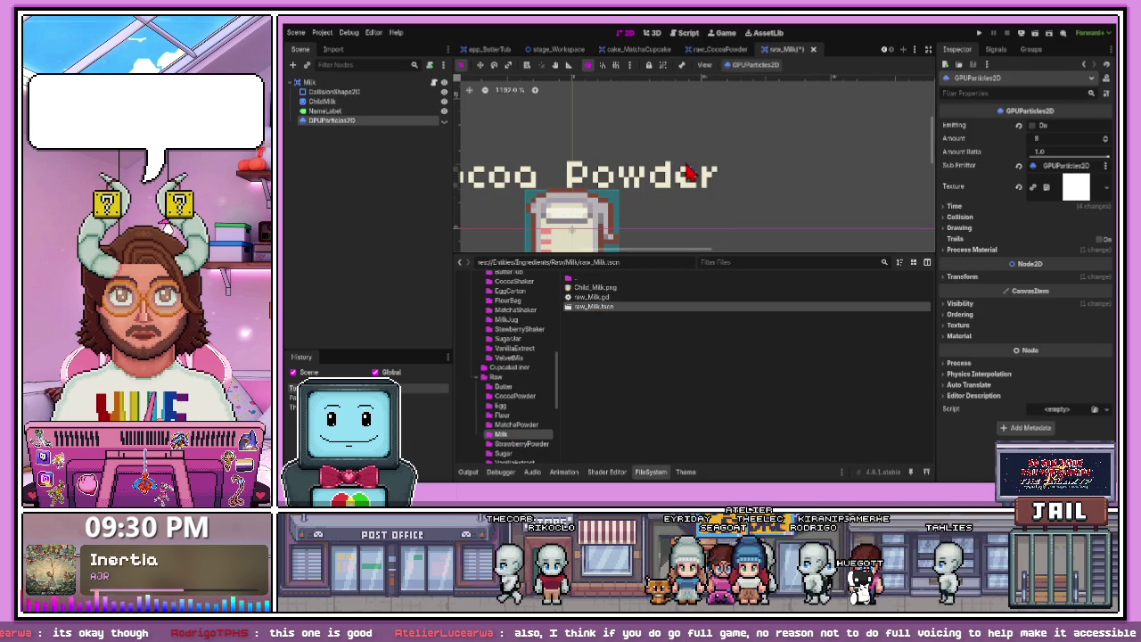
- Change the label to 'Milk', move it just above the jug, and save
{"action": "left_click", "coordinate": [588, 179]}
{"action": "scroll", "coordinate": [604, 195], "scroll_direction": "down", "scroll_amount": 3}
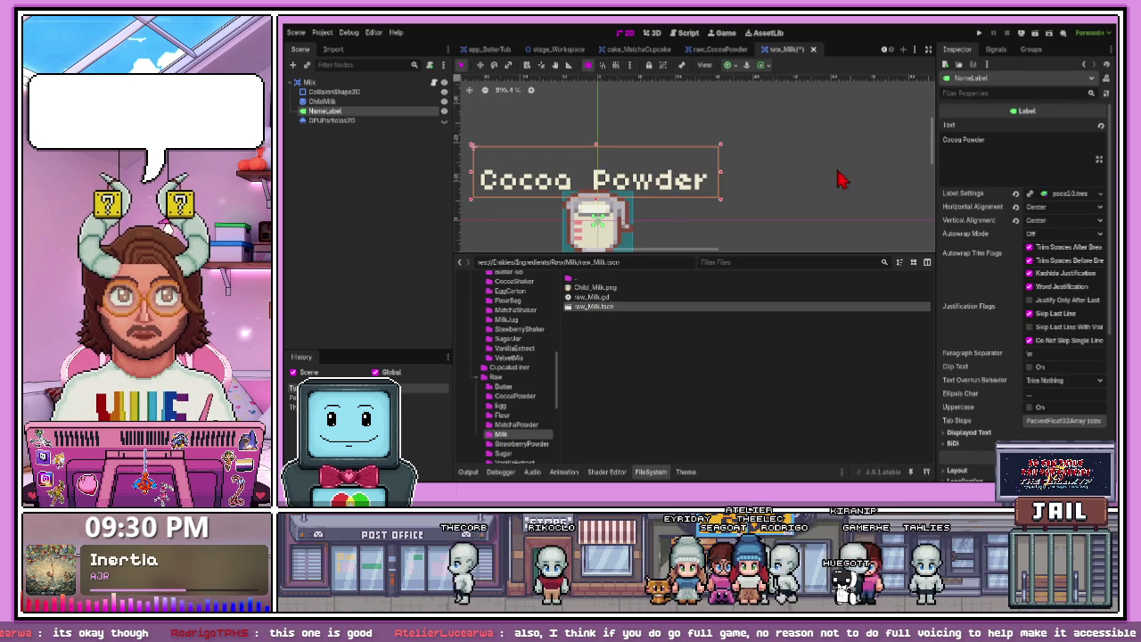
{"action": "left_click_drag", "start_coordinate": [985, 140], "coordinate": [932, 141]}
{"action": "type", "text": "Milk"}
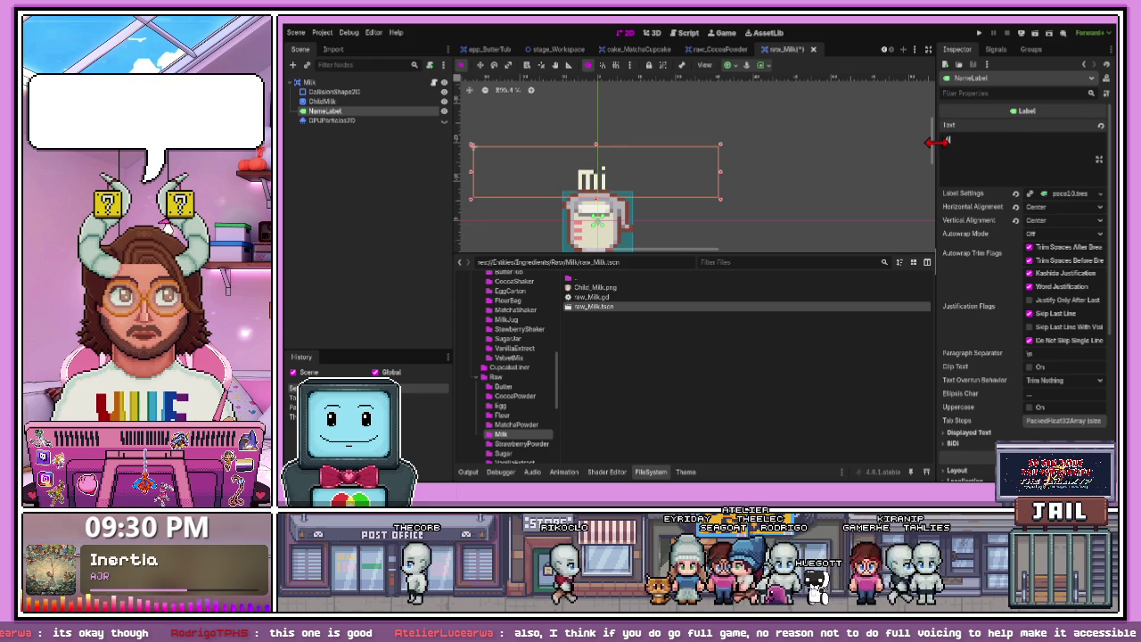
{"action": "left_click", "coordinate": [705, 241]}
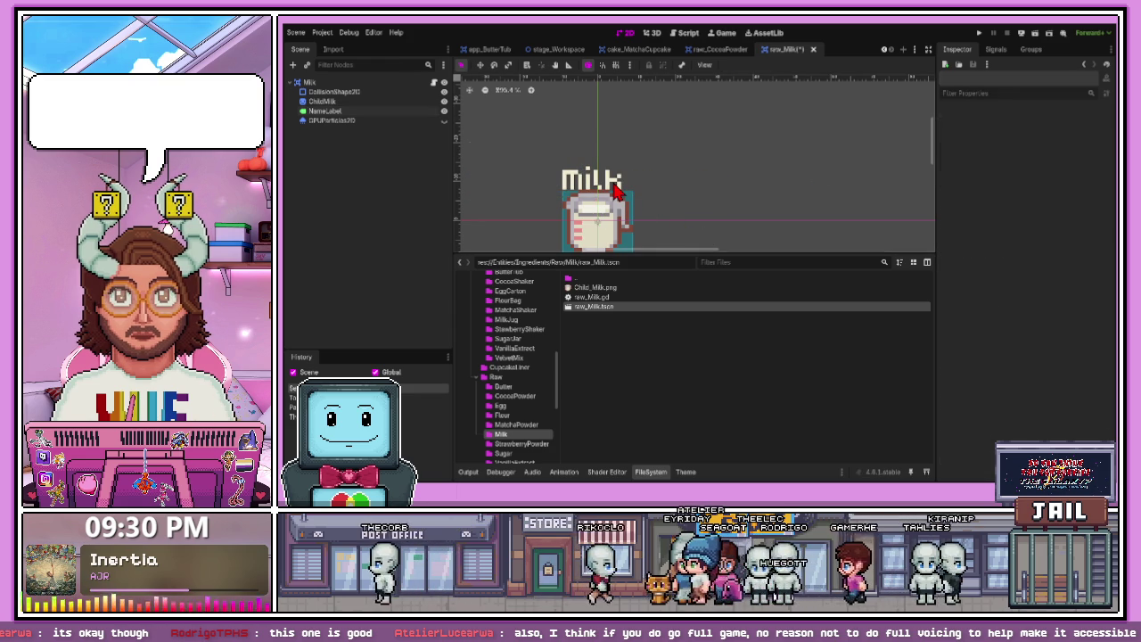
{"action": "left_click_drag", "start_coordinate": [615, 199], "coordinate": [615, 191]}
{"action": "left_click", "coordinate": [740, 207]}
{"action": "key", "text": "ctrl+s"}
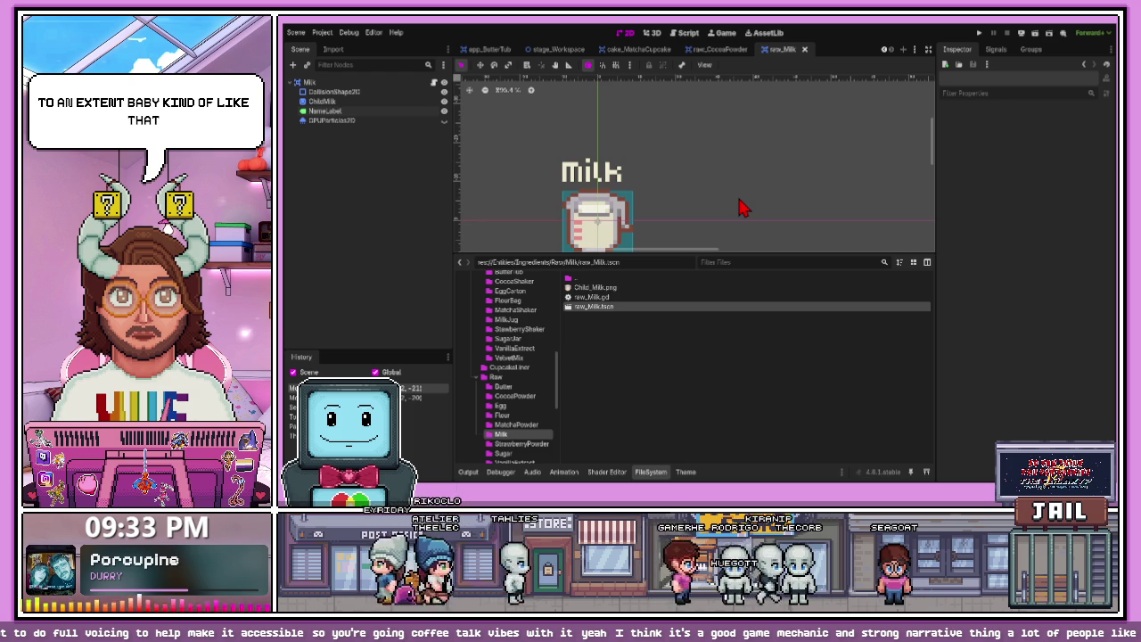
- Apply the Outline_White shader material to ChildMilk, then move the collision shape below it
{"action": "left_click", "coordinate": [658, 161]}
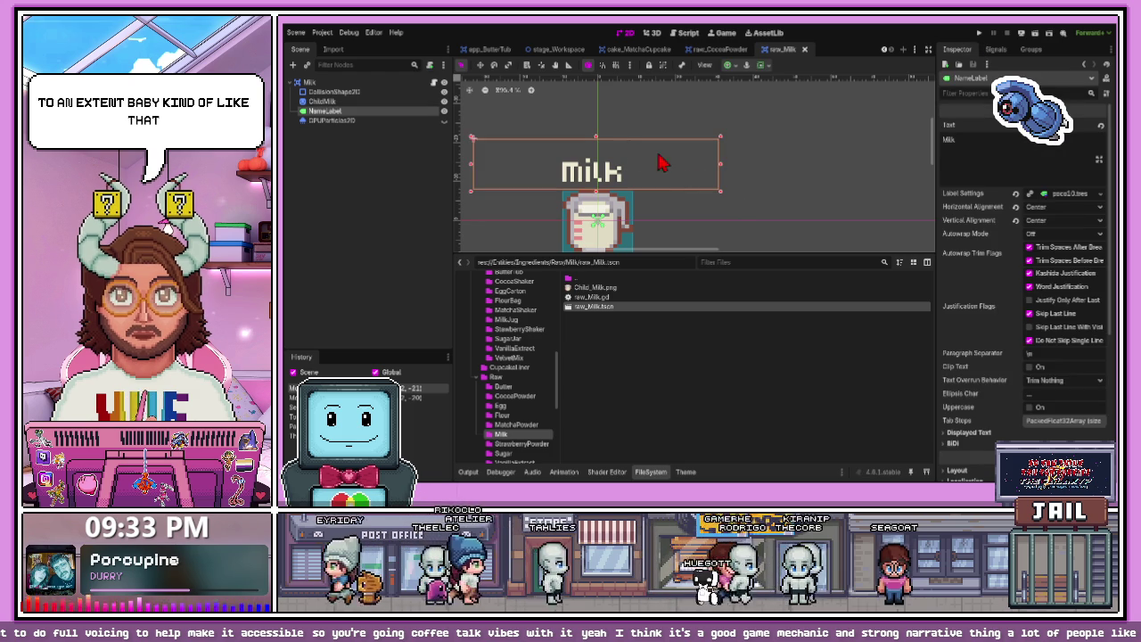
{"action": "left_click", "coordinate": [414, 102]}
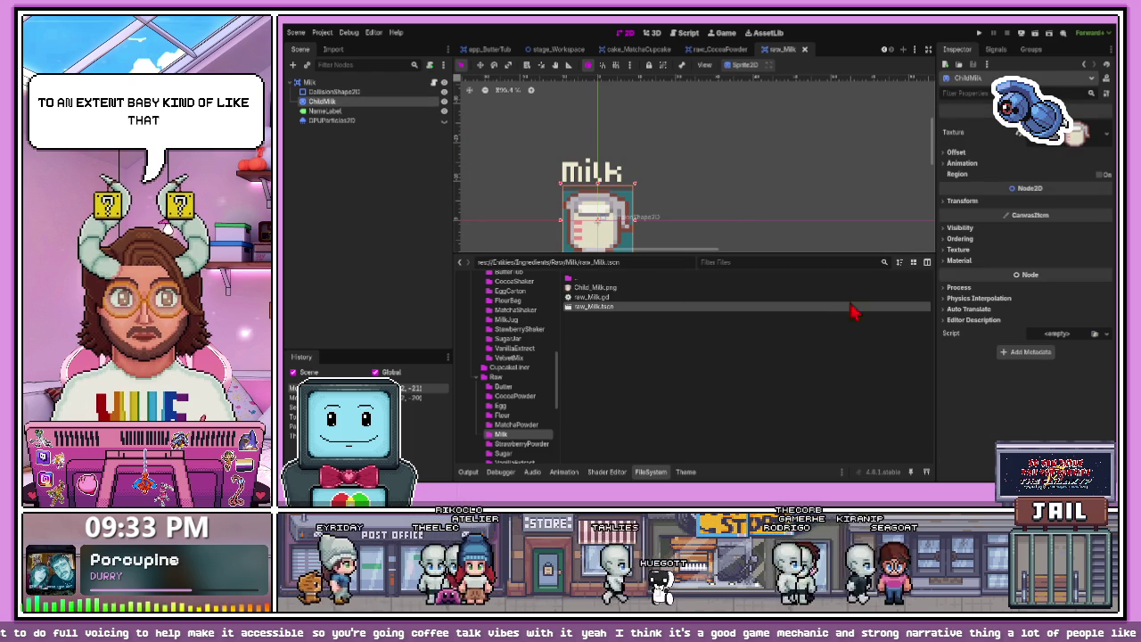
{"action": "left_click", "coordinate": [958, 261]}
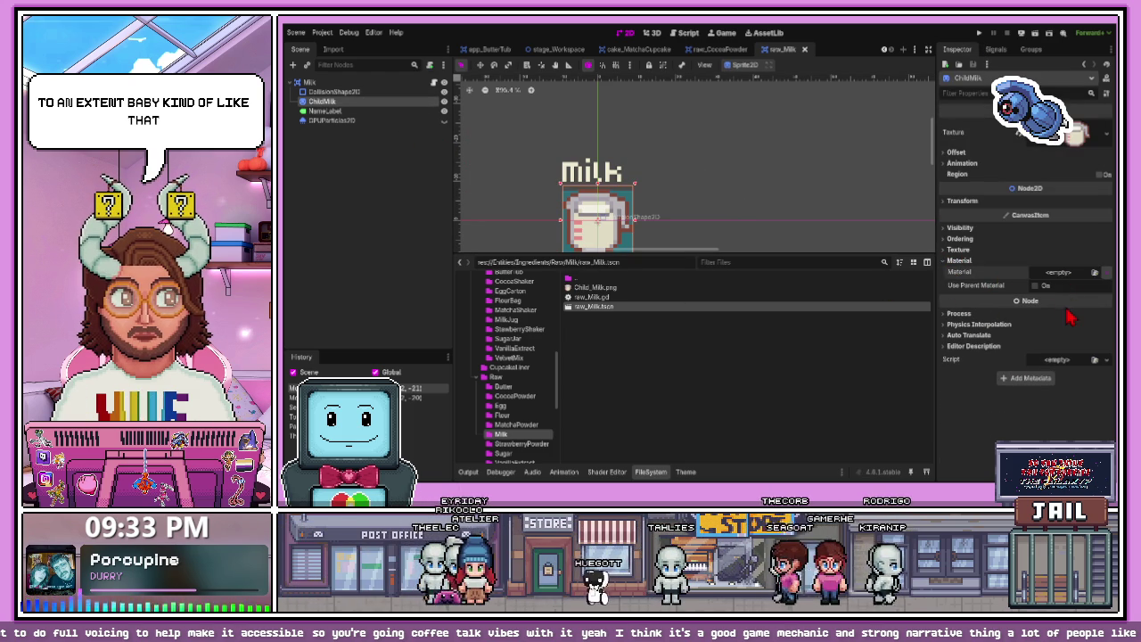
{"action": "key", "text": "ctrl+z"}
{"action": "left_click", "coordinate": [1036, 280]}
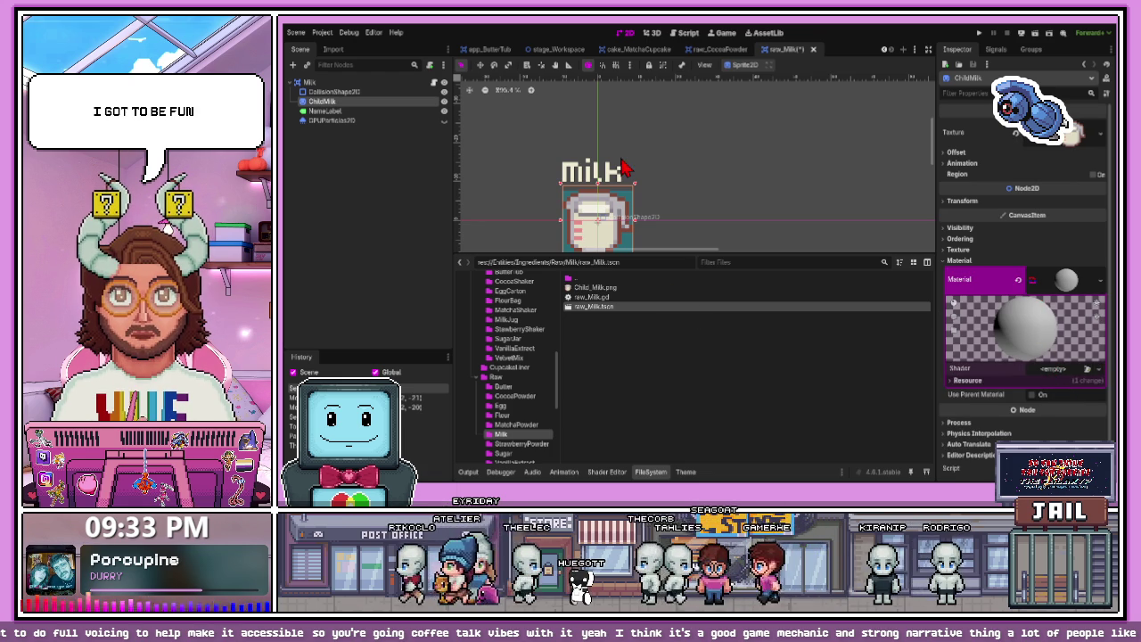
{"action": "key", "text": "ctrl+z"}
{"action": "scroll", "coordinate": [611, 243], "scroll_direction": "down", "scroll_amount": 3}
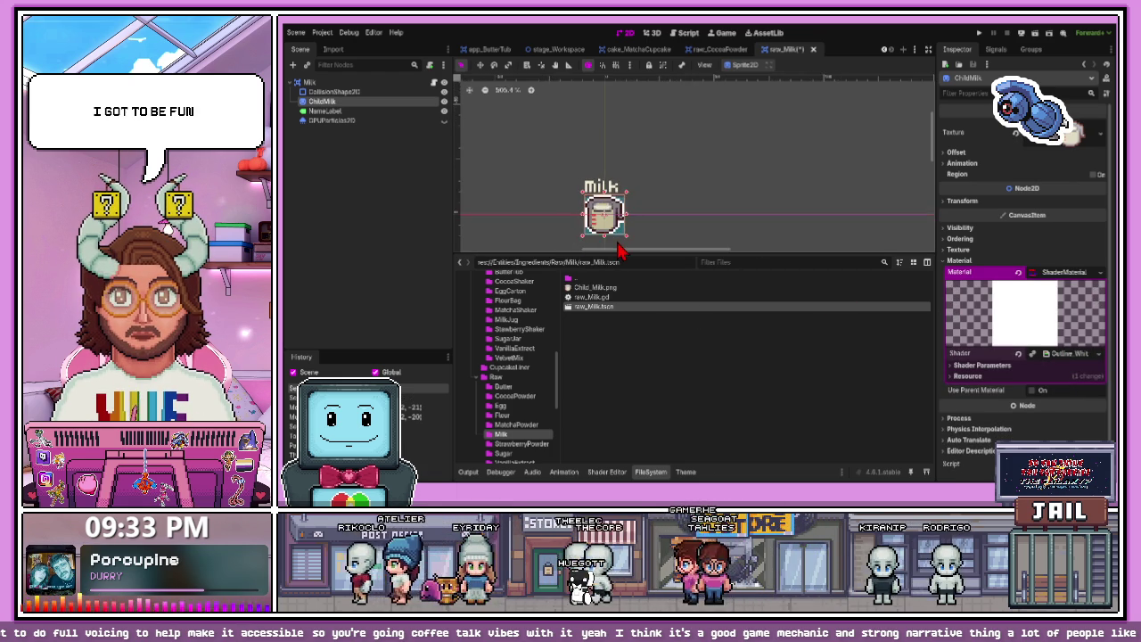
{"action": "scroll", "coordinate": [606, 249], "scroll_direction": "up", "scroll_amount": 6}
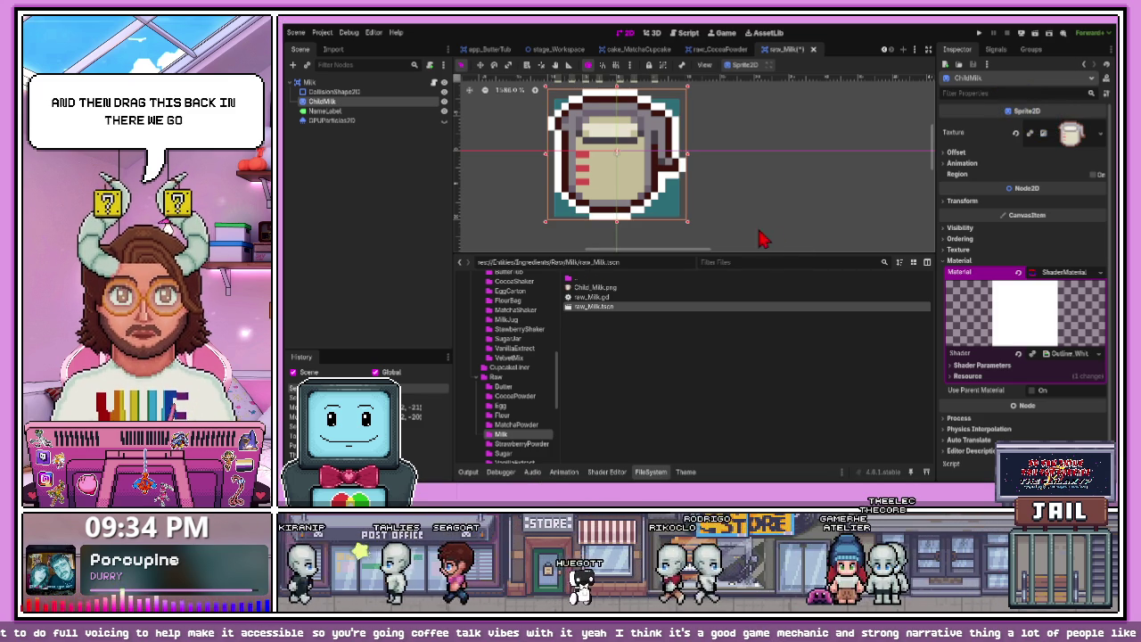
{"action": "mouse_move", "coordinate": [335, 92]}
{"action": "left_mouse_down"}
{"action": "mouse_move", "coordinate": [348, 116]}
{"action": "mouse_move", "coordinate": [346, 106]}
{"action": "left_mouse_up"}
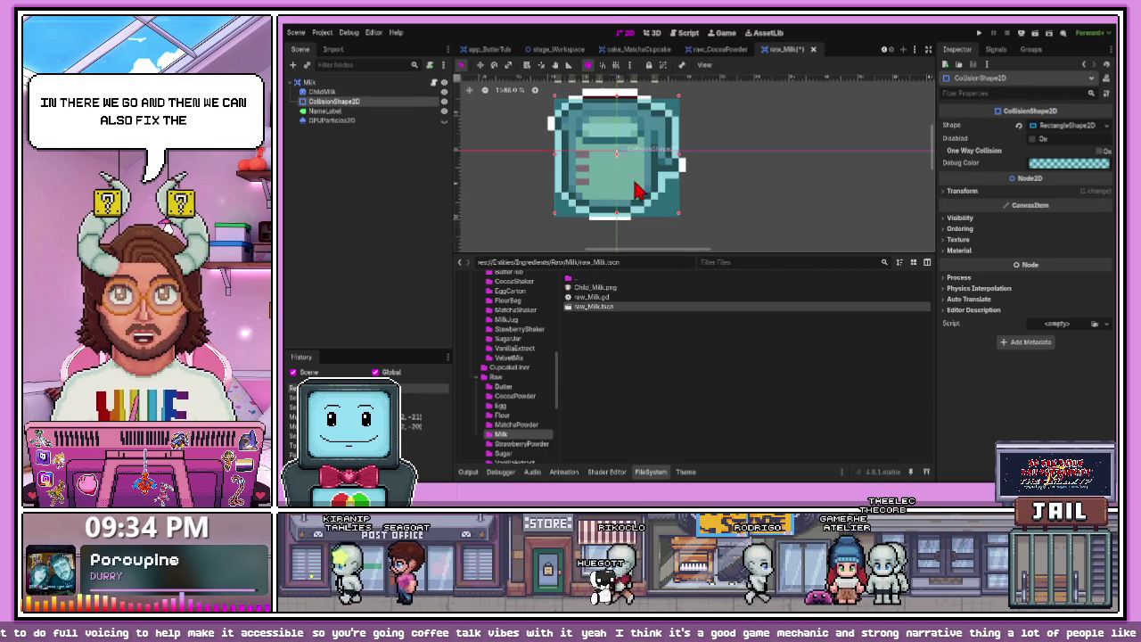
- Fit the rectangle collision box's top and bottom edges to the milk jug and save
{"action": "scroll", "coordinate": [612, 196], "scroll_direction": "up", "scroll_amount": 1}
{"action": "scroll", "coordinate": [605, 212], "scroll_direction": "up", "scroll_amount": 1}
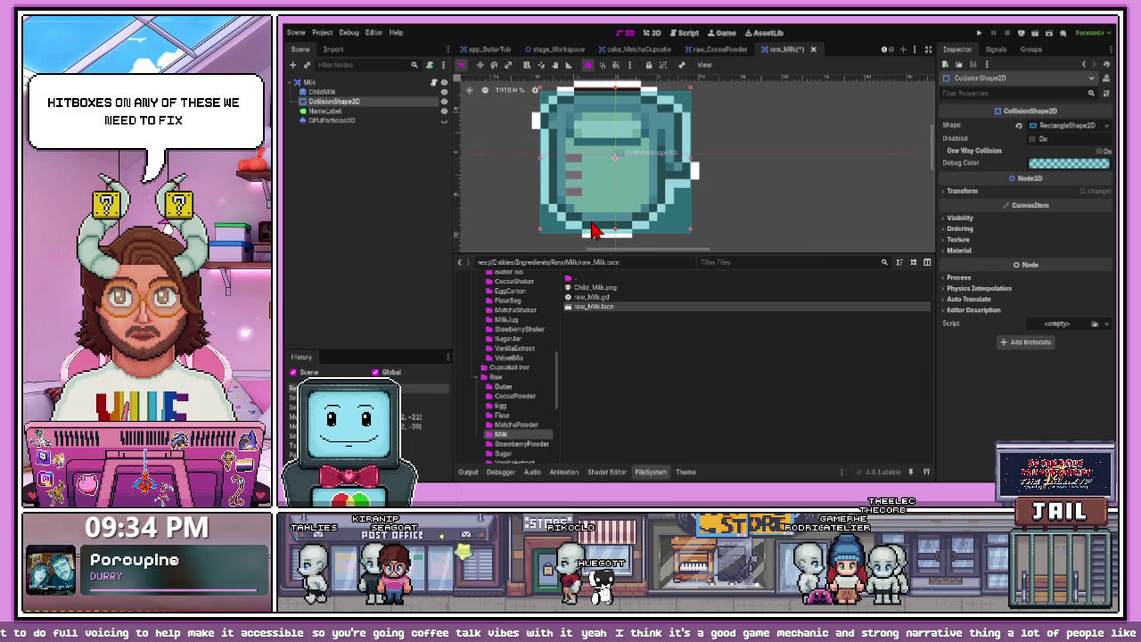
{"action": "scroll", "coordinate": [538, 170], "scroll_direction": "down", "scroll_amount": 1}
{"action": "scroll", "coordinate": [542, 179], "scroll_direction": "up", "scroll_amount": 2}
{"action": "scroll", "coordinate": [542, 179], "scroll_direction": "up", "scroll_amount": 1}
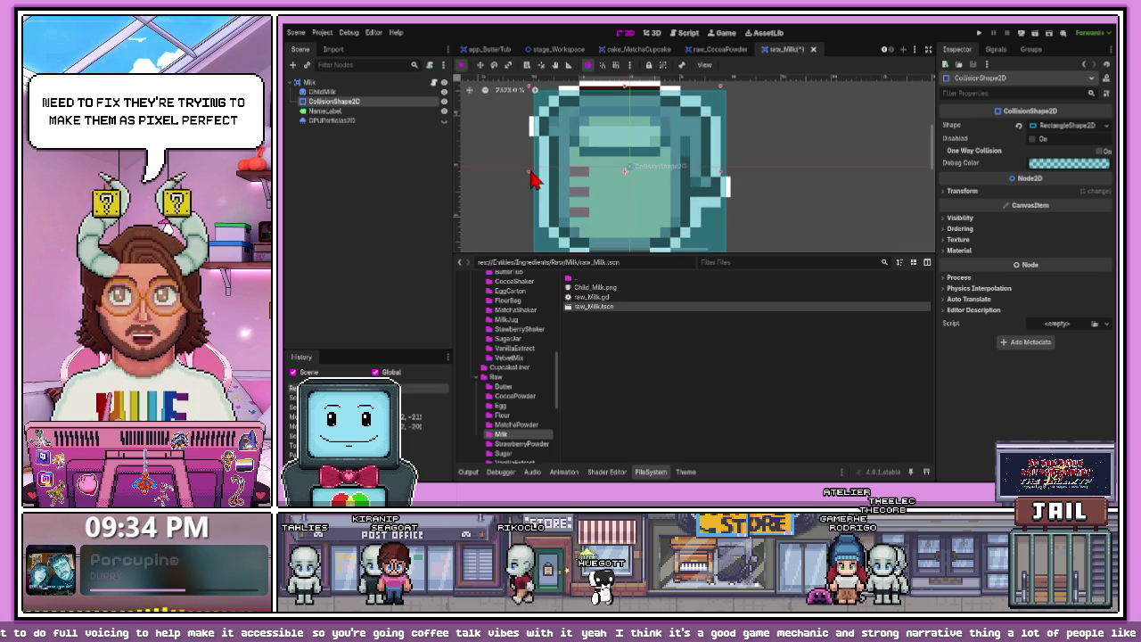
{"action": "scroll", "coordinate": [541, 178], "scroll_direction": "down", "scroll_amount": 1}
{"action": "scroll", "coordinate": [614, 181], "scroll_direction": "down", "scroll_amount": 1}
{"action": "scroll", "coordinate": [616, 169], "scroll_direction": "down", "scroll_amount": 1}
{"action": "scroll", "coordinate": [628, 134], "scroll_direction": "up", "scroll_amount": 2}
{"action": "left_click_drag", "start_coordinate": [624, 123], "coordinate": [624, 118]}
{"action": "scroll", "coordinate": [625, 118], "scroll_direction": "down", "scroll_amount": 5}
{"action": "scroll", "coordinate": [624, 204], "scroll_direction": "up", "scroll_amount": 3}
{"action": "left_click_drag", "start_coordinate": [625, 204], "coordinate": [622, 200]}
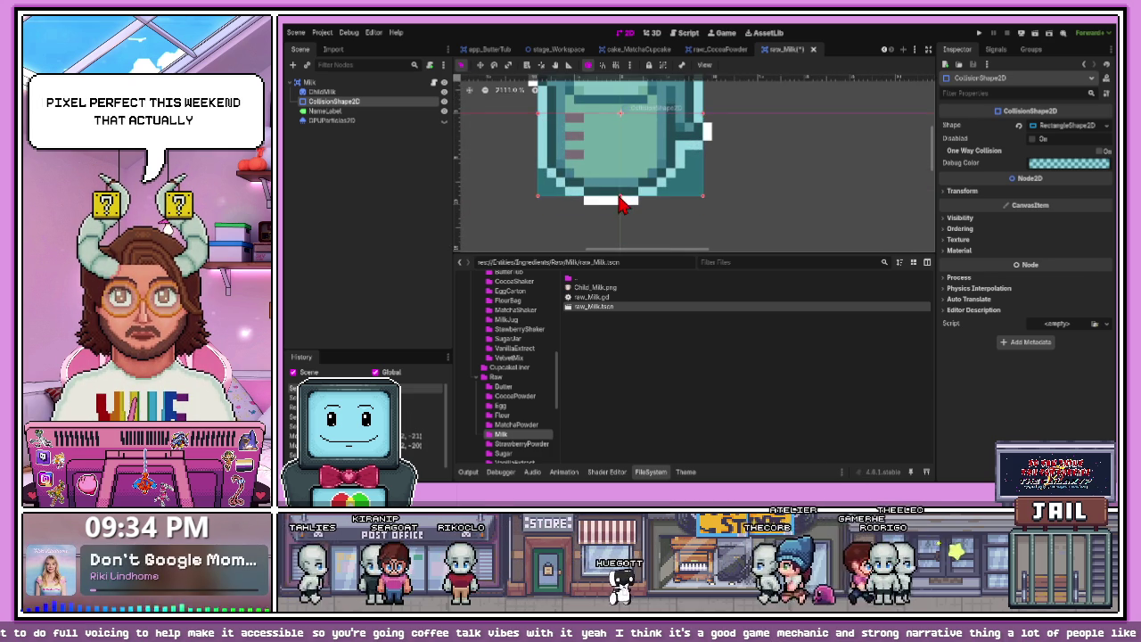
{"action": "scroll", "coordinate": [622, 203], "scroll_direction": "down", "scroll_amount": 4}
{"action": "left_click", "coordinate": [705, 207]}
{"action": "key", "text": "ctrl+s"}
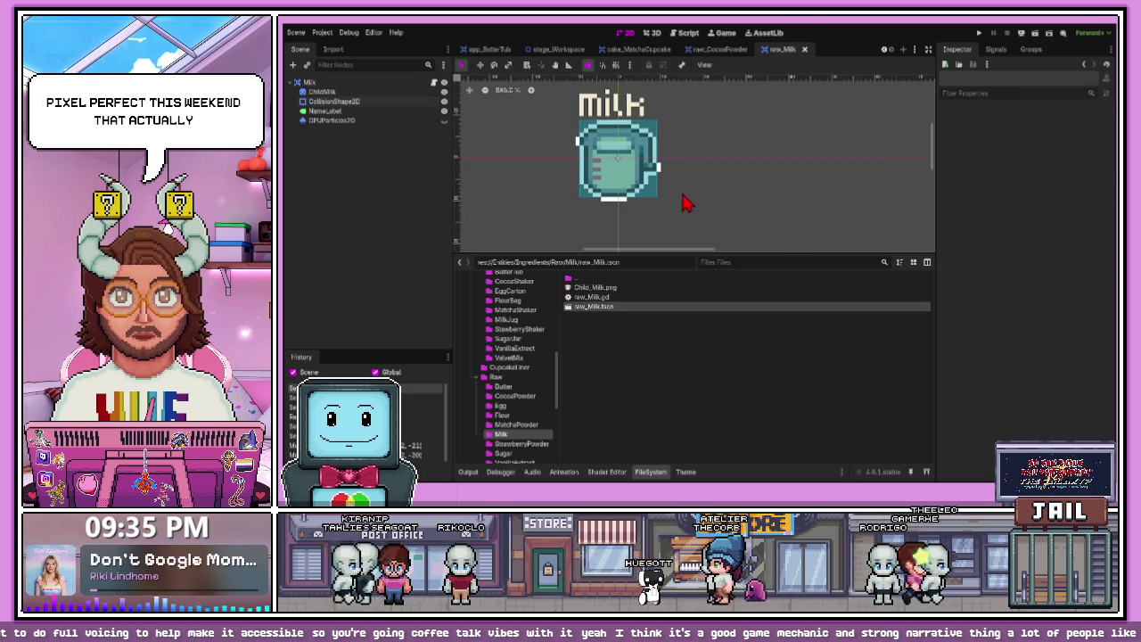
- Replace the rectangle collision shape with a CapsuleShape2D
{"action": "scroll", "coordinate": [621, 183], "scroll_direction": "up", "scroll_amount": 3}
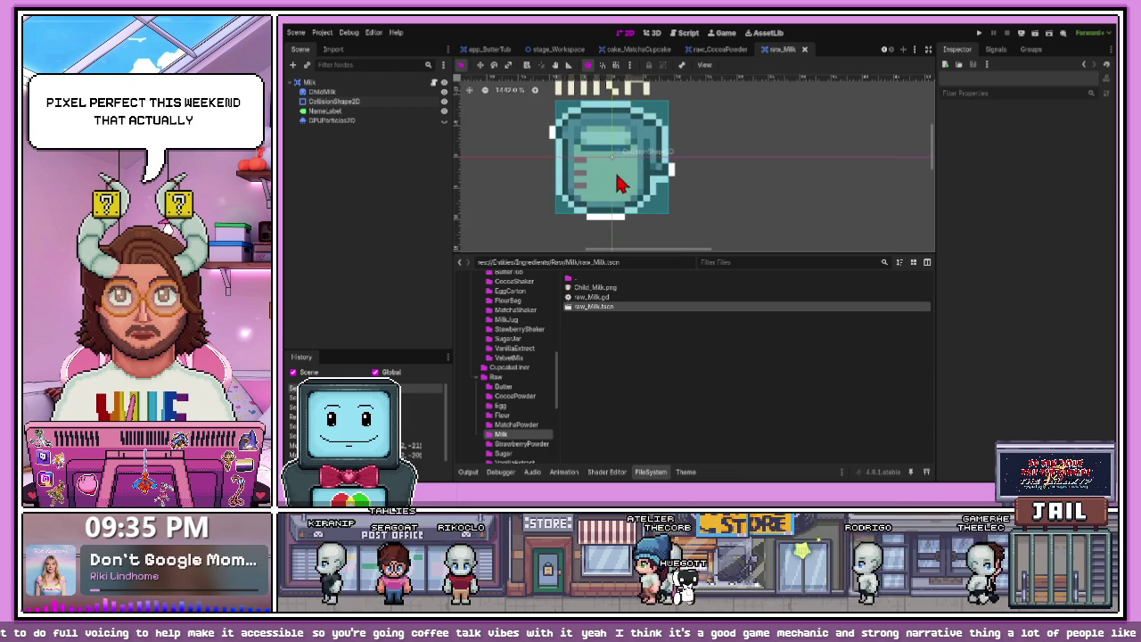
{"action": "scroll", "coordinate": [622, 183], "scroll_direction": "down", "scroll_amount": 1}
{"action": "left_click", "coordinate": [586, 138]}
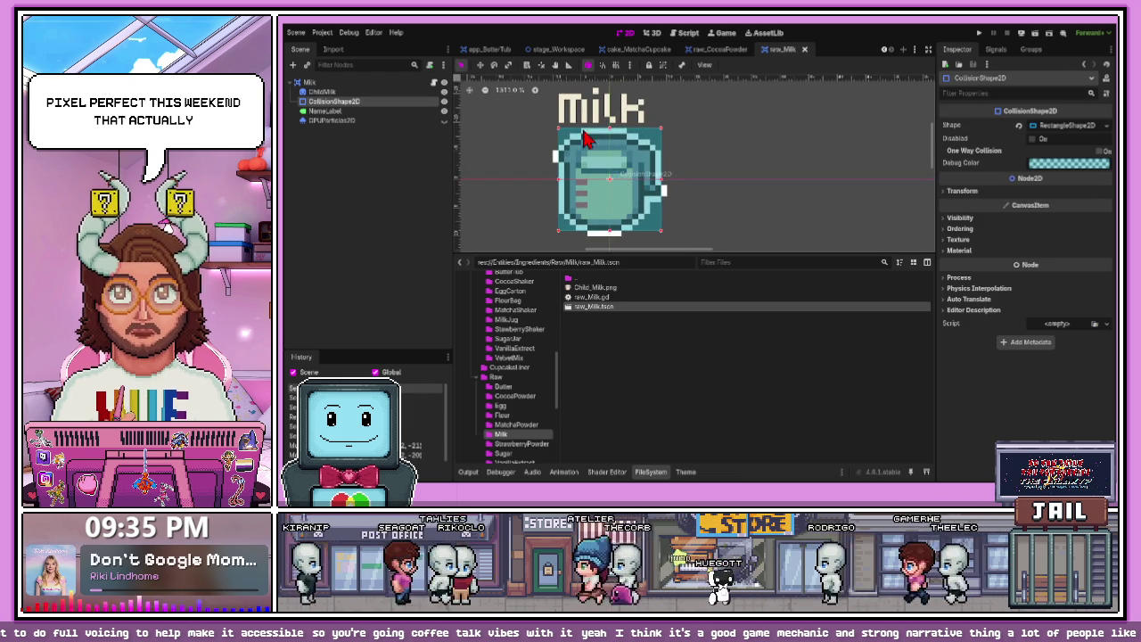
{"action": "left_click", "coordinate": [1050, 133]}
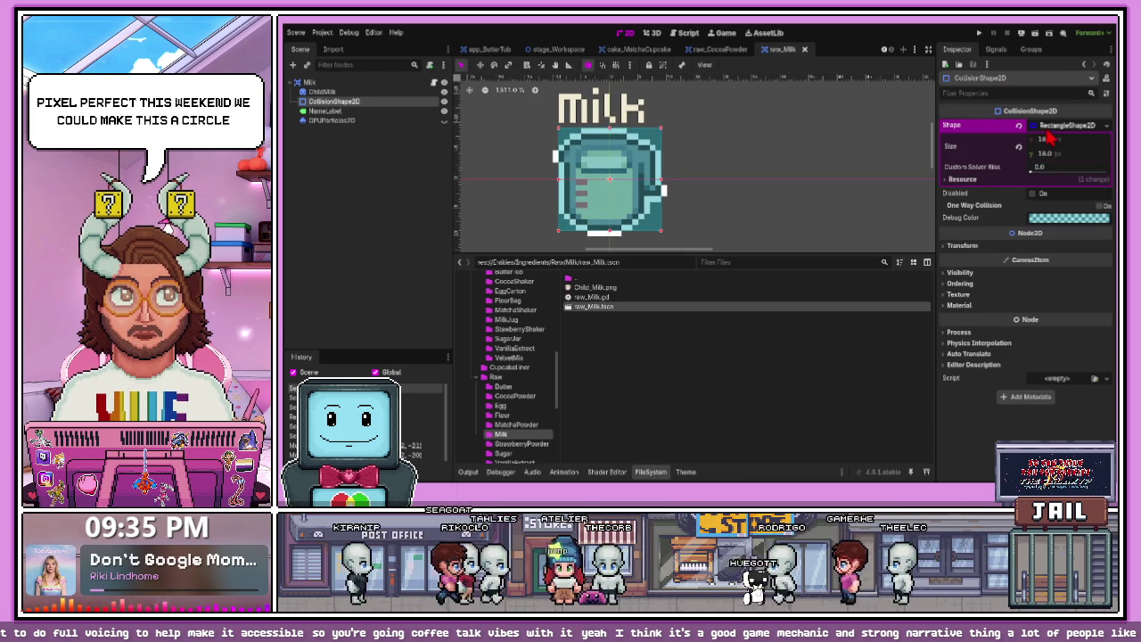
{"action": "right_click", "coordinate": [1050, 133]}
{"action": "left_click", "coordinate": [1055, 188]}
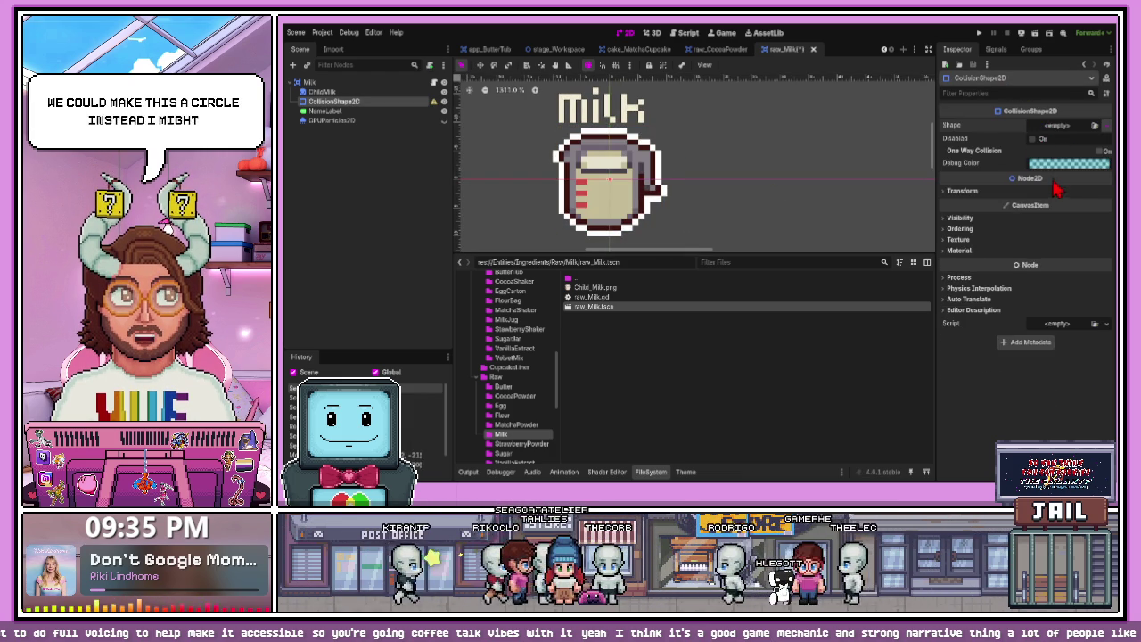
{"action": "left_click", "coordinate": [1070, 125]}
{"action": "left_click", "coordinate": [1061, 154]}
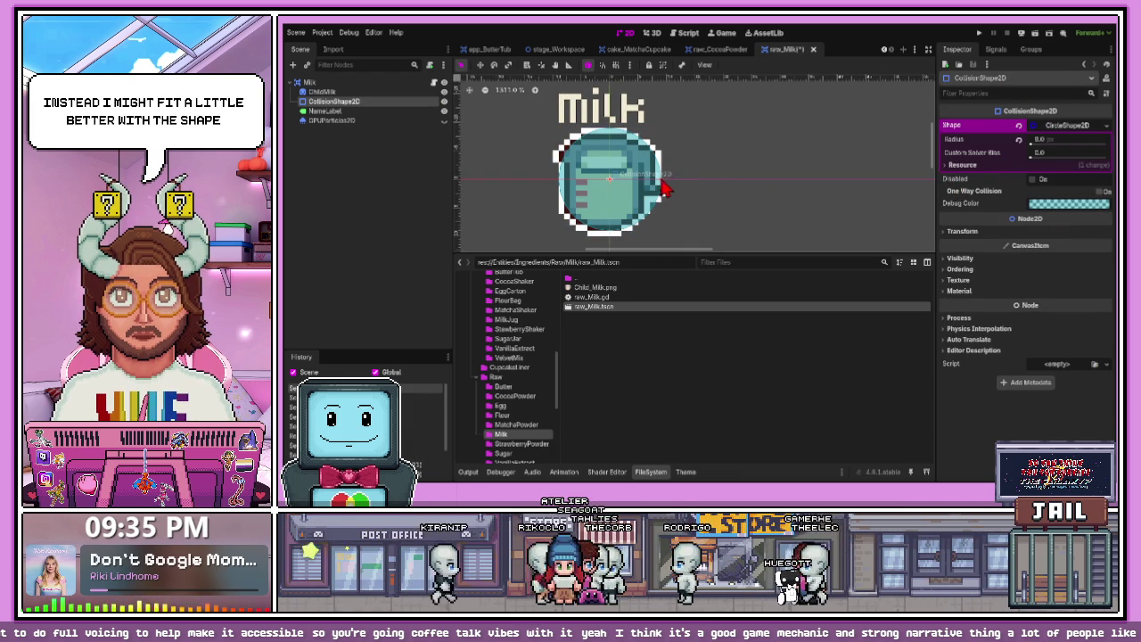
{"action": "key", "text": "ctrl+z"}
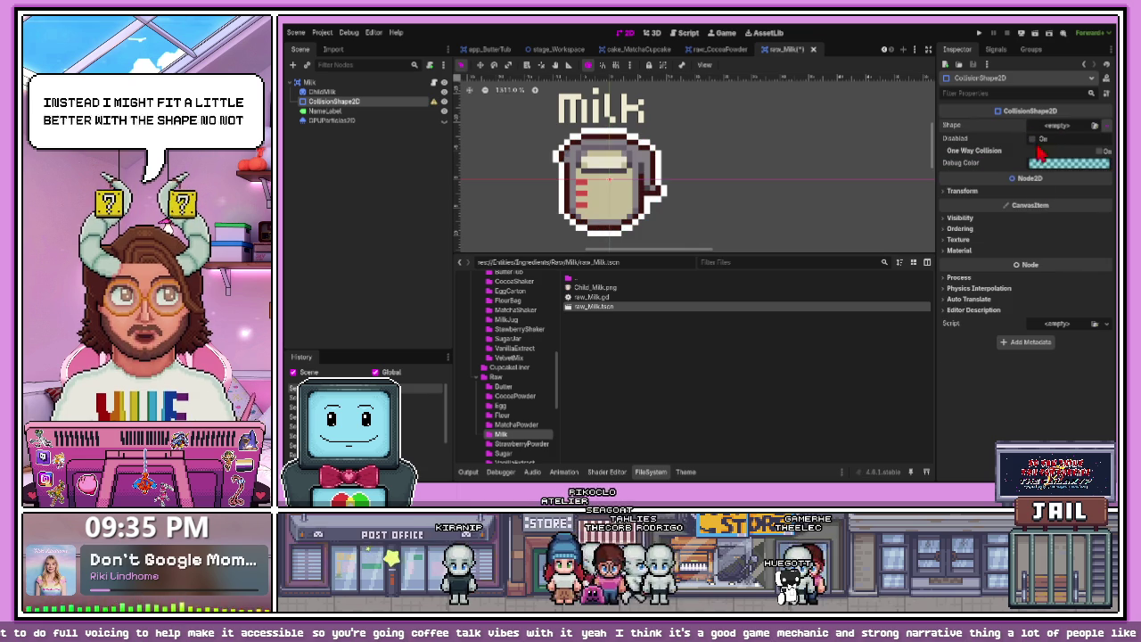
{"action": "key", "text": "ctrl+z"}
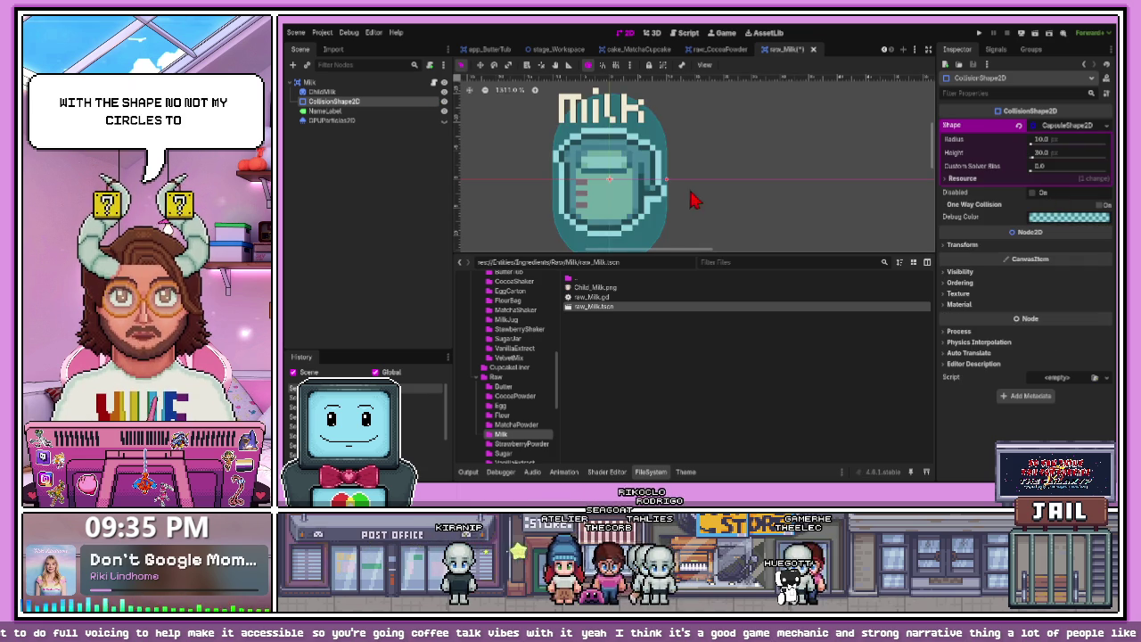
- Size the capsule to radius 8 and height 16, then save the Milk scene
{"action": "scroll", "coordinate": [693, 200], "scroll_direction": "down", "scroll_amount": 2}
{"action": "left_click_drag", "start_coordinate": [669, 185], "coordinate": [661, 183]}
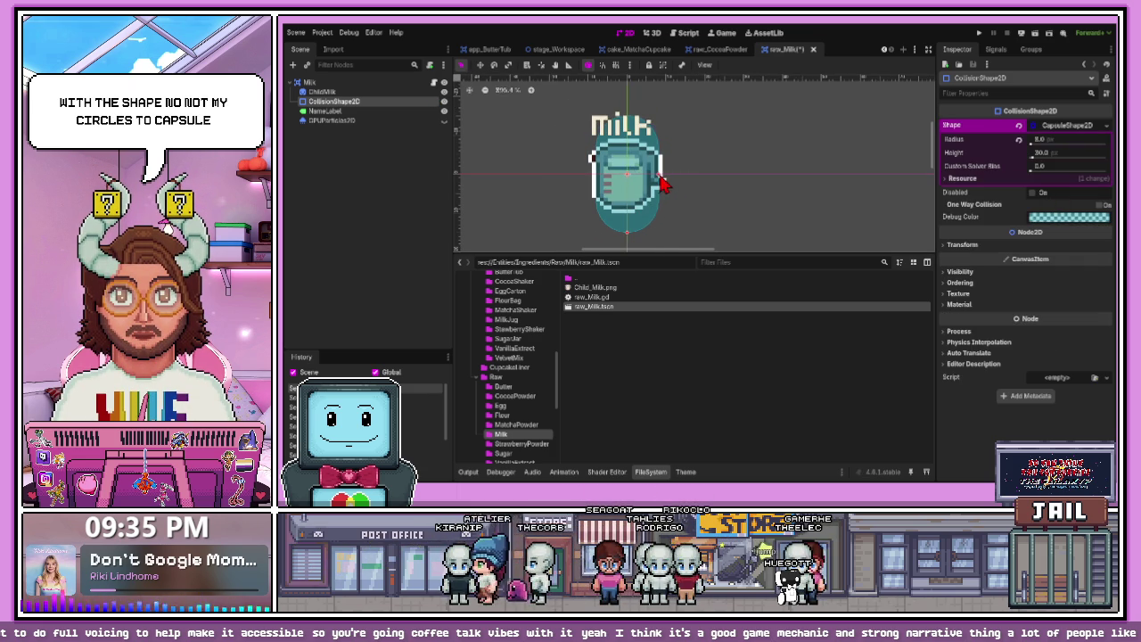
{"action": "left_click_drag", "start_coordinate": [628, 239], "coordinate": [629, 223]}
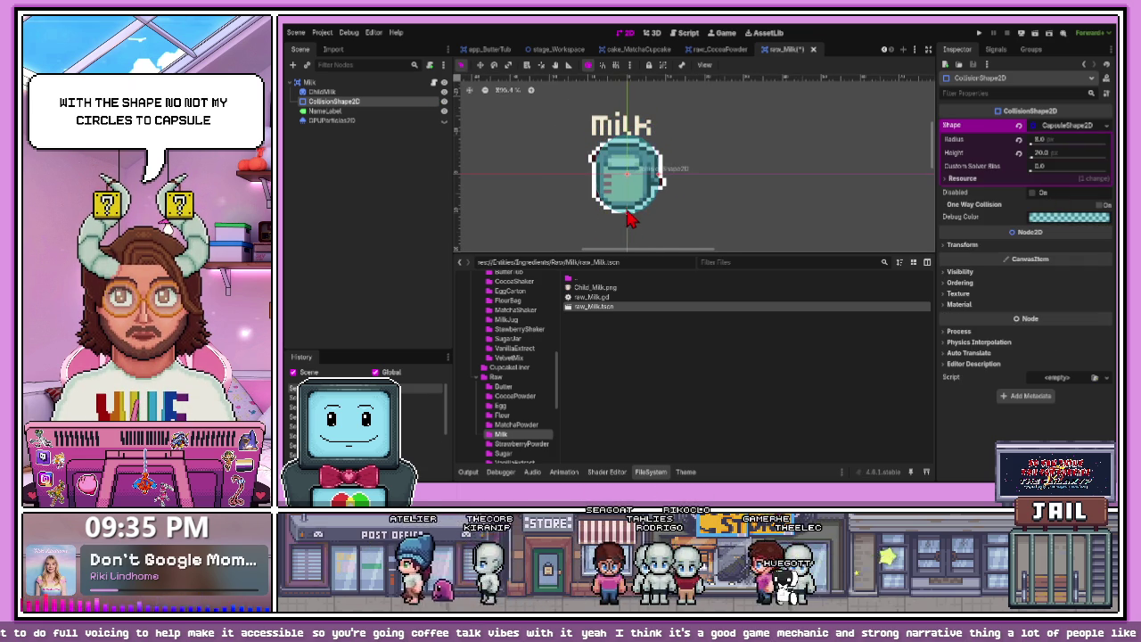
{"action": "scroll", "coordinate": [629, 219], "scroll_direction": "up", "scroll_amount": 3}
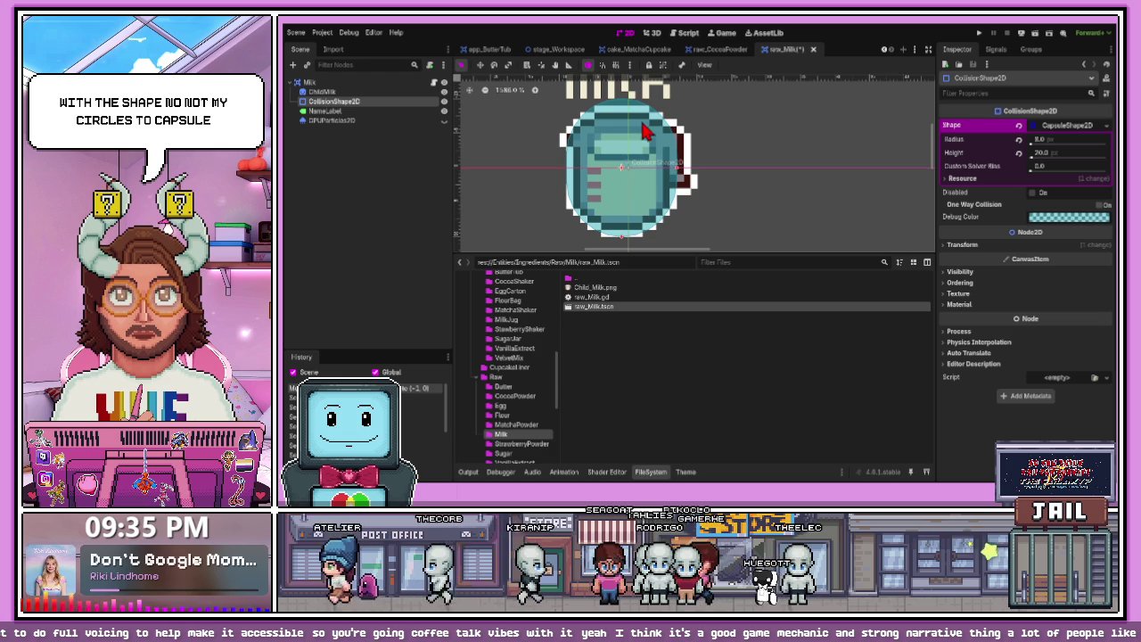
{"action": "left_click", "coordinate": [637, 184]}
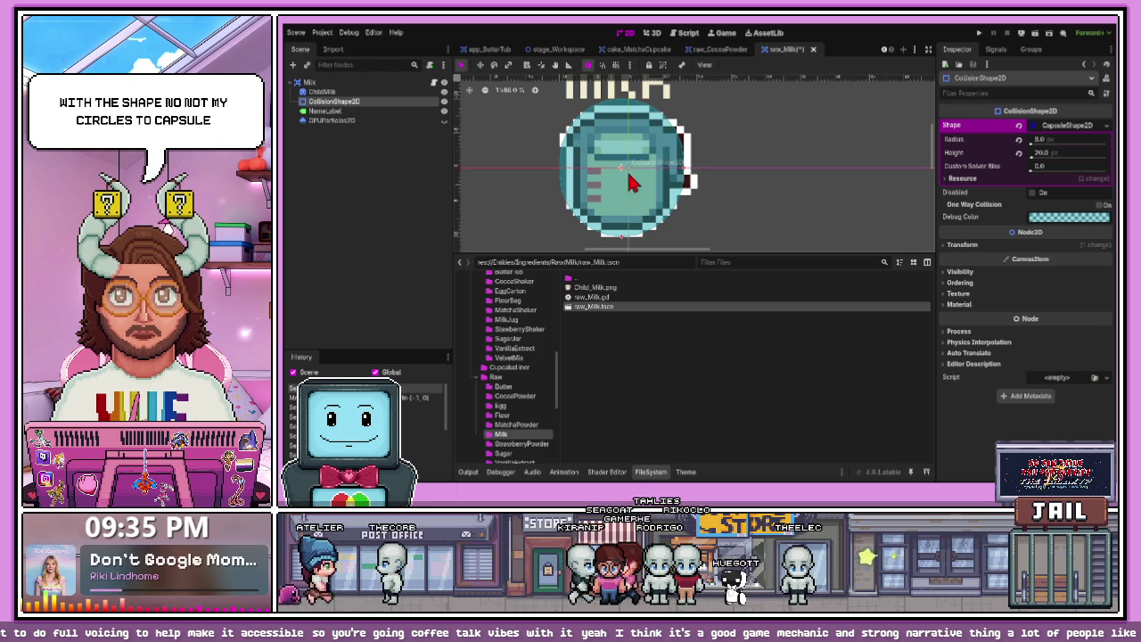
{"action": "left_click_drag", "start_coordinate": [683, 178], "coordinate": [665, 184]}
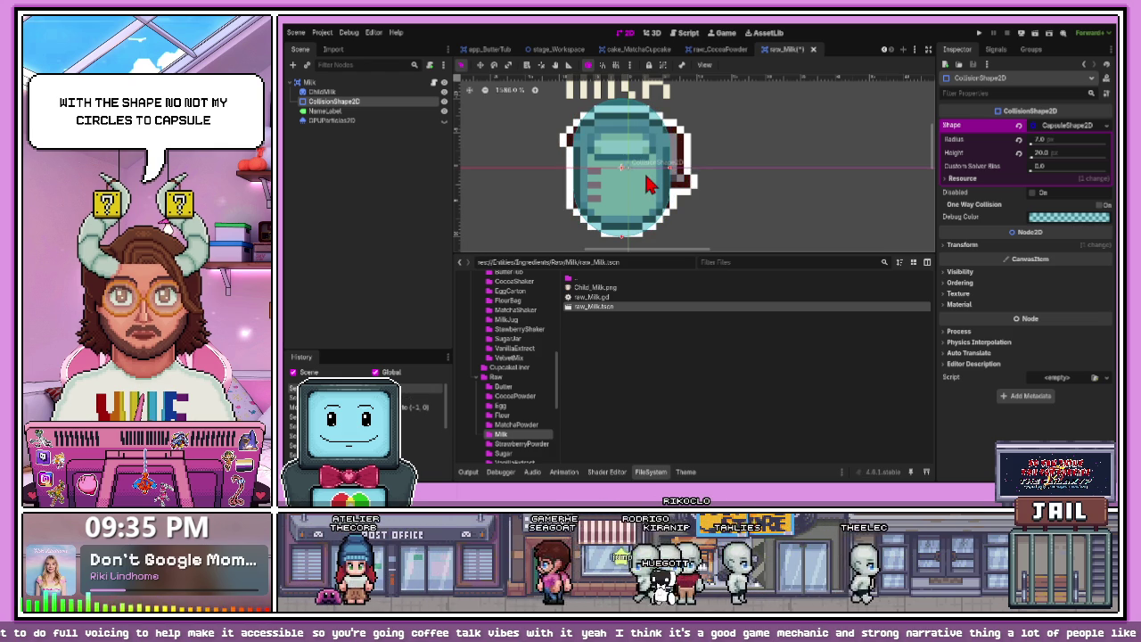
{"action": "left_click_drag", "start_coordinate": [623, 241], "coordinate": [624, 234]}
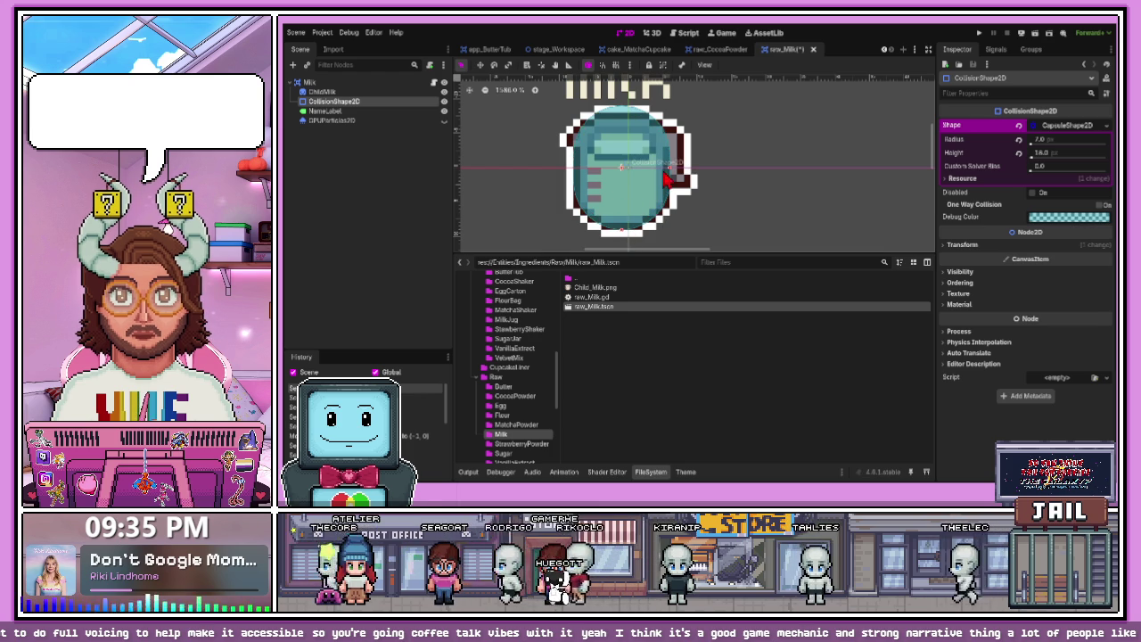
{"action": "left_click_drag", "start_coordinate": [667, 181], "coordinate": [675, 181]}
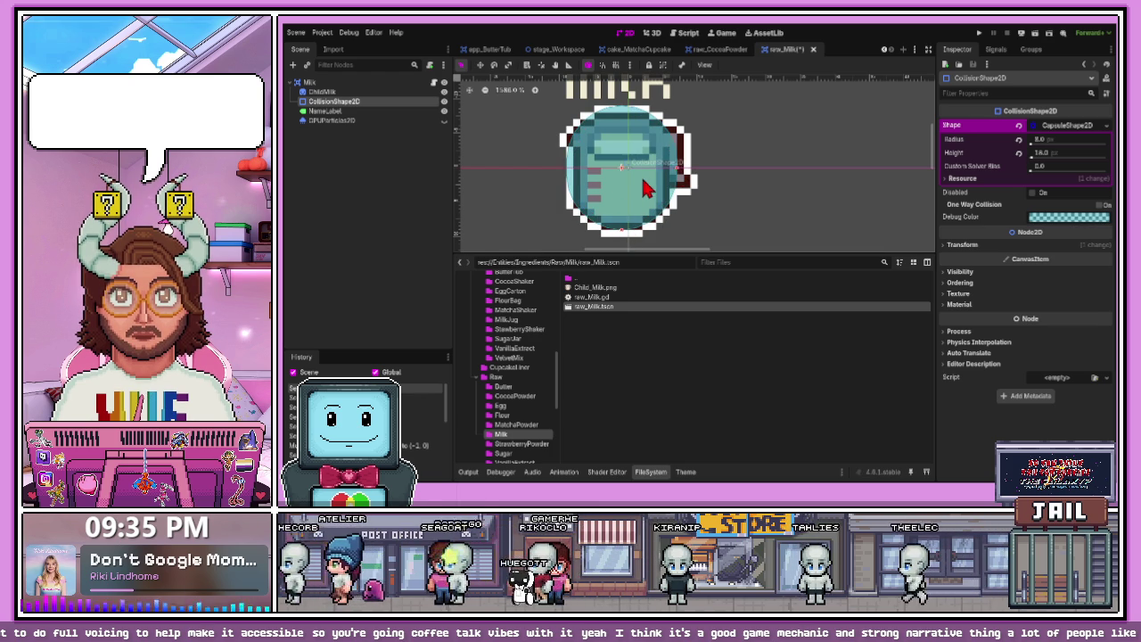
{"action": "left_click", "coordinate": [774, 170]}
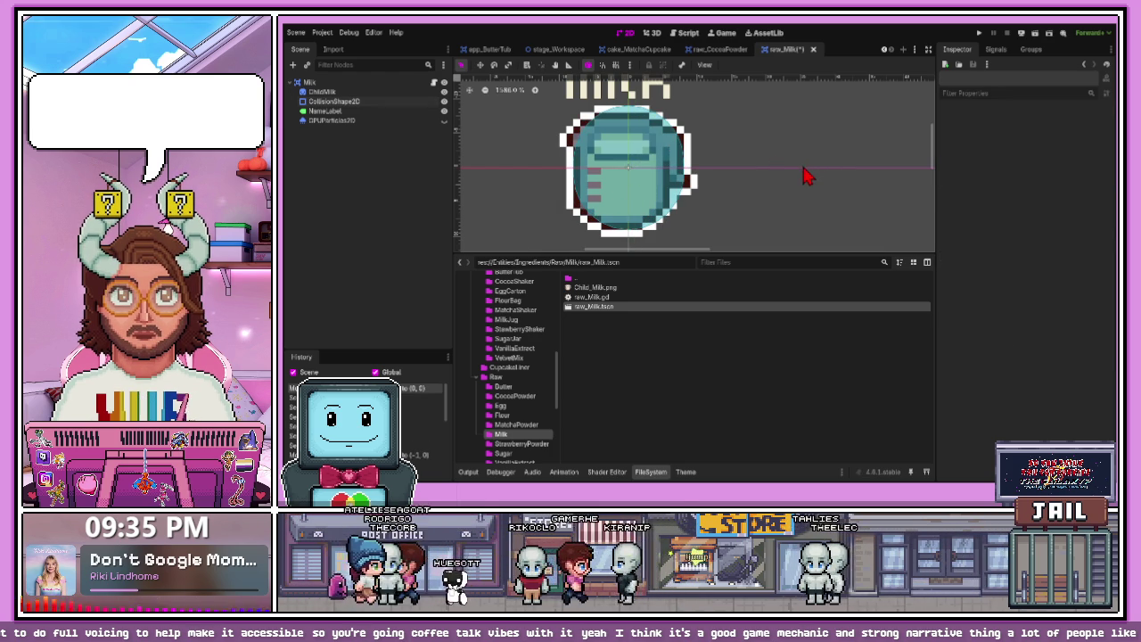
{"action": "key", "text": "ctrl+s"}
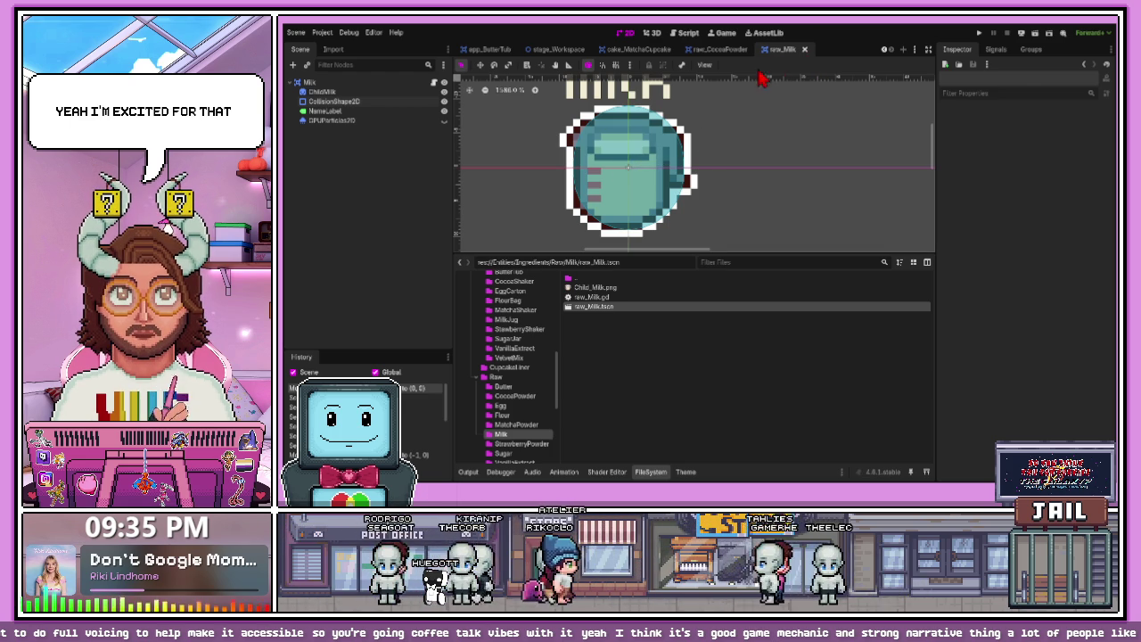
- Close the Milk scene and open raw_MatchaPowder from the MatchaPowder folder
{"action": "left_click", "coordinate": [804, 49]}
{"action": "left_click", "coordinate": [521, 424]}
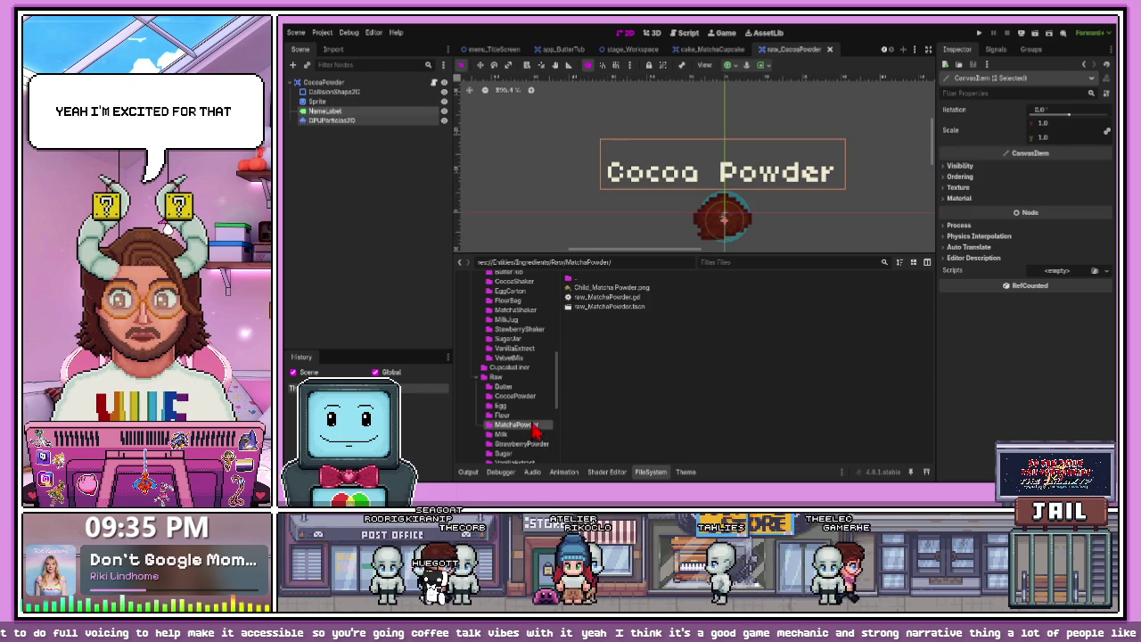
{"action": "double_click", "coordinate": [612, 307]}
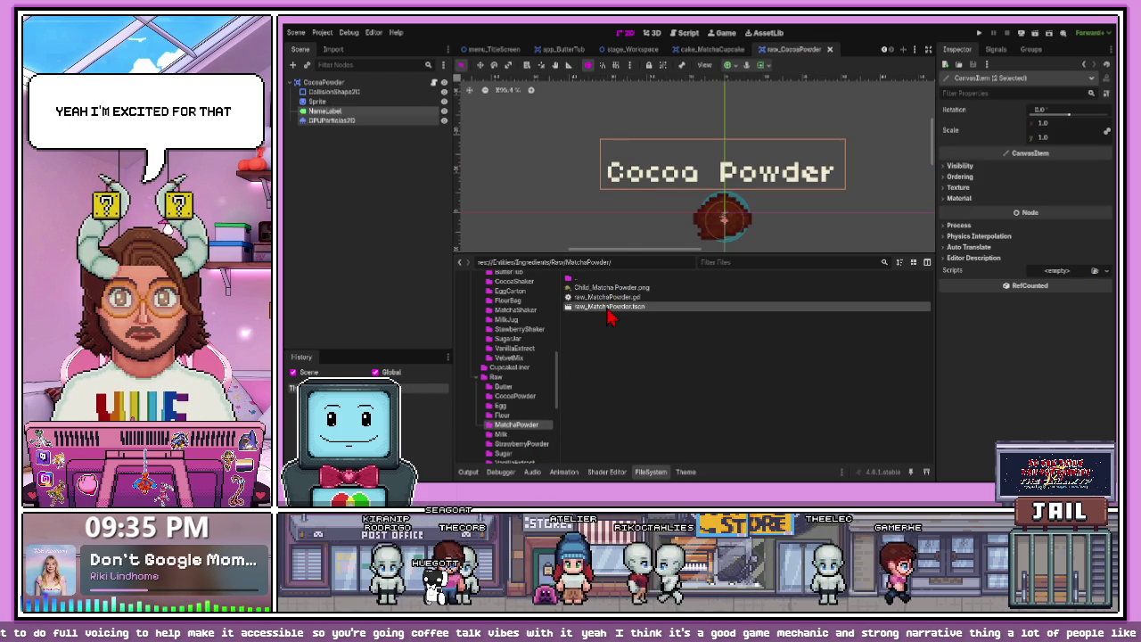
- Adjust the rectangle collision shape, shifting it slightly and raising its top edge
{"action": "scroll", "coordinate": [627, 219], "scroll_direction": "up", "scroll_amount": 3}
{"action": "scroll", "coordinate": [624, 196], "scroll_direction": "down", "scroll_amount": 2}
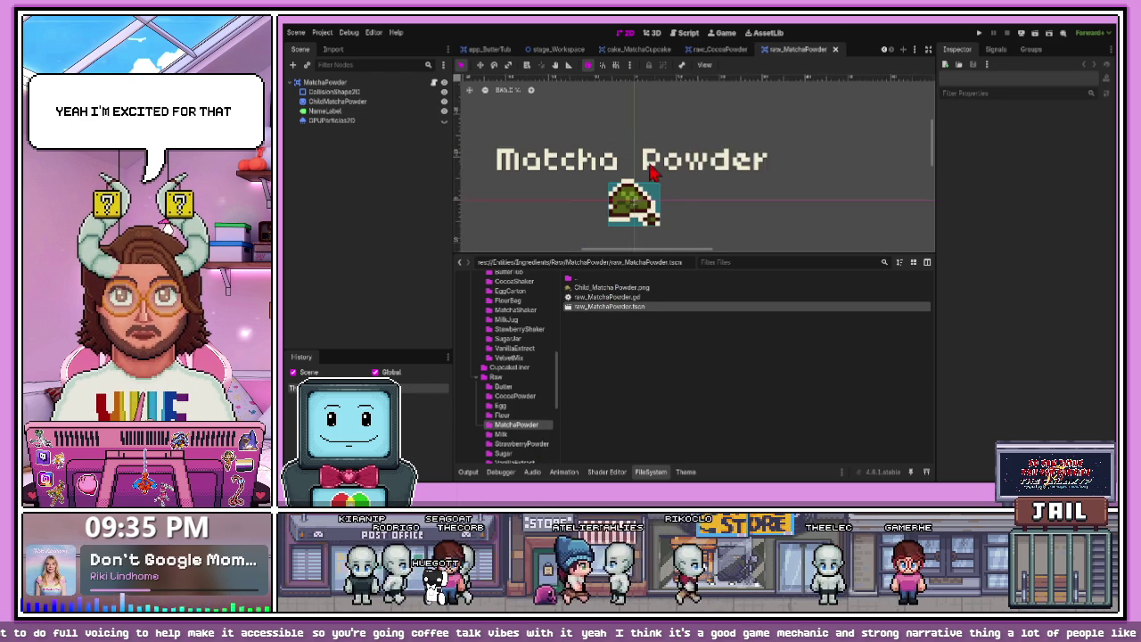
{"action": "scroll", "coordinate": [615, 192], "scroll_direction": "up", "scroll_amount": 1}
{"action": "left_click_drag", "start_coordinate": [374, 115], "coordinate": [373, 117]}
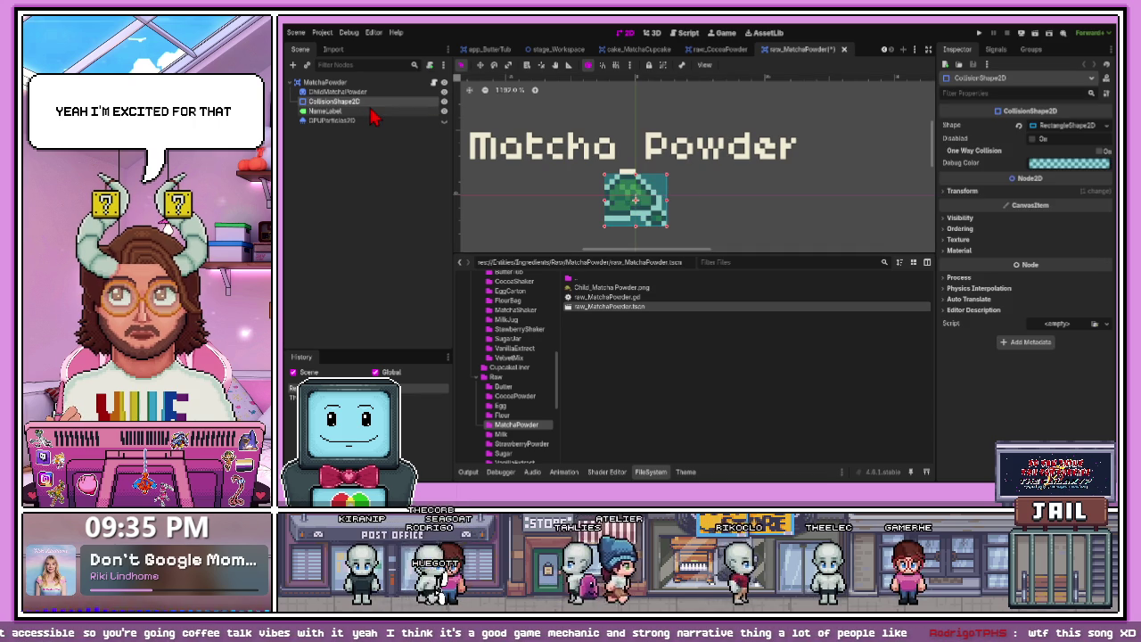
{"action": "scroll", "coordinate": [651, 178], "scroll_direction": "up", "scroll_amount": 3}
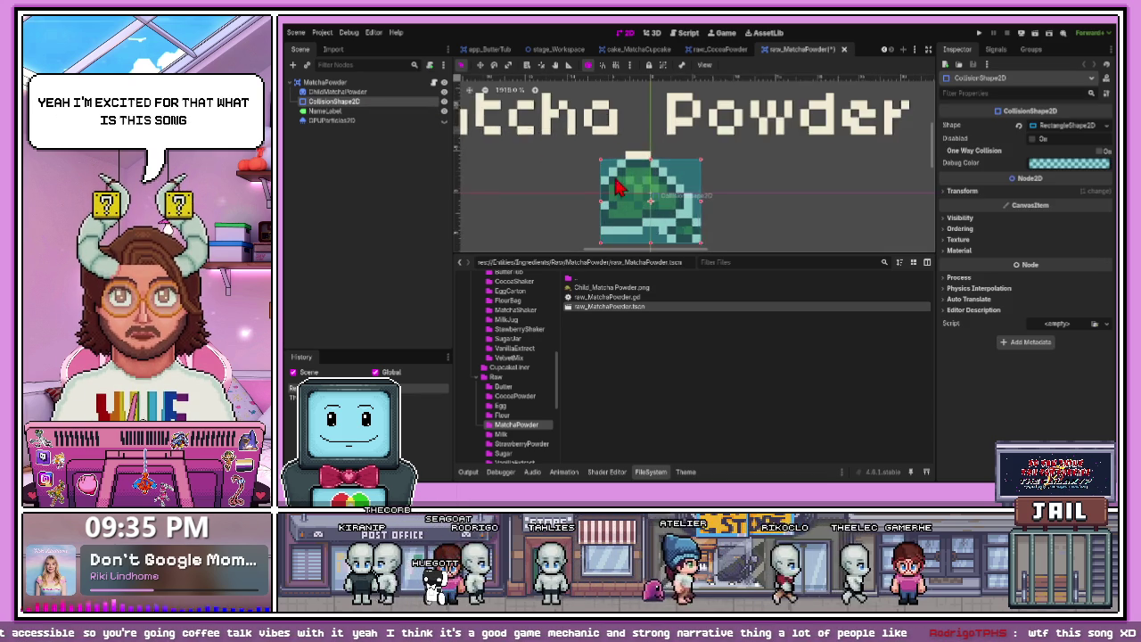
{"action": "left_click_drag", "start_coordinate": [658, 169], "coordinate": [657, 150]}
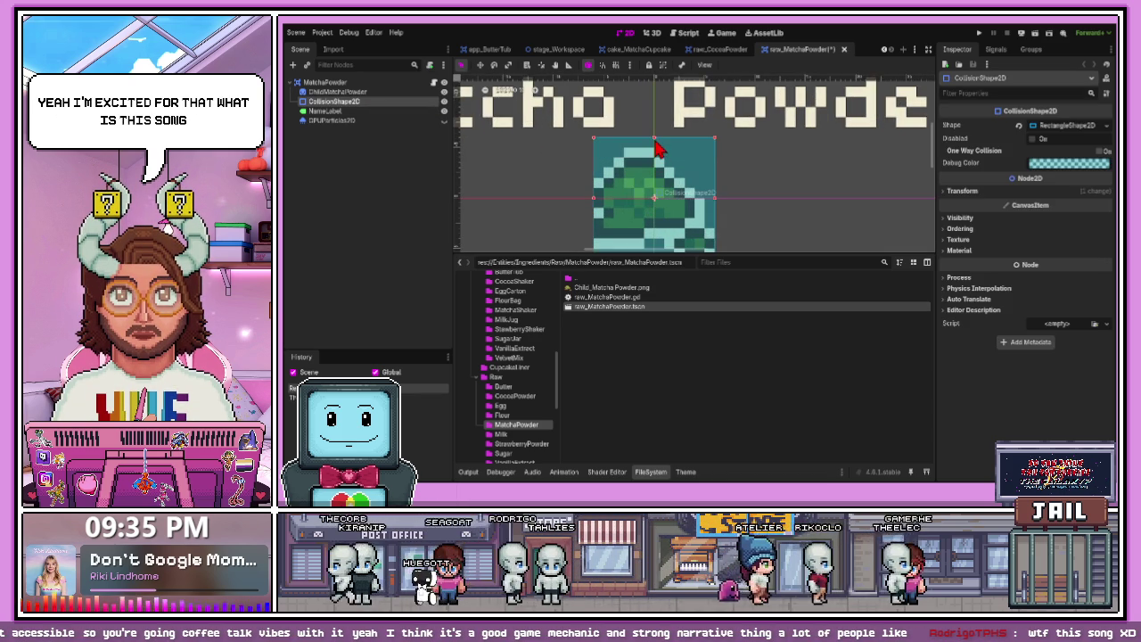
{"action": "scroll", "coordinate": [657, 149], "scroll_direction": "down", "scroll_amount": 3}
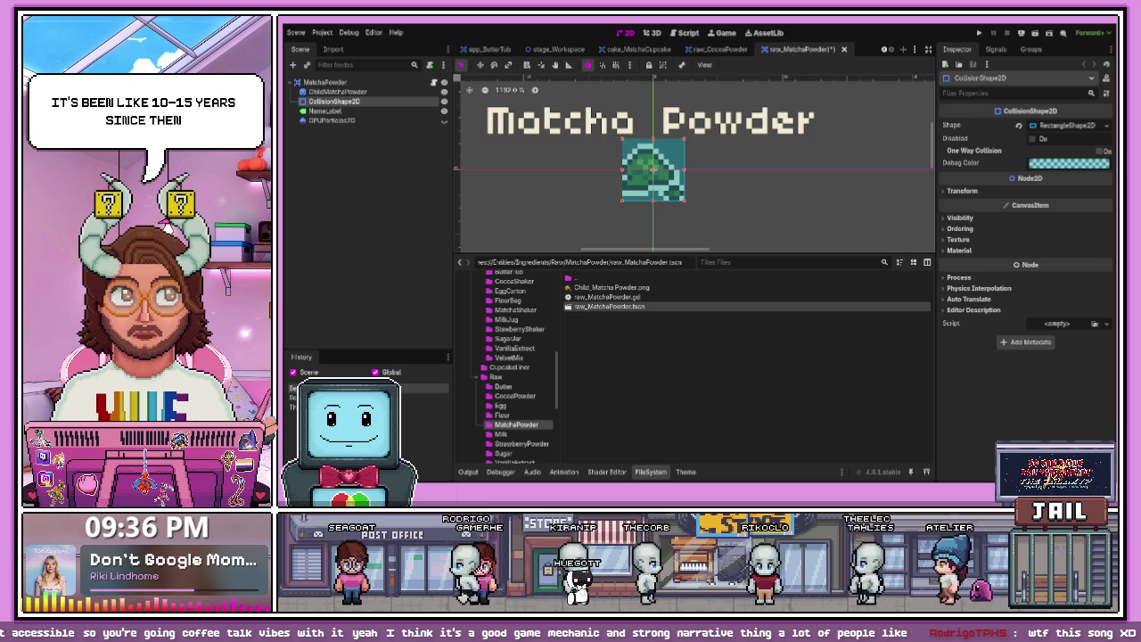
- Replace the rectangle with a new CircleShape2D and shrink its radius to 5
{"action": "left_click", "coordinate": [1065, 125]}
{"action": "left_click", "coordinate": [1021, 126]}
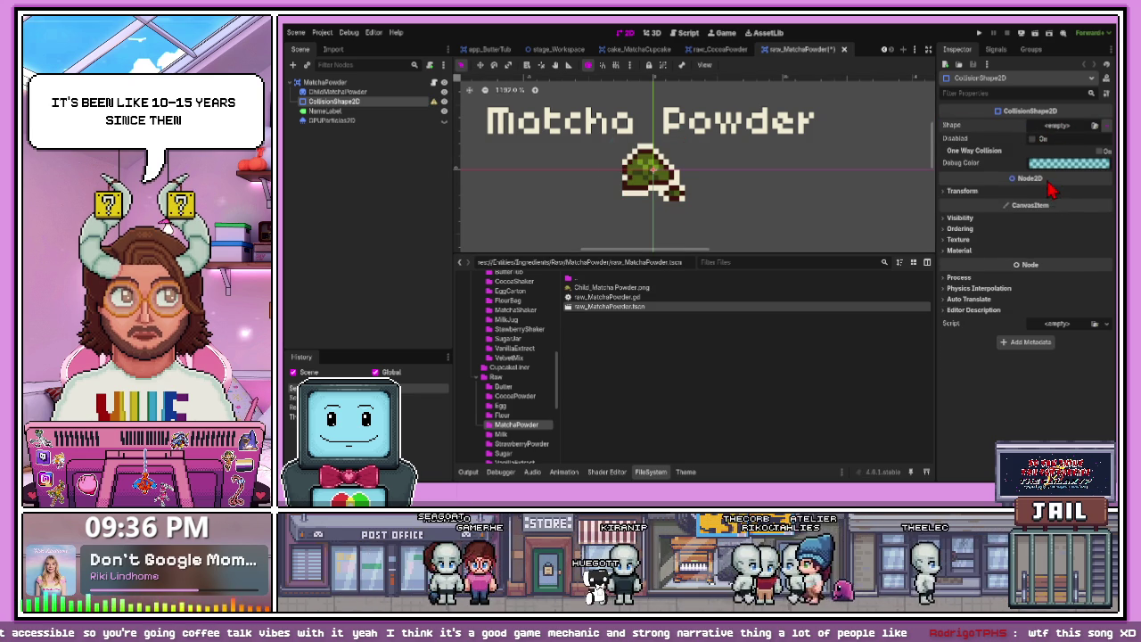
{"action": "left_click", "coordinate": [1066, 125]}
{"action": "left_click", "coordinate": [1061, 150]}
{"action": "scroll", "coordinate": [729, 184], "scroll_direction": "up", "scroll_amount": 4}
{"action": "left_click_drag", "start_coordinate": [727, 178], "coordinate": [671, 179]}
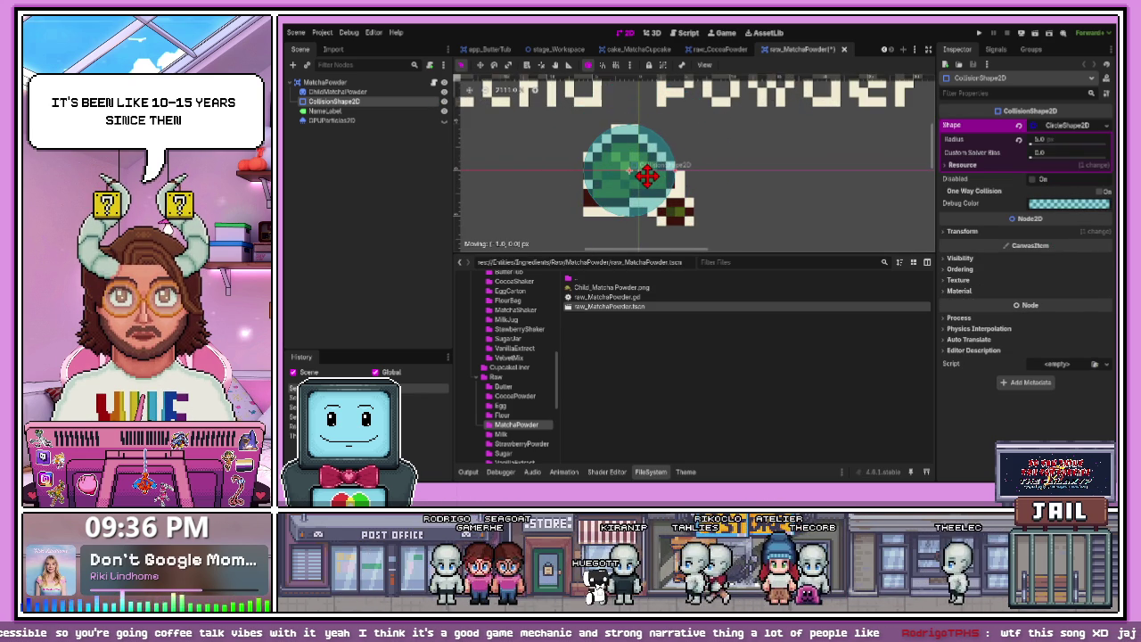
{"action": "scroll", "coordinate": [717, 198], "scroll_direction": "down", "scroll_amount": 3}
{"action": "scroll", "coordinate": [732, 192], "scroll_direction": "up", "scroll_amount": 3}
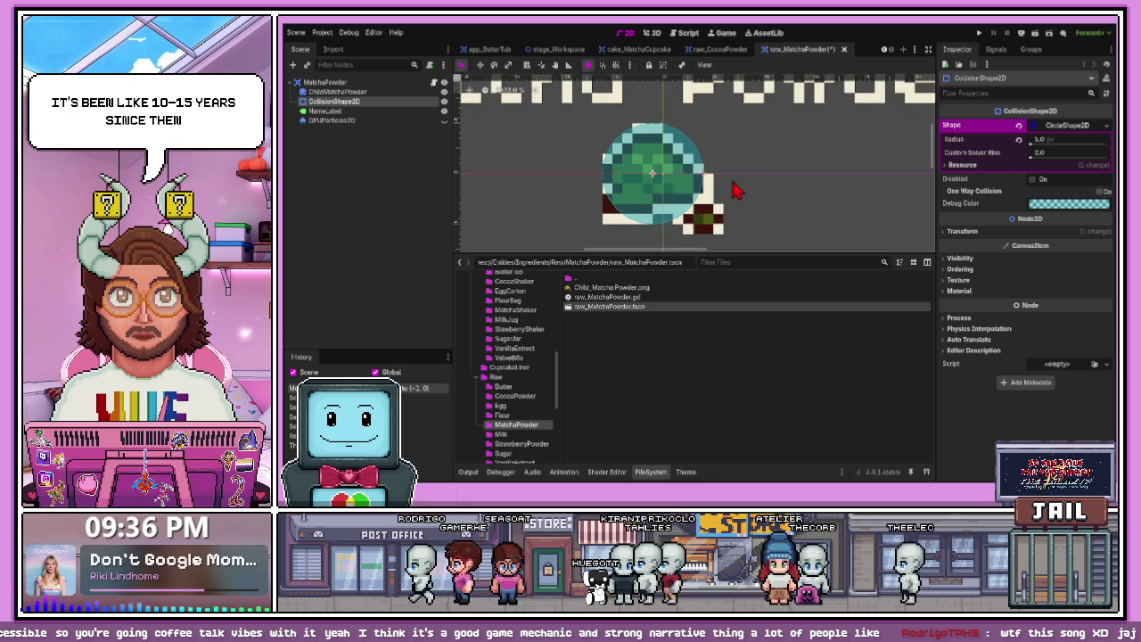
{"action": "scroll", "coordinate": [722, 203], "scroll_direction": "down", "scroll_amount": 4}
{"action": "scroll", "coordinate": [684, 207], "scroll_direction": "up", "scroll_amount": 2}
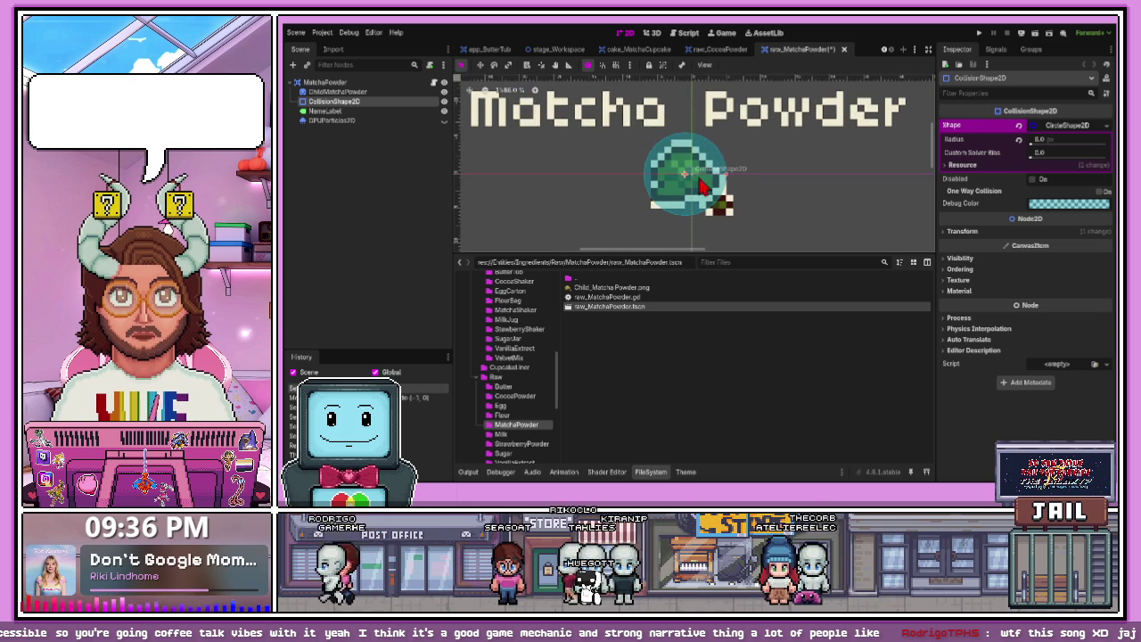
{"action": "scroll", "coordinate": [774, 218], "scroll_direction": "down", "scroll_amount": 4}
- Nudge the radius-5 collision circle over the matcha bowl and reselect the CollisionShape2D node
{"action": "left_click", "coordinate": [776, 224]}
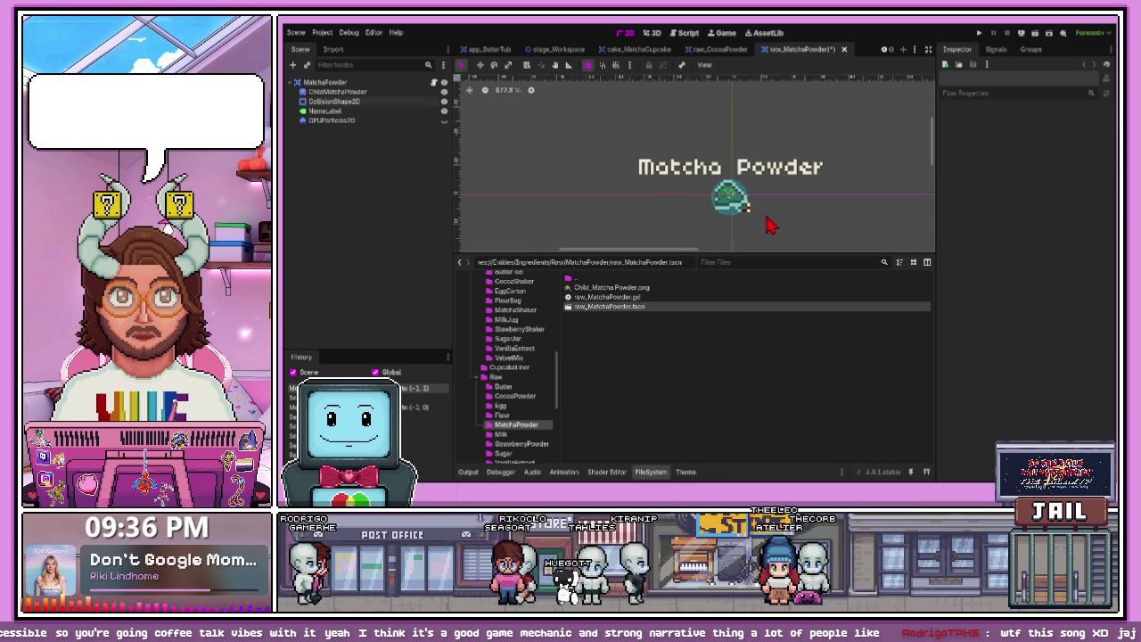
{"action": "scroll", "coordinate": [758, 219], "scroll_direction": "up", "scroll_amount": 7}
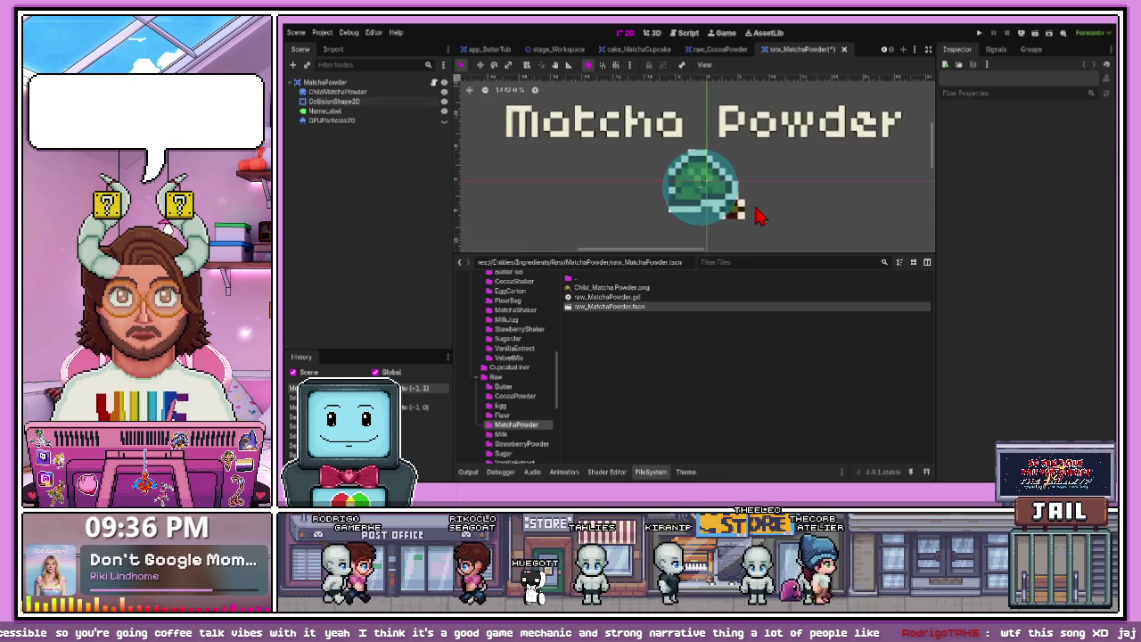
{"action": "left_click", "coordinate": [738, 189]}
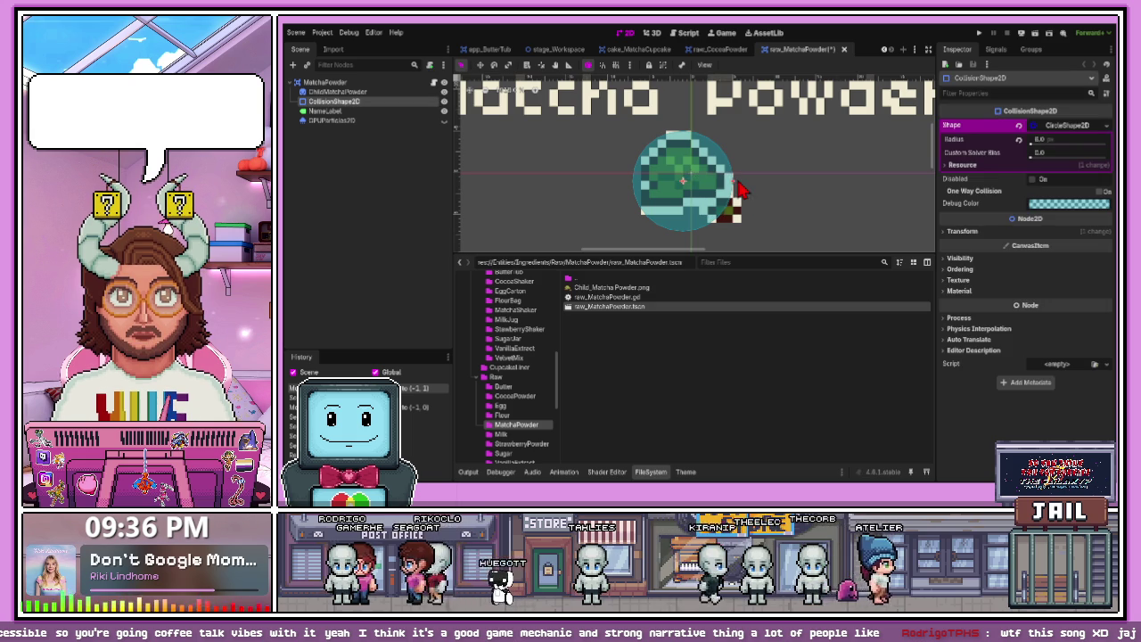
{"action": "left_click_drag", "start_coordinate": [737, 189], "coordinate": [686, 185]}
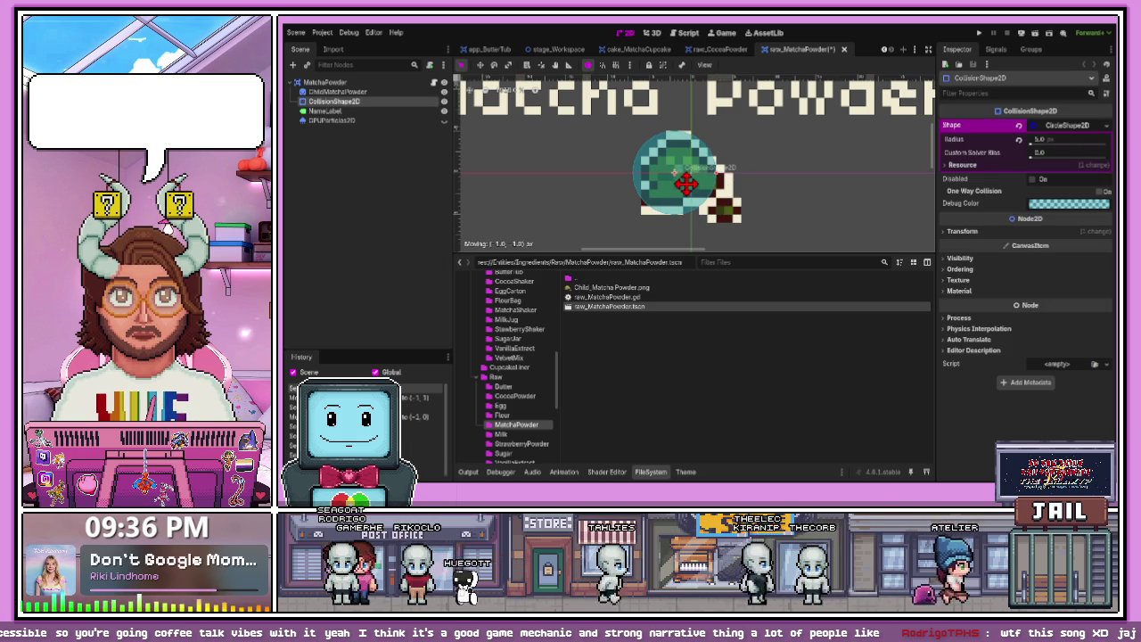
{"action": "scroll", "coordinate": [774, 195], "scroll_direction": "down", "scroll_amount": 2}
{"action": "scroll", "coordinate": [774, 195], "scroll_direction": "up", "scroll_amount": 2}
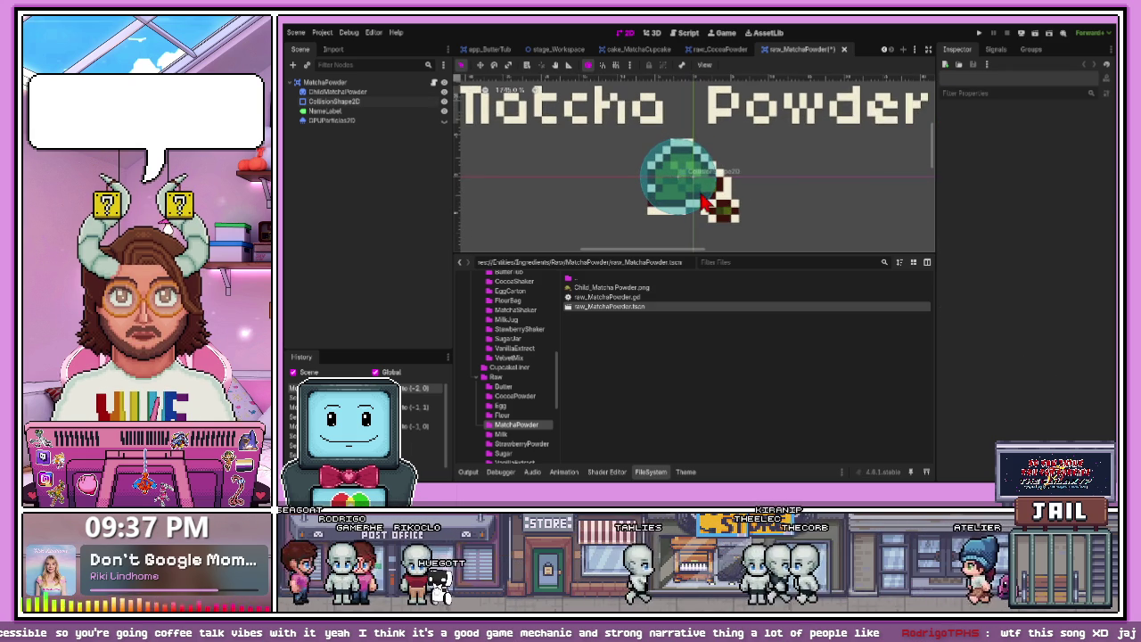
{"action": "left_click", "coordinate": [375, 93]}
{"action": "left_click", "coordinate": [374, 101]}
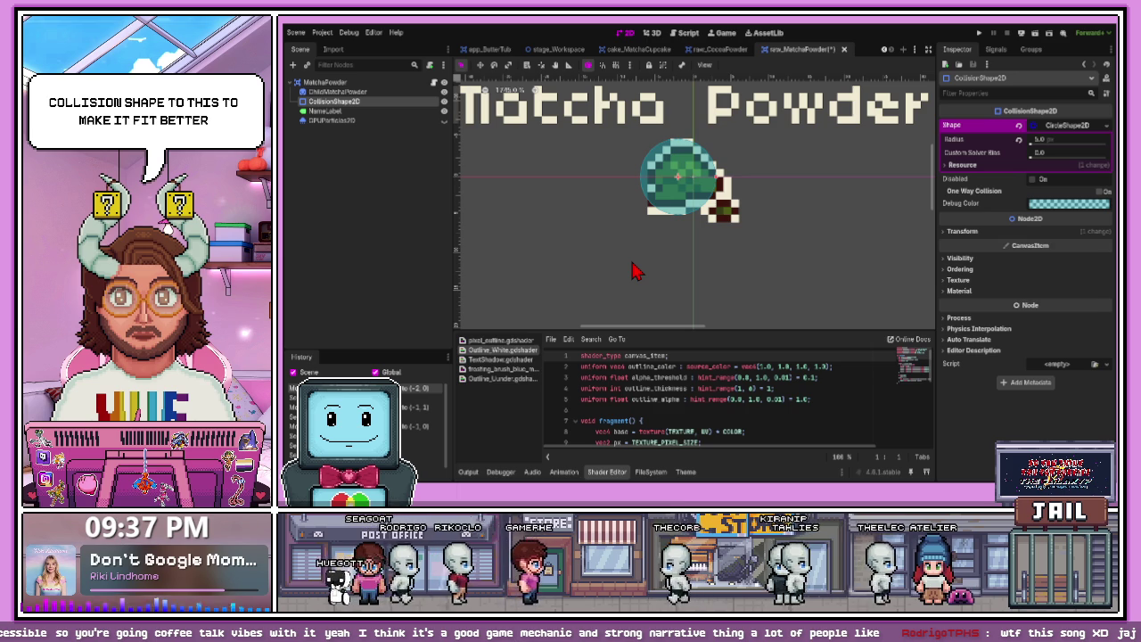
- Add a child circle collision shape over the sprite's lower-right corner, then run the game
{"action": "key", "text": "ctrl+v"}
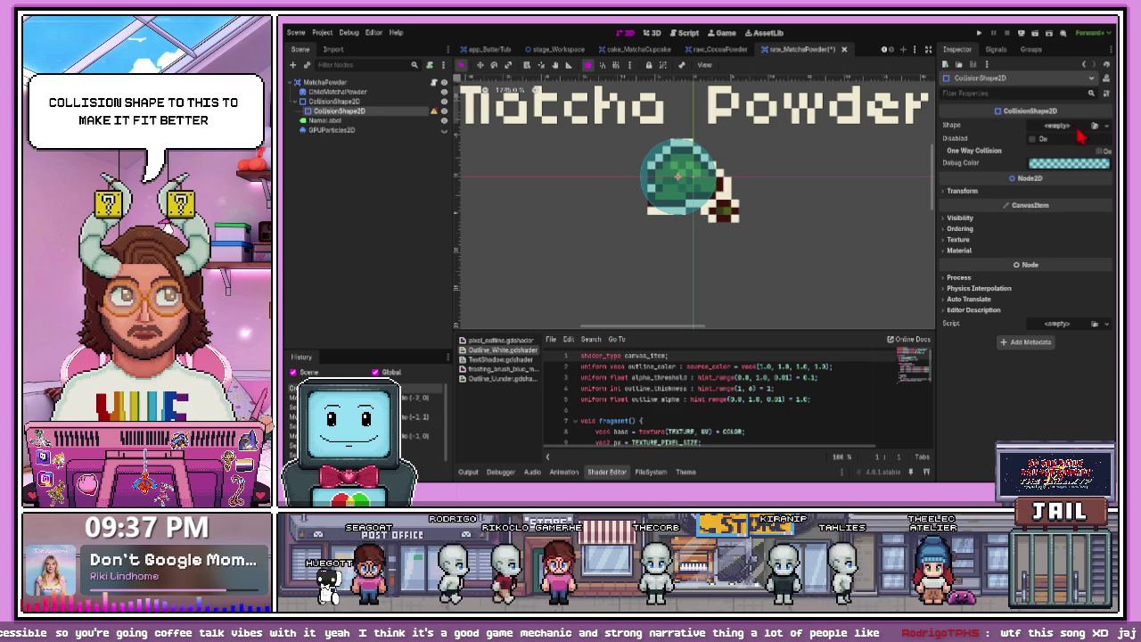
{"action": "key", "text": "ctrl+z"}
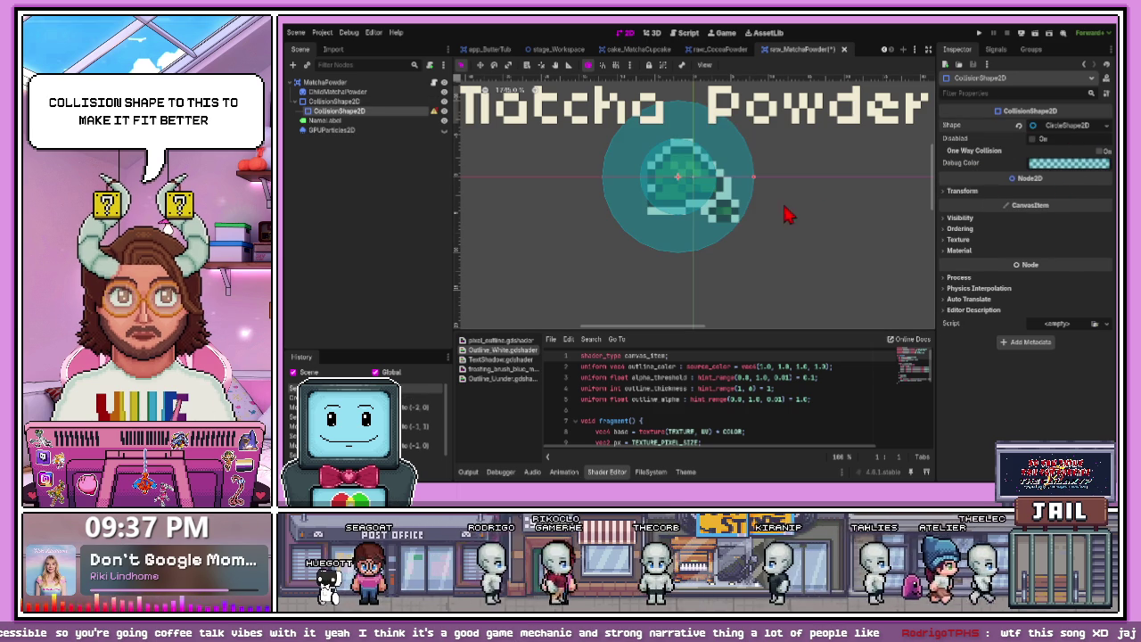
{"action": "mouse_move", "coordinate": [755, 186]}
{"action": "left_mouse_down"}
{"action": "mouse_move", "coordinate": [709, 185]}
{"action": "mouse_move", "coordinate": [722, 209]}
{"action": "left_mouse_up"}
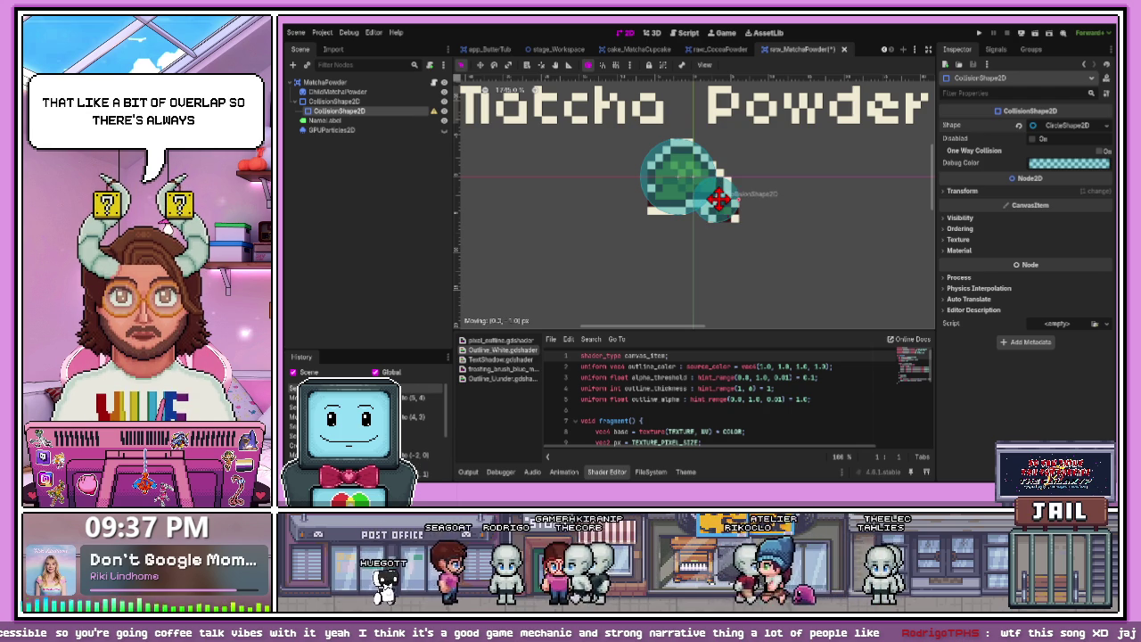
{"action": "left_click_drag", "start_coordinate": [719, 200], "coordinate": [721, 201]}
{"action": "scroll", "coordinate": [745, 212], "scroll_direction": "down", "scroll_amount": 2}
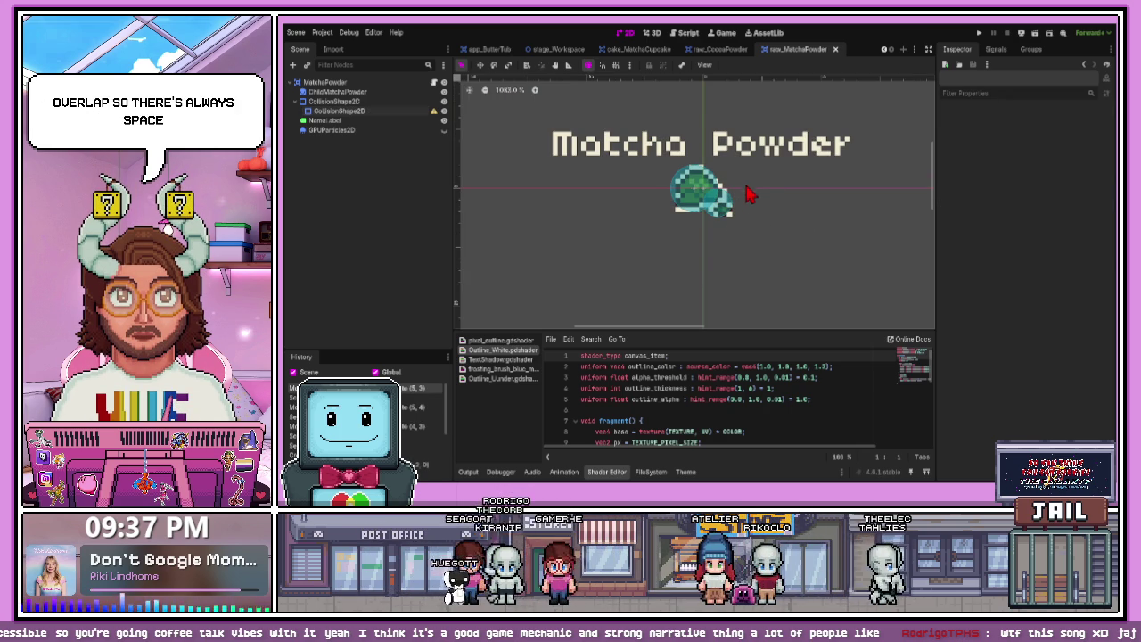
{"action": "scroll", "coordinate": [741, 216], "scroll_direction": "up", "scroll_amount": 3}
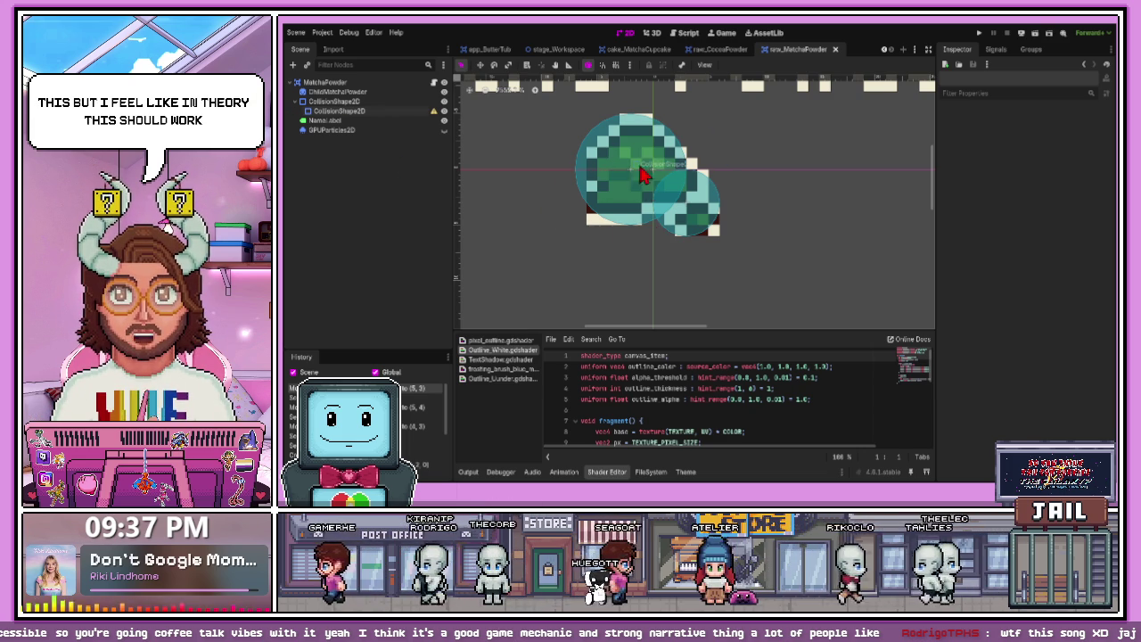
{"action": "left_click", "coordinate": [980, 32]}
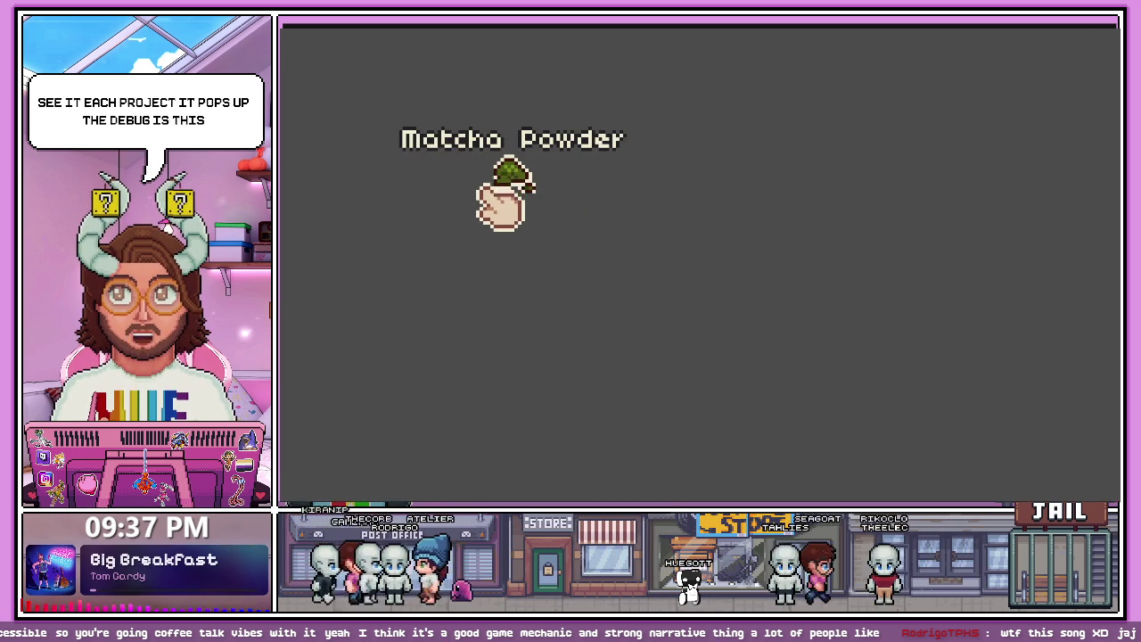
- Drag the Matcha Powder item around, including near its edge, then stop the game with F8
{"action": "mouse_move", "coordinate": [537, 203]}
{"action": "left_mouse_down"}
{"action": "mouse_move", "coordinate": [549, 188]}
{"action": "mouse_move", "coordinate": [667, 204]}
{"action": "left_mouse_up"}
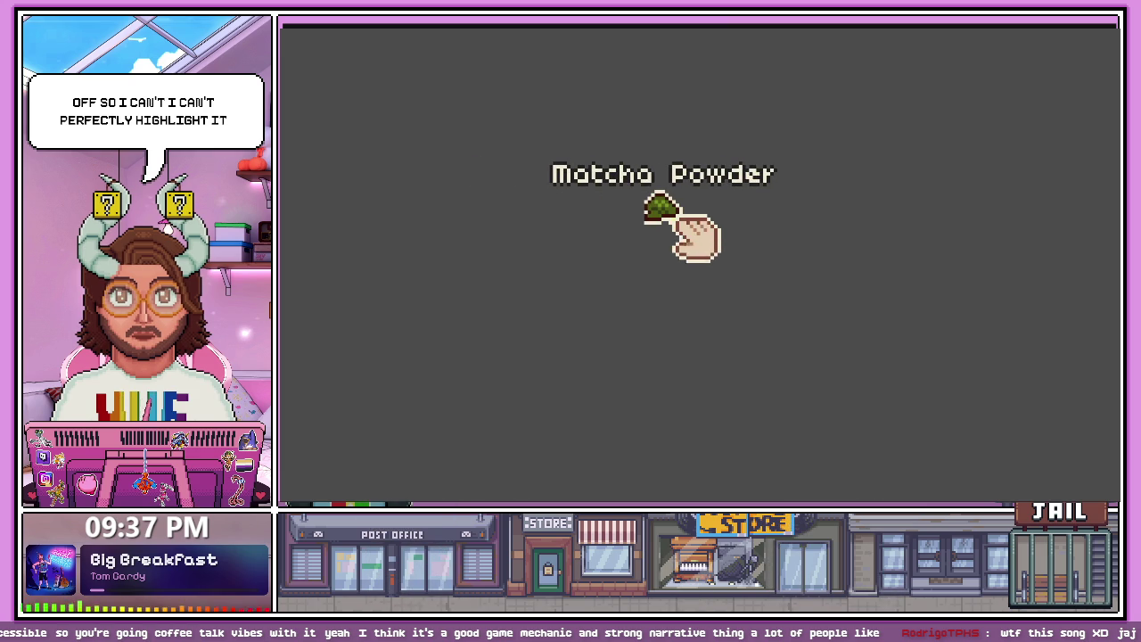
{"action": "mouse_move", "coordinate": [675, 214]}
{"action": "left_mouse_down"}
{"action": "mouse_move", "coordinate": [642, 214]}
{"action": "mouse_move", "coordinate": [662, 214]}
{"action": "mouse_move", "coordinate": [675, 235]}
{"action": "left_mouse_up"}
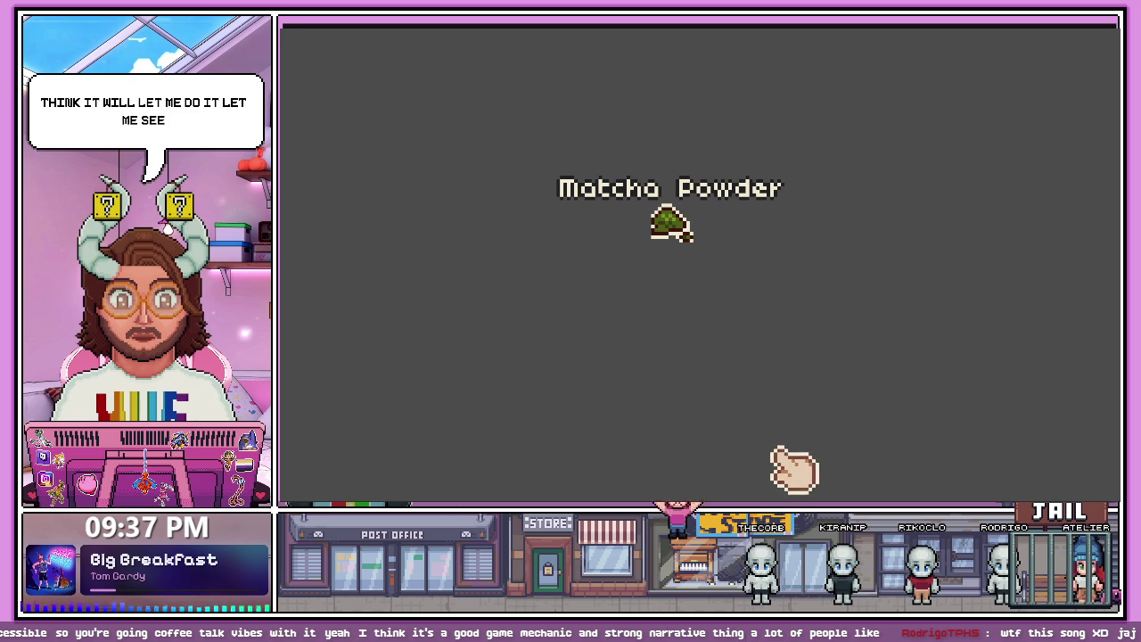
{"action": "key", "text": "F8"}
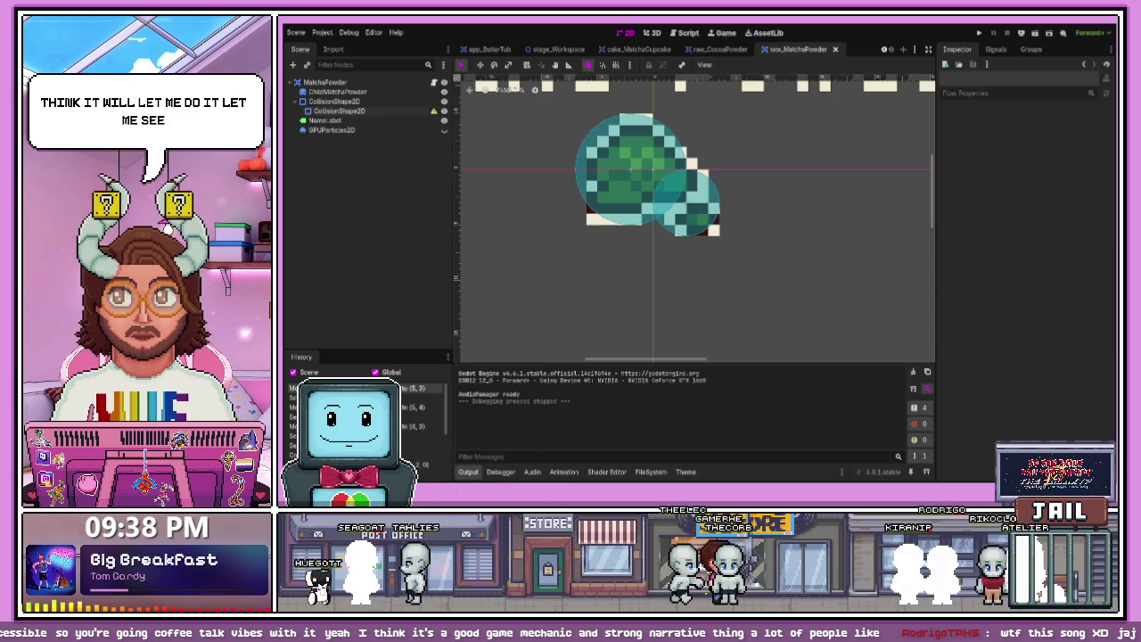
- Delete the nested collision circle and save the Matcha Powder scene
{"action": "left_click", "coordinate": [385, 112]}
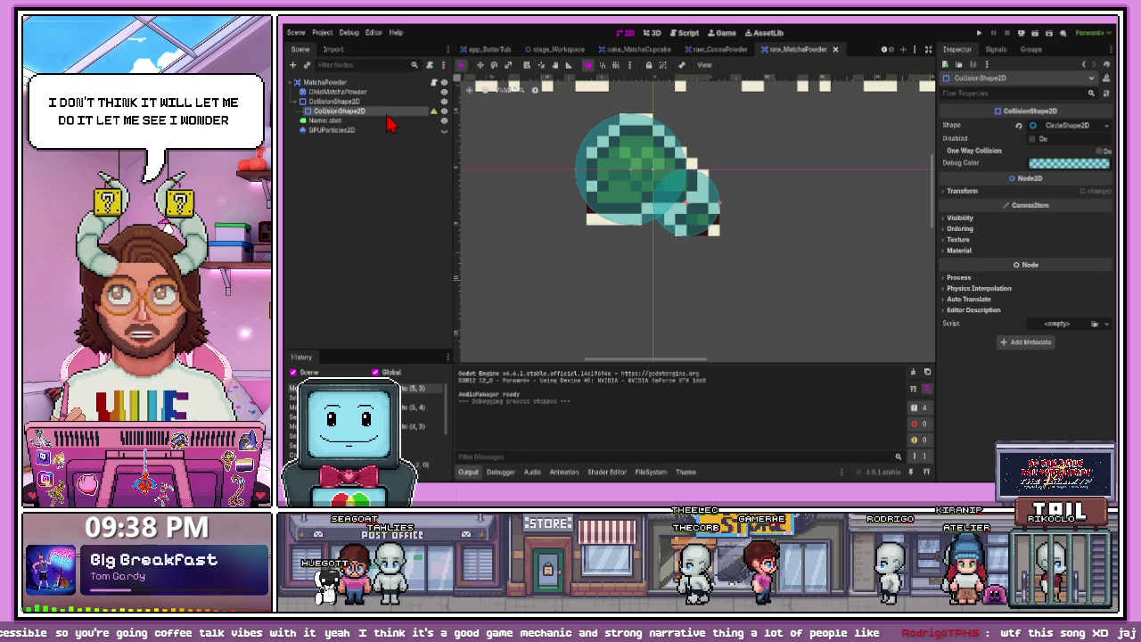
{"action": "key", "text": "Delete"}
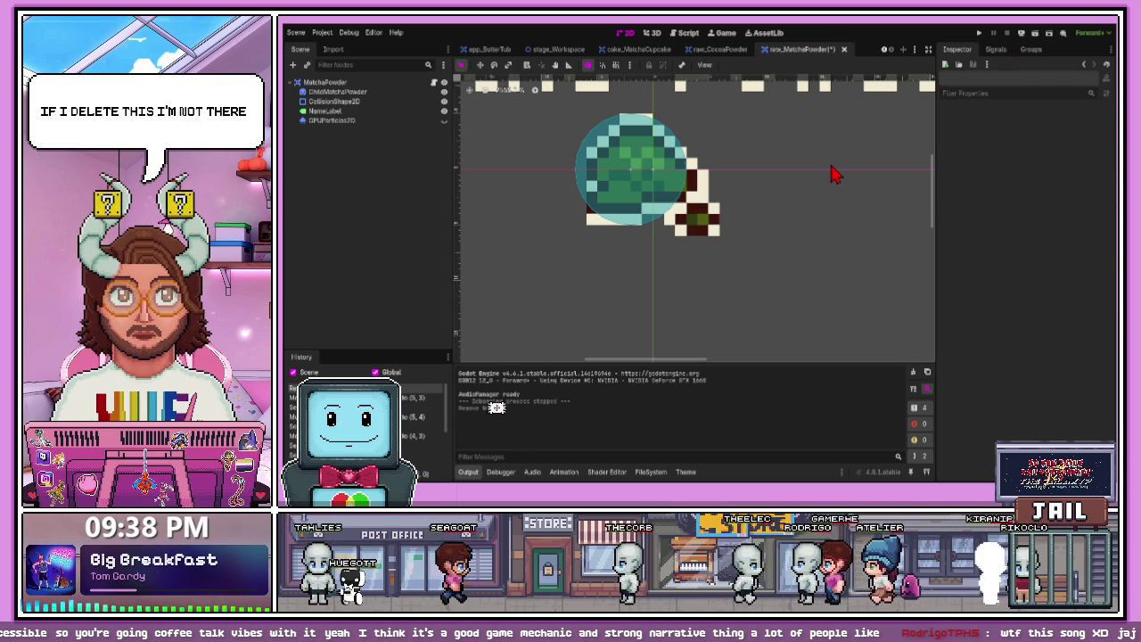
{"action": "key", "text": "ctrl+s"}
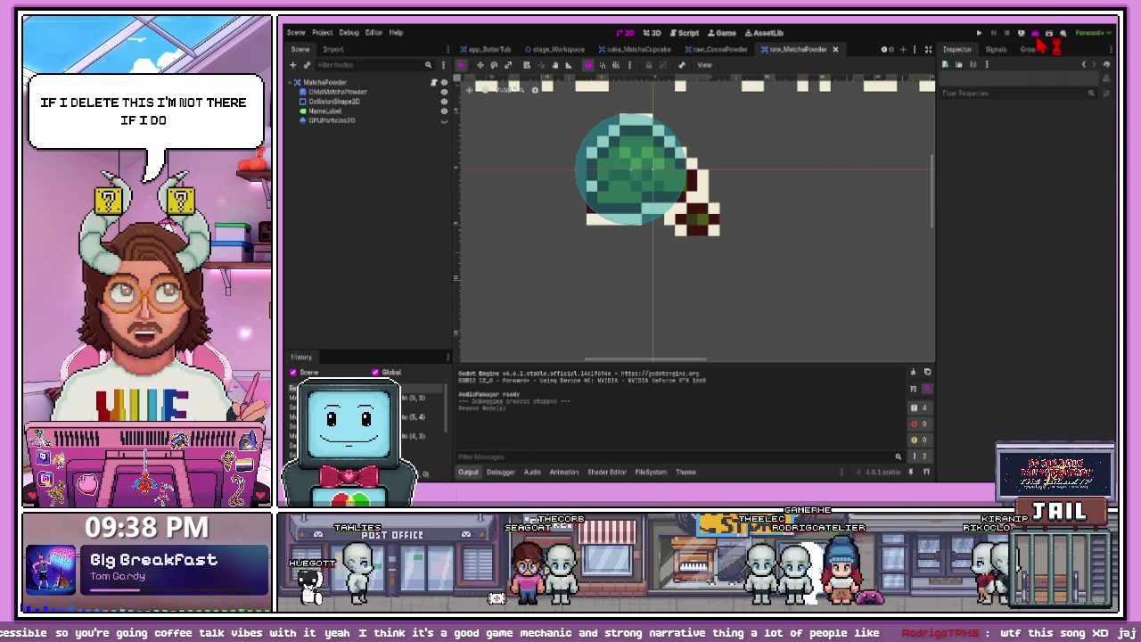
- Run the game again, drag the Matcha Powder item, then close the game window
{"action": "left_click", "coordinate": [1035, 34]}
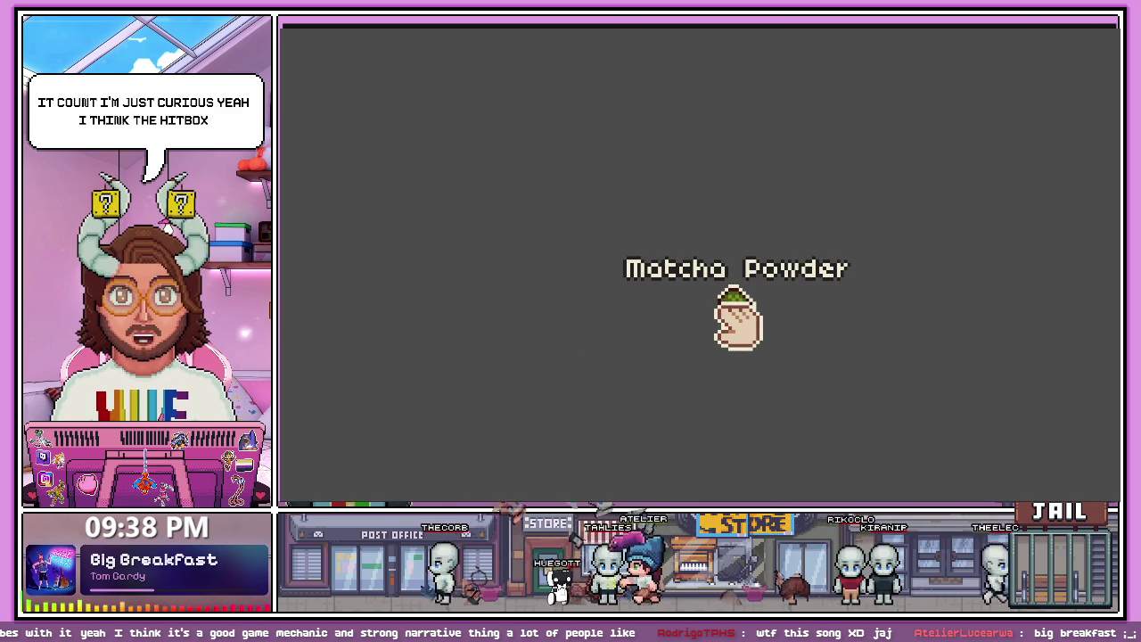
{"action": "left_click_drag", "start_coordinate": [745, 323], "coordinate": [754, 343]}
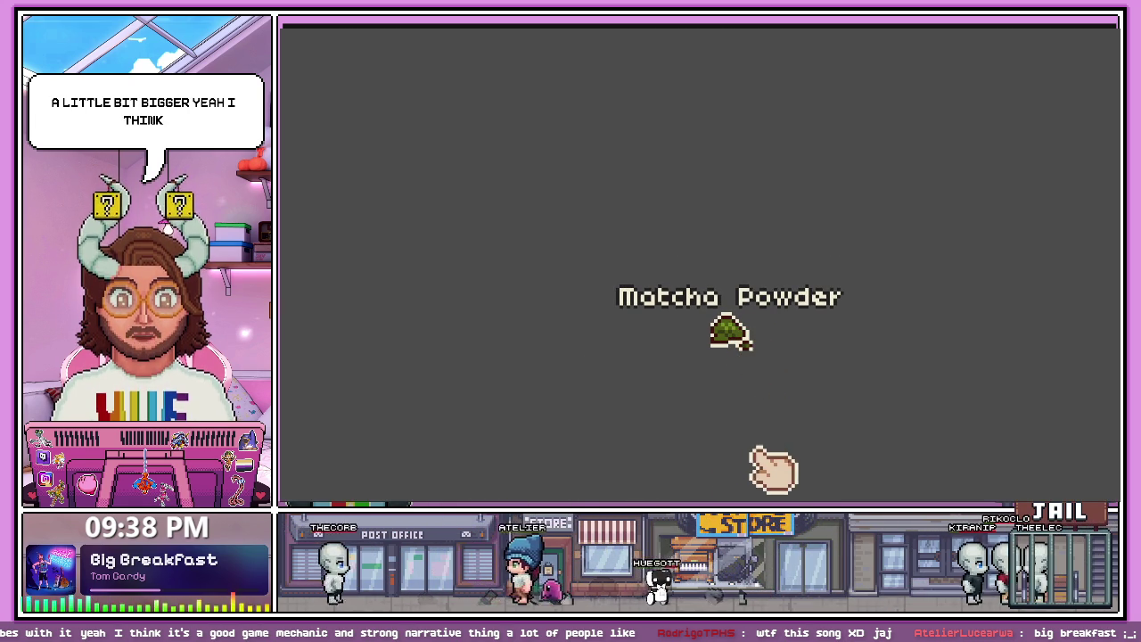
{"action": "key", "text": "alt+F4"}
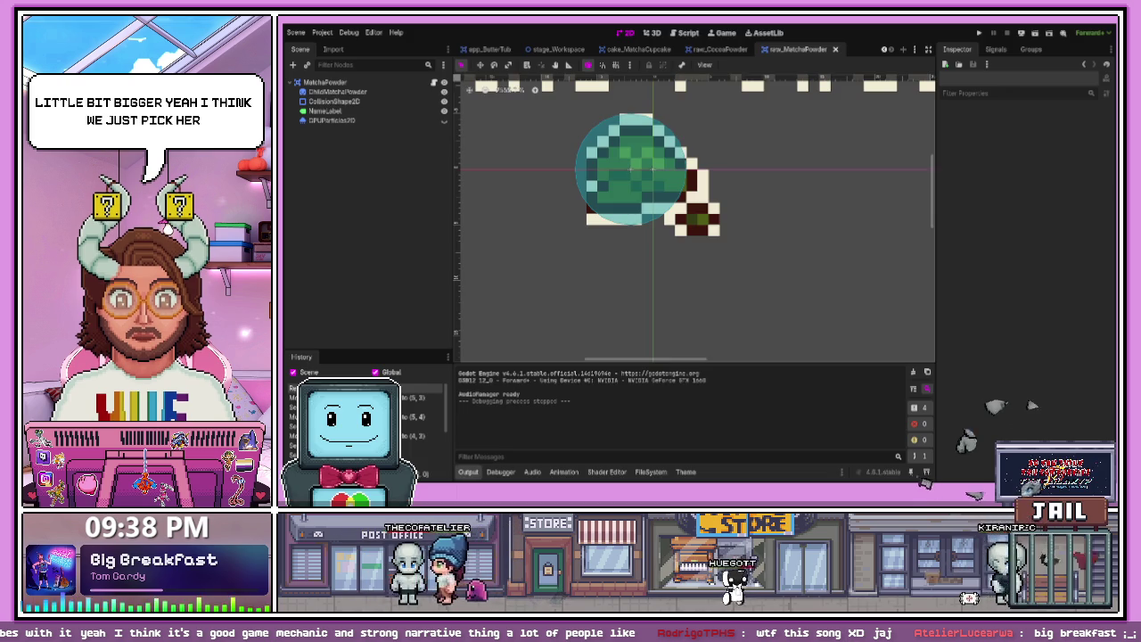
- Swap the circle for a capsule rotated 90°, thinned, shortened and shifted over the matcha sprite
{"action": "left_click_drag", "start_coordinate": [698, 183], "coordinate": [730, 170]}
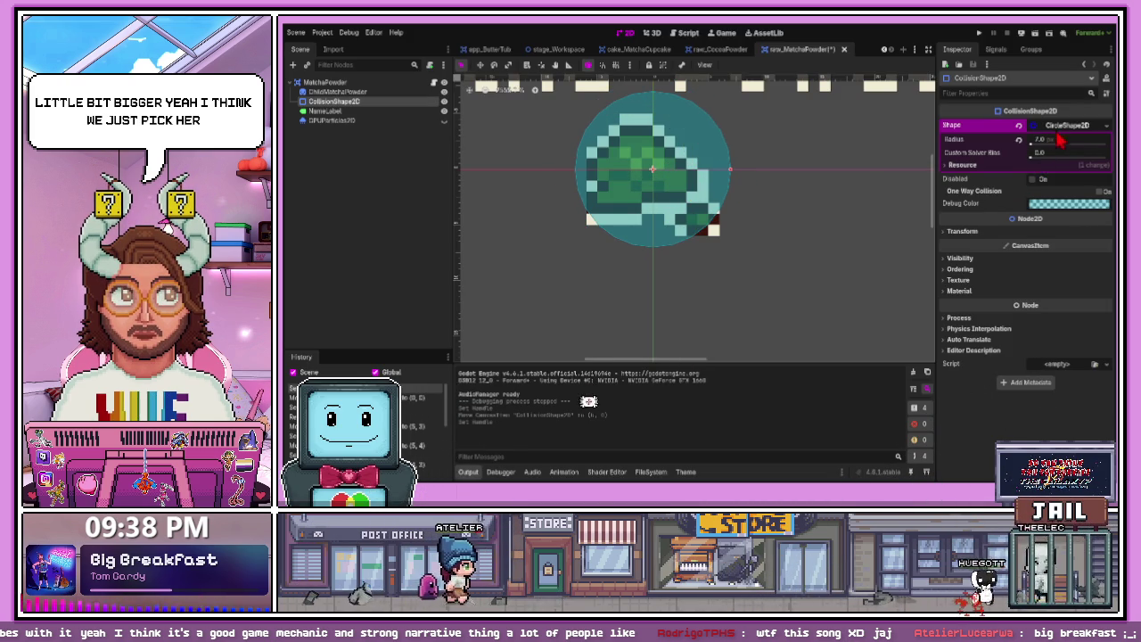
{"action": "left_click", "coordinate": [1019, 126]}
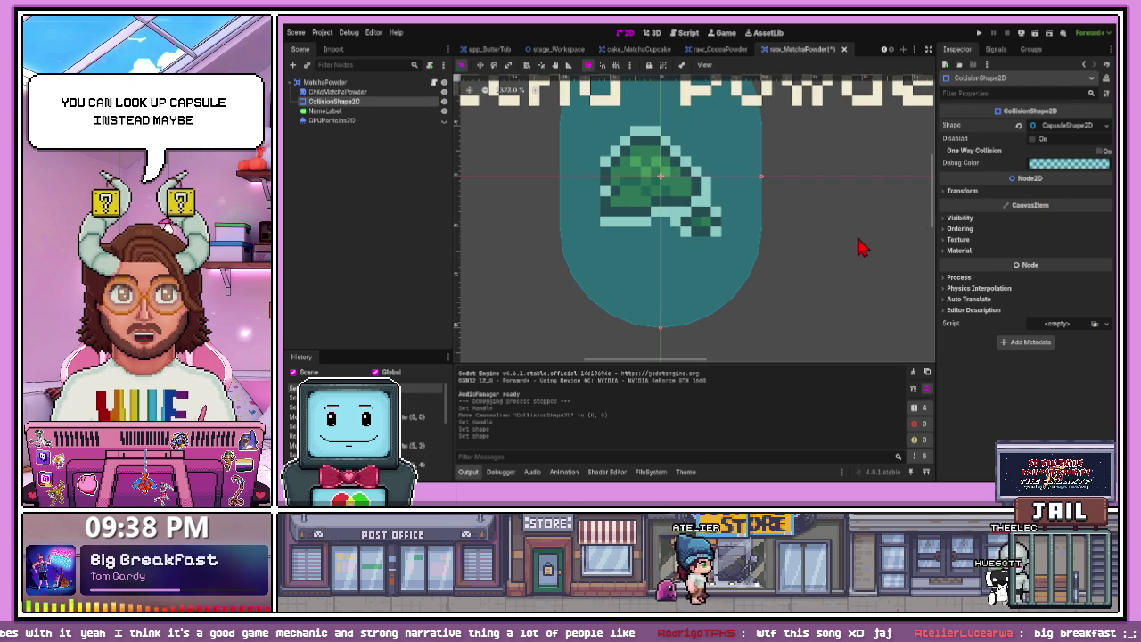
{"action": "left_click", "coordinate": [949, 192]}
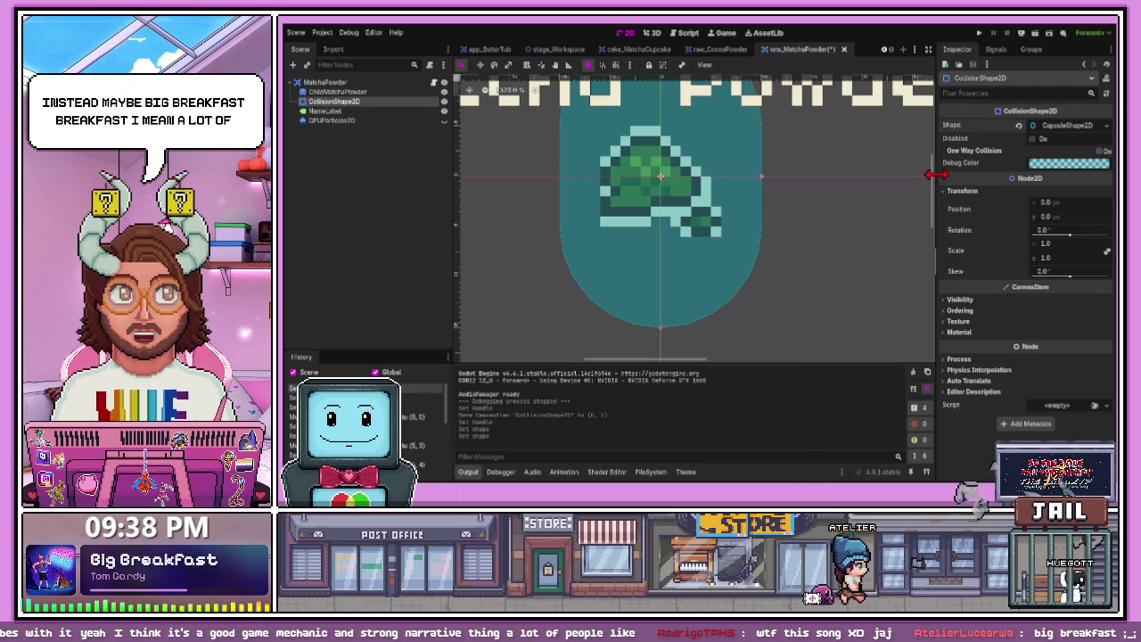
{"action": "left_click", "coordinate": [1044, 230]}
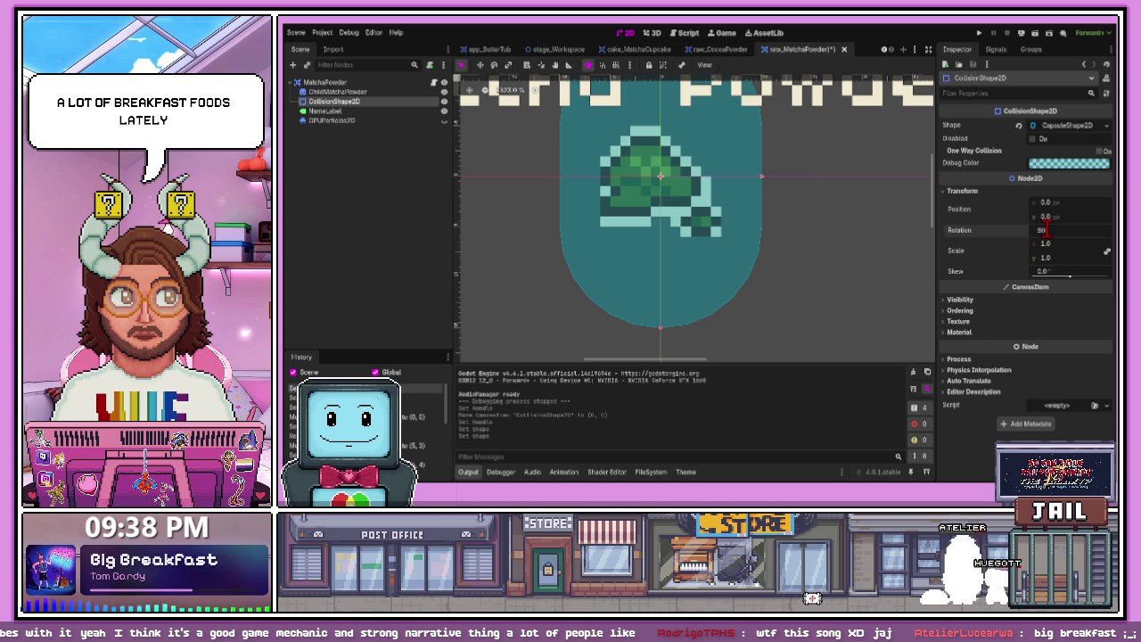
{"action": "key", "text": "Return"}
{"action": "left_click_drag", "start_coordinate": [661, 283], "coordinate": [665, 246]}
{"action": "left_click_drag", "start_coordinate": [507, 178], "coordinate": [595, 176]}
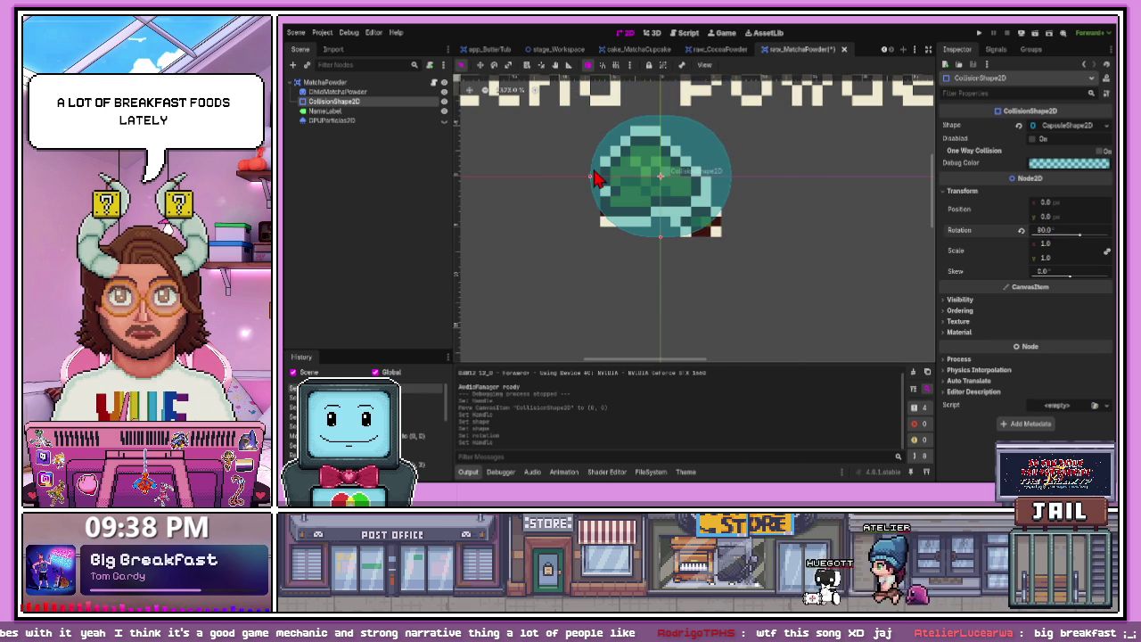
{"action": "mouse_move", "coordinate": [675, 184]}
{"action": "left_mouse_down"}
{"action": "mouse_move", "coordinate": [649, 198]}
{"action": "mouse_move", "coordinate": [658, 190]}
{"action": "mouse_move", "coordinate": [687, 204]}
{"action": "left_mouse_up"}
{"action": "left_click", "coordinate": [755, 232]}
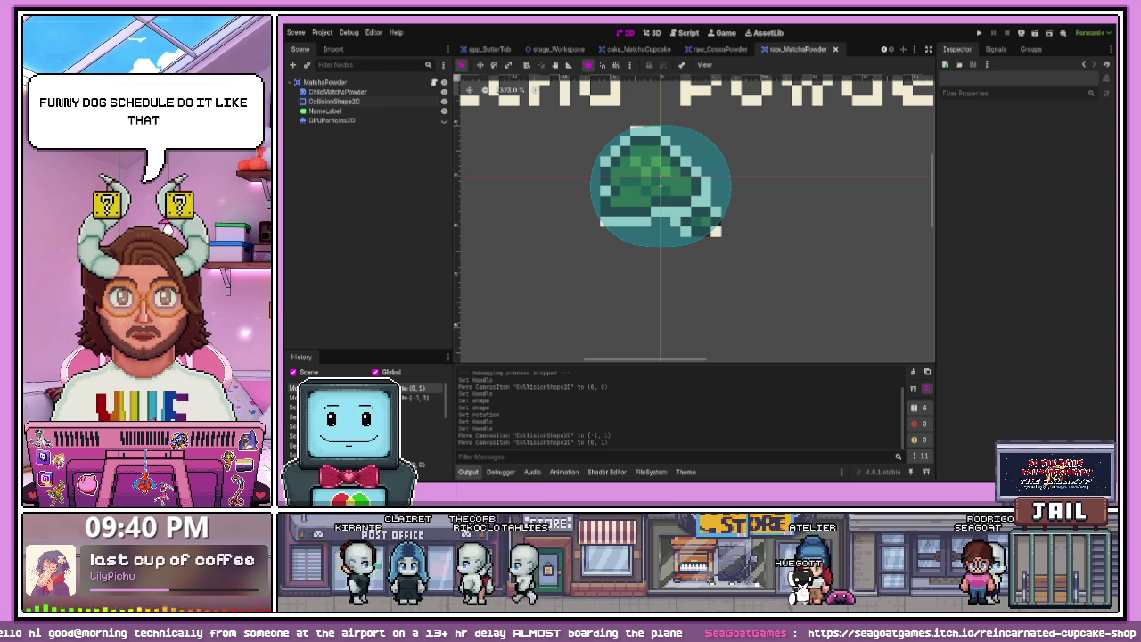
- Bring up the project files panel listing the MatchaPowder folder, including raw_MatchaPowder.tscn
{"action": "key", "text": "alt+f"}
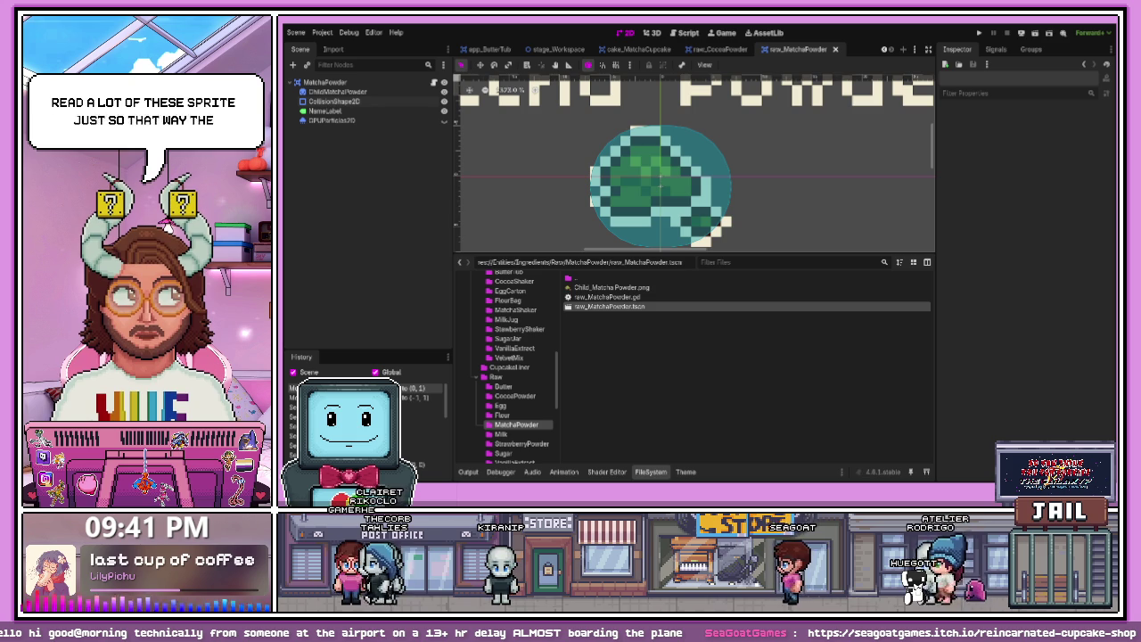
- Enlarge the capsule slightly around the sprite, check it deselected and zoomed out, then run the project
{"action": "left_click", "coordinate": [717, 232]}
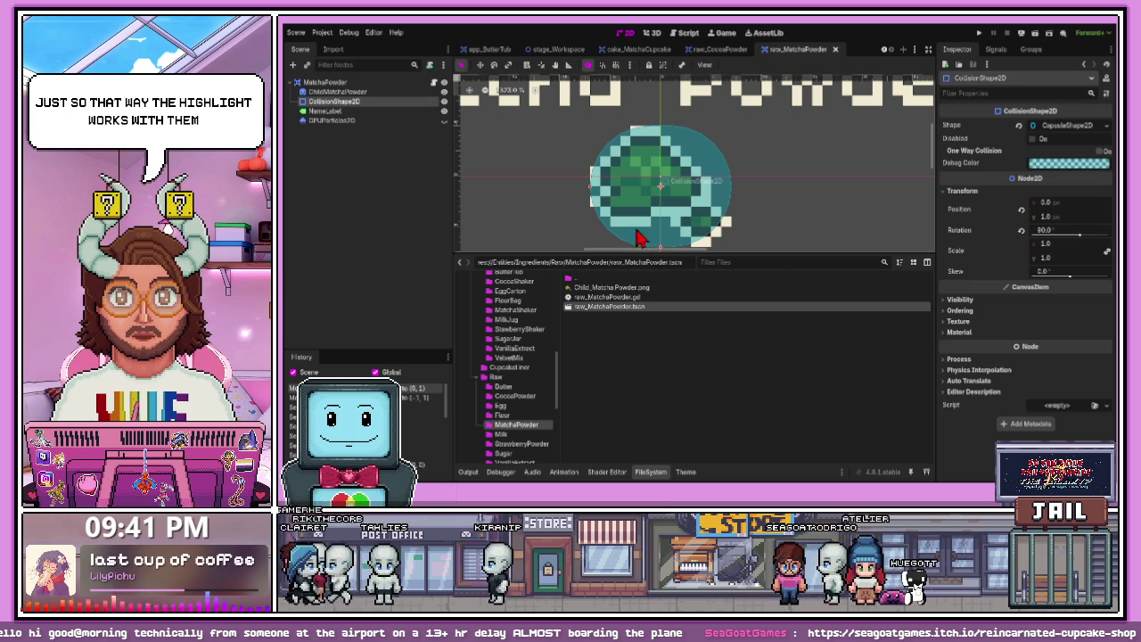
{"action": "scroll", "coordinate": [629, 184], "scroll_direction": "down", "scroll_amount": 2}
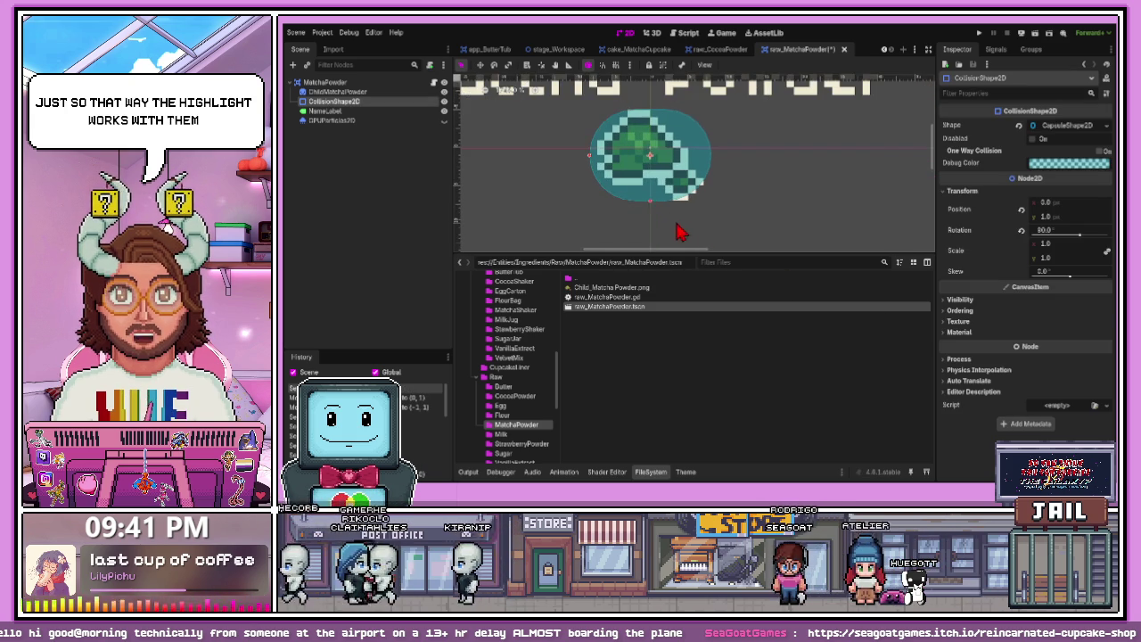
{"action": "left_click", "coordinate": [739, 208]}
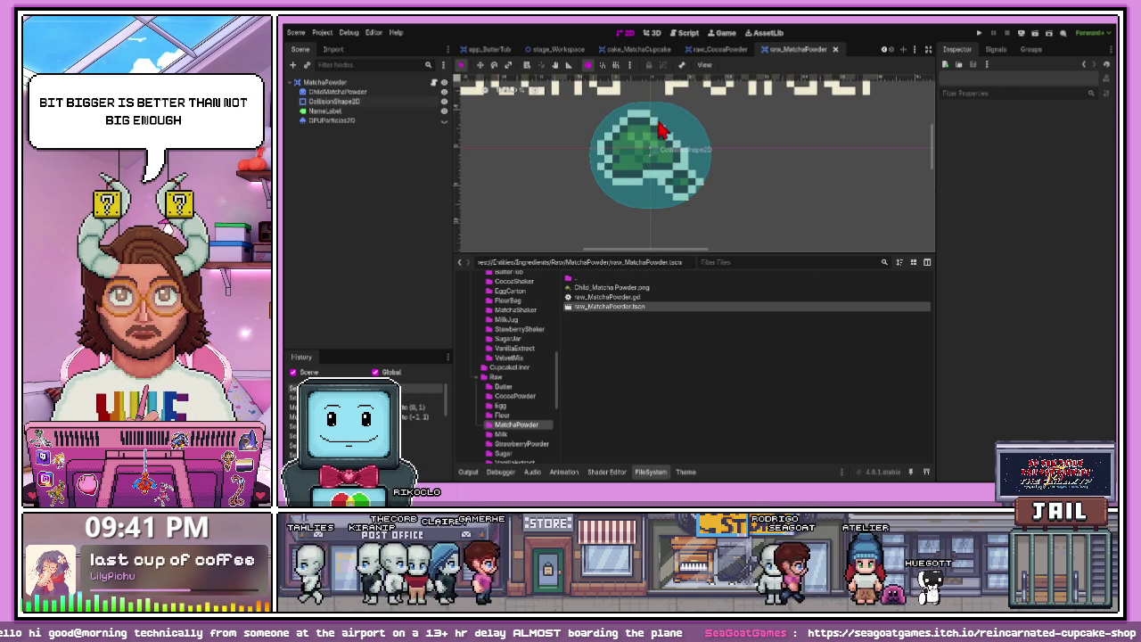
{"action": "scroll", "coordinate": [698, 202], "scroll_direction": "down", "scroll_amount": 2}
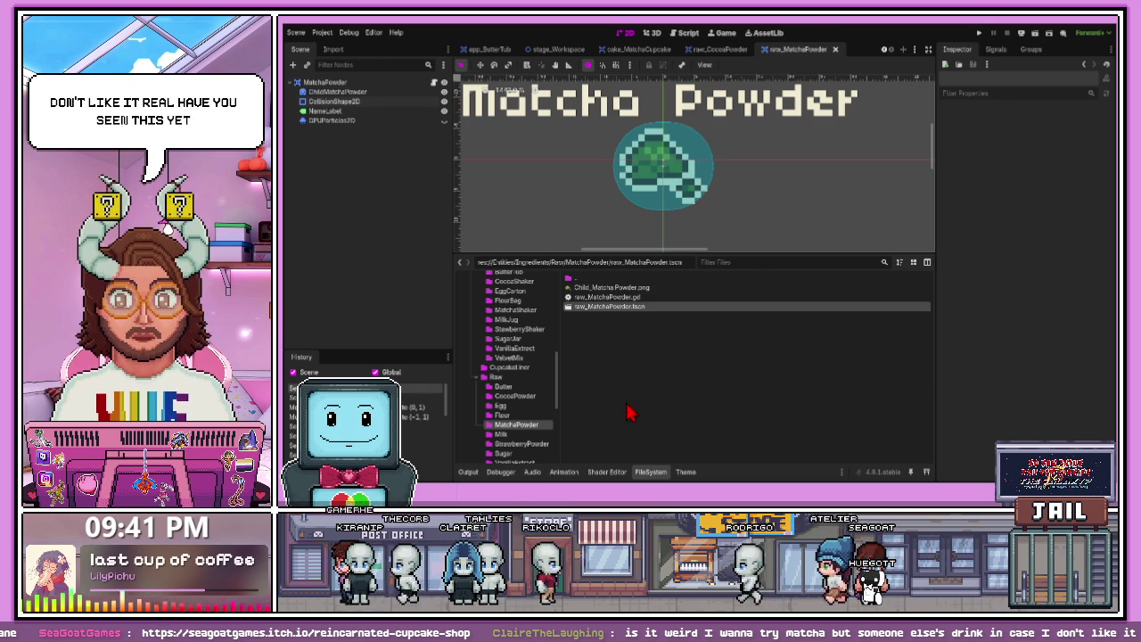
{"action": "left_click", "coordinate": [979, 34]}
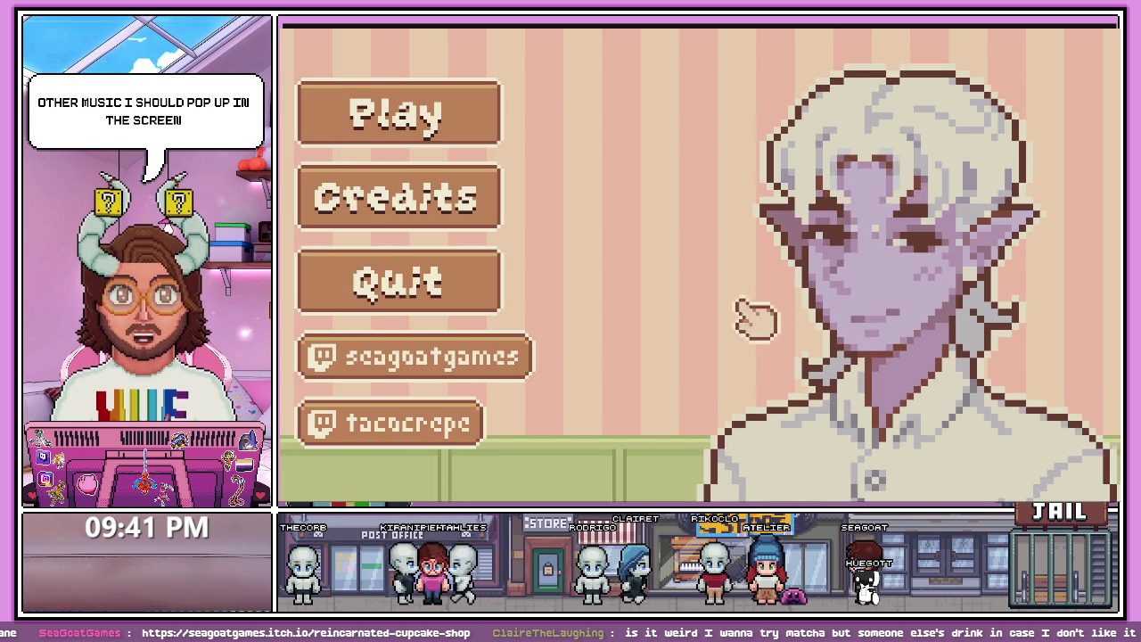
- Start a new game from the title screen and skip the Day 1 intro
{"action": "left_click", "coordinate": [433, 134]}
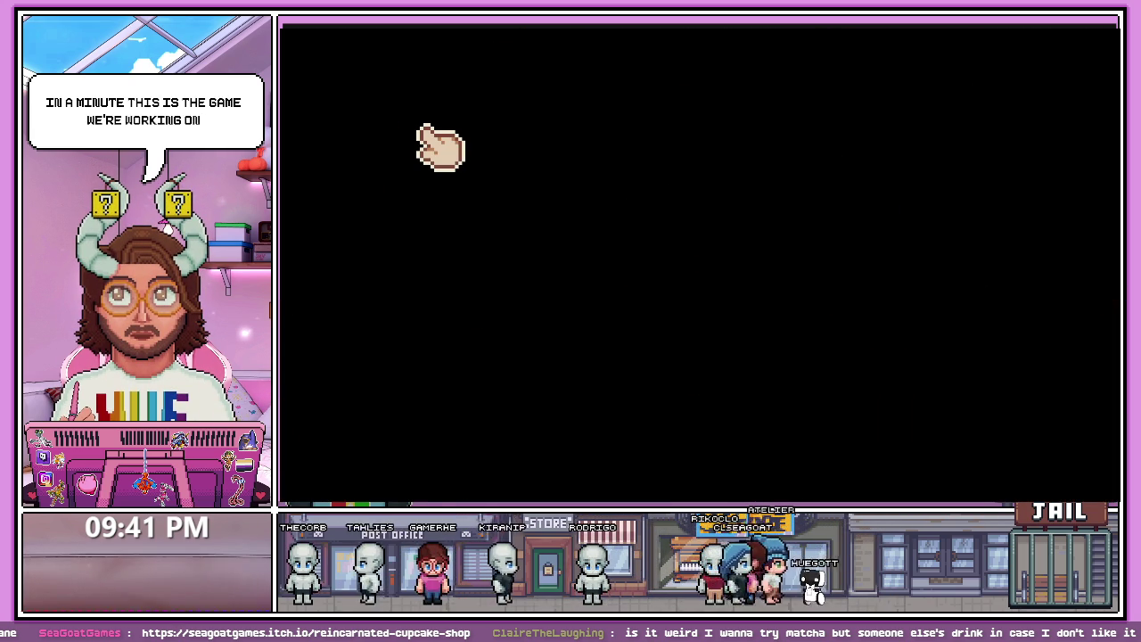
{"action": "left_click", "coordinate": [438, 145]}
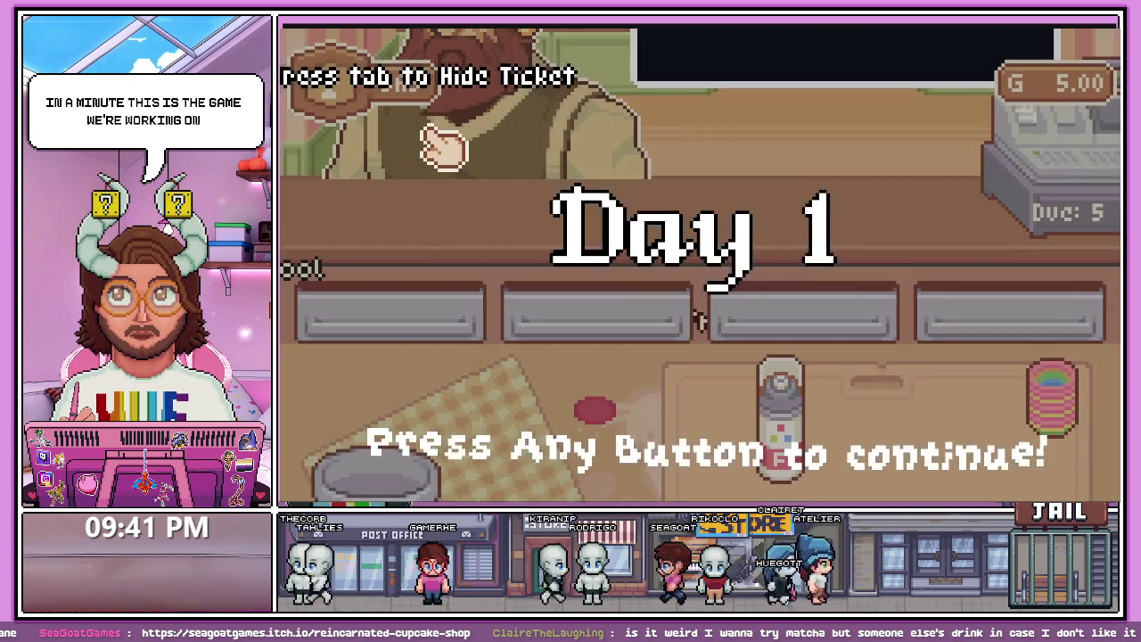
{"action": "scroll", "coordinate": [508, 196], "scroll_direction": "down", "scroll_amount": 1}
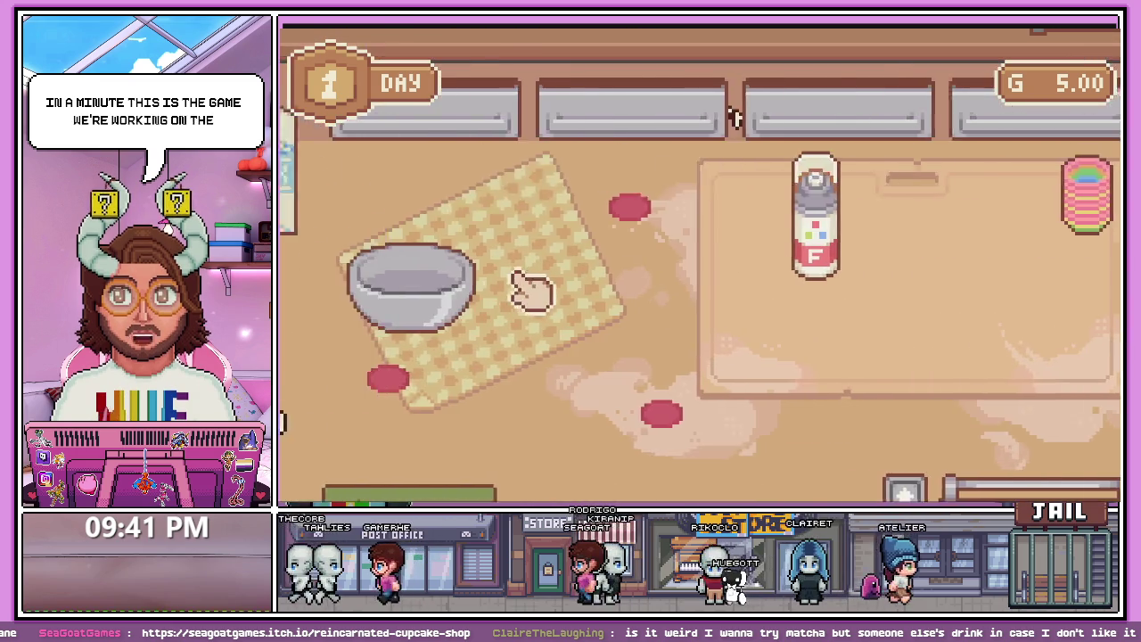
{"action": "scroll", "coordinate": [535, 295], "scroll_direction": "down", "scroll_amount": 1}
{"action": "scroll", "coordinate": [810, 275], "scroll_direction": "down", "scroll_amount": 1}
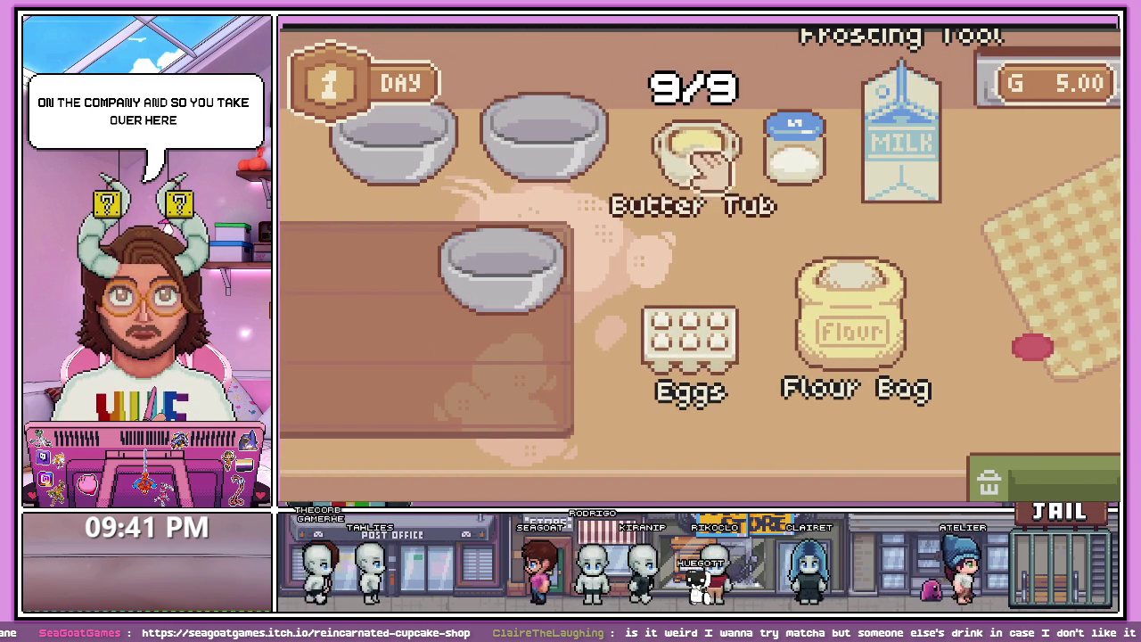
- Add butter and a cracked egg to the mixing bowl, trashing the eggshell
{"action": "left_click_drag", "start_coordinate": [695, 165], "coordinate": [535, 275]}
{"action": "left_click_drag", "start_coordinate": [704, 339], "coordinate": [573, 276]}
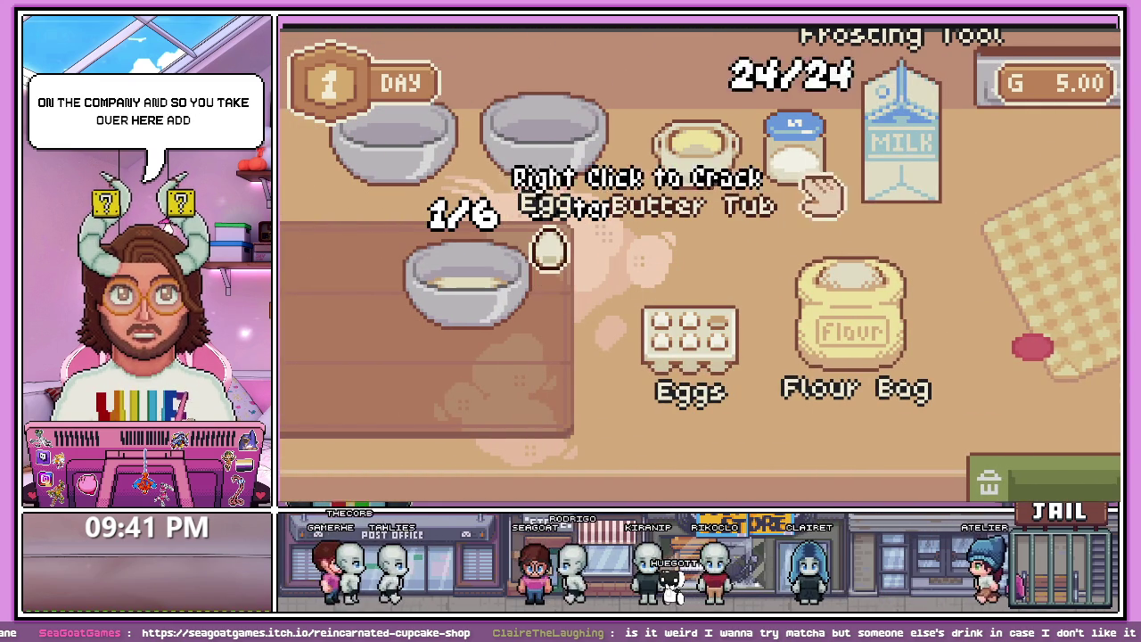
{"action": "right_click", "coordinate": [584, 294]}
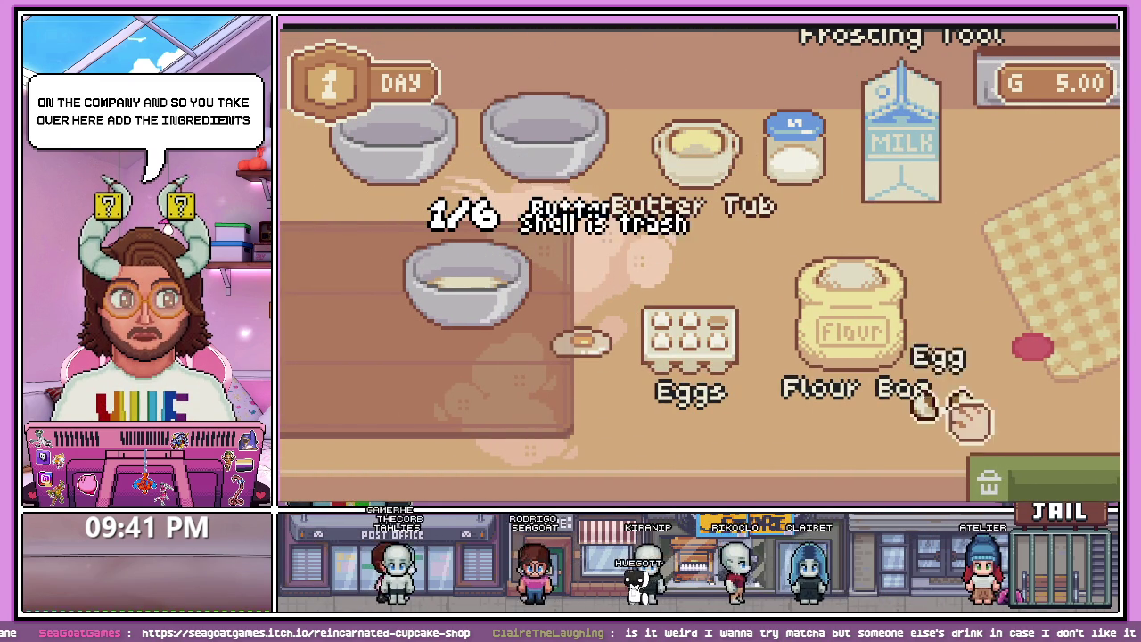
{"action": "left_click_drag", "start_coordinate": [1039, 473], "coordinate": [1034, 477]}
{"action": "mouse_move", "coordinate": [581, 344]}
{"action": "left_mouse_down"}
{"action": "mouse_move", "coordinate": [489, 296]}
{"action": "mouse_move", "coordinate": [492, 280]}
{"action": "left_mouse_up"}
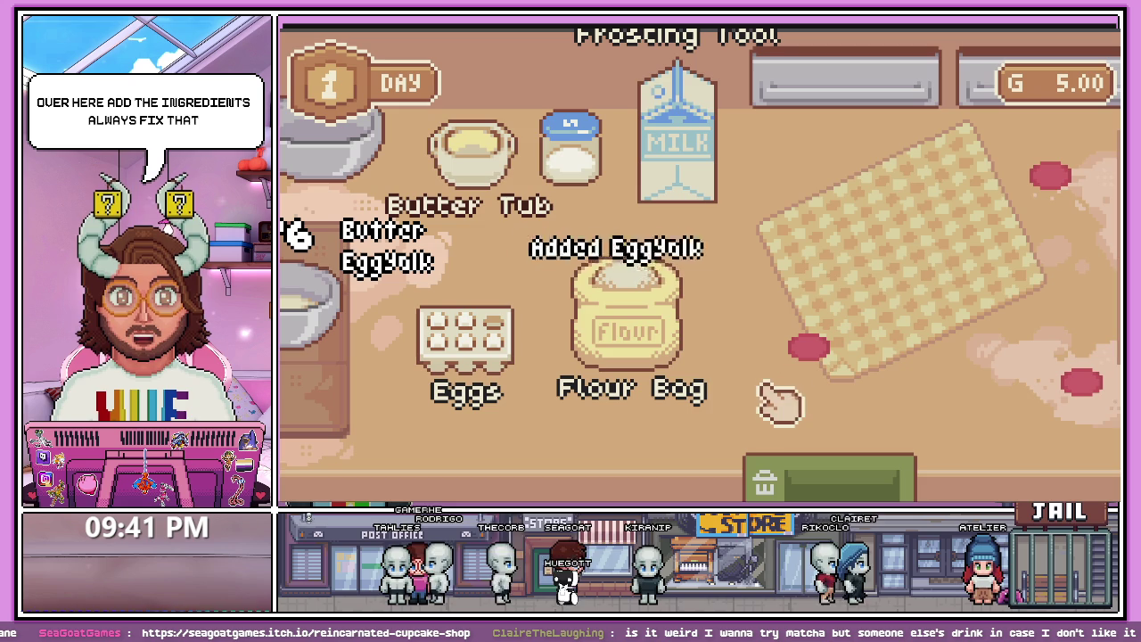
{"action": "mouse_move", "coordinate": [464, 332]}
{"action": "left_mouse_down"}
{"action": "mouse_move", "coordinate": [462, 302]}
{"action": "mouse_move", "coordinate": [838, 248]}
{"action": "mouse_move", "coordinate": [843, 259]}
{"action": "mouse_move", "coordinate": [764, 204]}
{"action": "mouse_move", "coordinate": [802, 182]}
{"action": "left_mouse_up"}
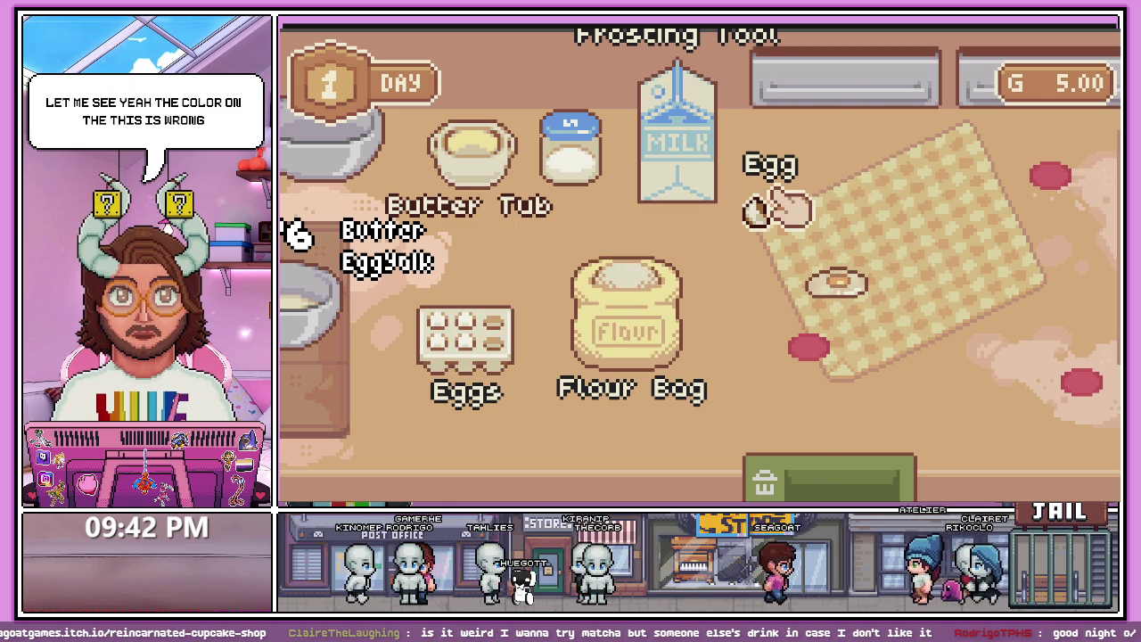
- Add milk, flour, more butter and sugar to the batter bowl
{"action": "mouse_move", "coordinate": [798, 170]}
{"action": "left_mouse_down"}
{"action": "mouse_move", "coordinate": [624, 242]}
{"action": "mouse_move", "coordinate": [561, 306]}
{"action": "mouse_move", "coordinate": [566, 326]}
{"action": "mouse_move", "coordinate": [646, 328]}
{"action": "mouse_move", "coordinate": [739, 255]}
{"action": "mouse_move", "coordinate": [809, 288]}
{"action": "left_mouse_up"}
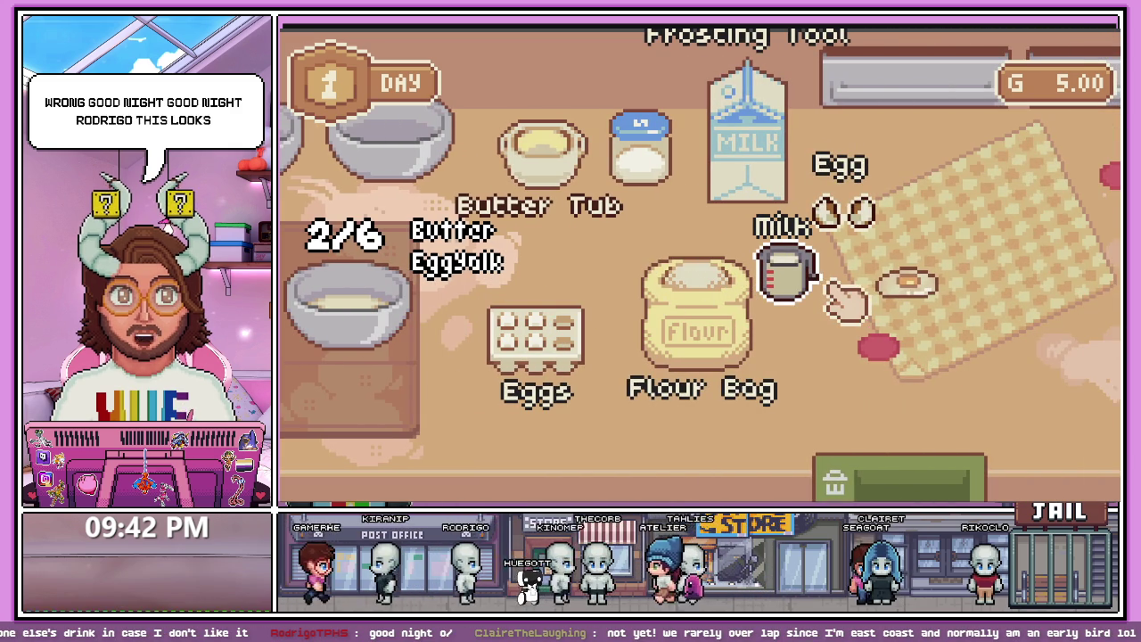
{"action": "mouse_move", "coordinate": [758, 147]}
{"action": "left_mouse_down"}
{"action": "mouse_move", "coordinate": [793, 201]}
{"action": "mouse_move", "coordinate": [967, 245]}
{"action": "left_mouse_up"}
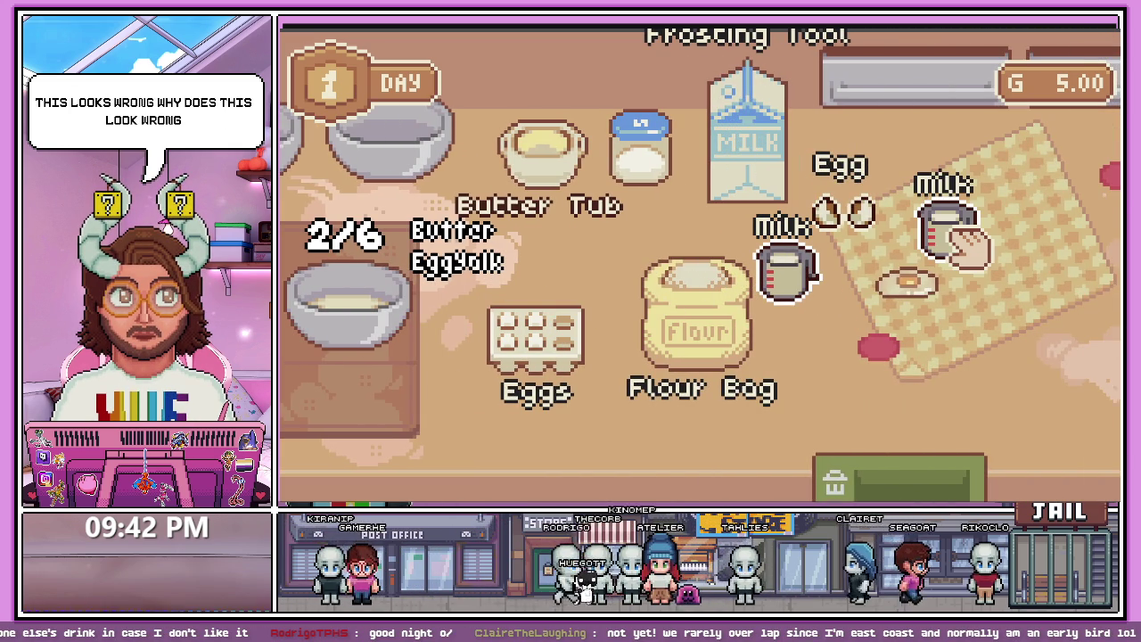
{"action": "mouse_move", "coordinate": [967, 246]}
{"action": "left_mouse_down"}
{"action": "mouse_move", "coordinate": [668, 229]}
{"action": "mouse_move", "coordinate": [707, 234]}
{"action": "left_mouse_up"}
{"action": "mouse_move", "coordinate": [758, 148]}
{"action": "left_mouse_down"}
{"action": "mouse_move", "coordinate": [772, 169]}
{"action": "mouse_move", "coordinate": [973, 209]}
{"action": "mouse_move", "coordinate": [829, 290]}
{"action": "mouse_move", "coordinate": [963, 235]}
{"action": "mouse_move", "coordinate": [1040, 242]}
{"action": "mouse_move", "coordinate": [652, 478]}
{"action": "mouse_move", "coordinate": [656, 434]}
{"action": "left_mouse_up"}
{"action": "mouse_move", "coordinate": [540, 330]}
{"action": "left_mouse_down"}
{"action": "mouse_move", "coordinate": [591, 327]}
{"action": "mouse_move", "coordinate": [642, 348]}
{"action": "mouse_move", "coordinate": [650, 330]}
{"action": "mouse_move", "coordinate": [644, 339]}
{"action": "mouse_move", "coordinate": [569, 151]}
{"action": "mouse_move", "coordinate": [515, 172]}
{"action": "mouse_move", "coordinate": [522, 205]}
{"action": "mouse_move", "coordinate": [581, 226]}
{"action": "mouse_move", "coordinate": [458, 326]}
{"action": "mouse_move", "coordinate": [524, 343]}
{"action": "mouse_move", "coordinate": [470, 478]}
{"action": "mouse_move", "coordinate": [510, 466]}
{"action": "left_mouse_up"}
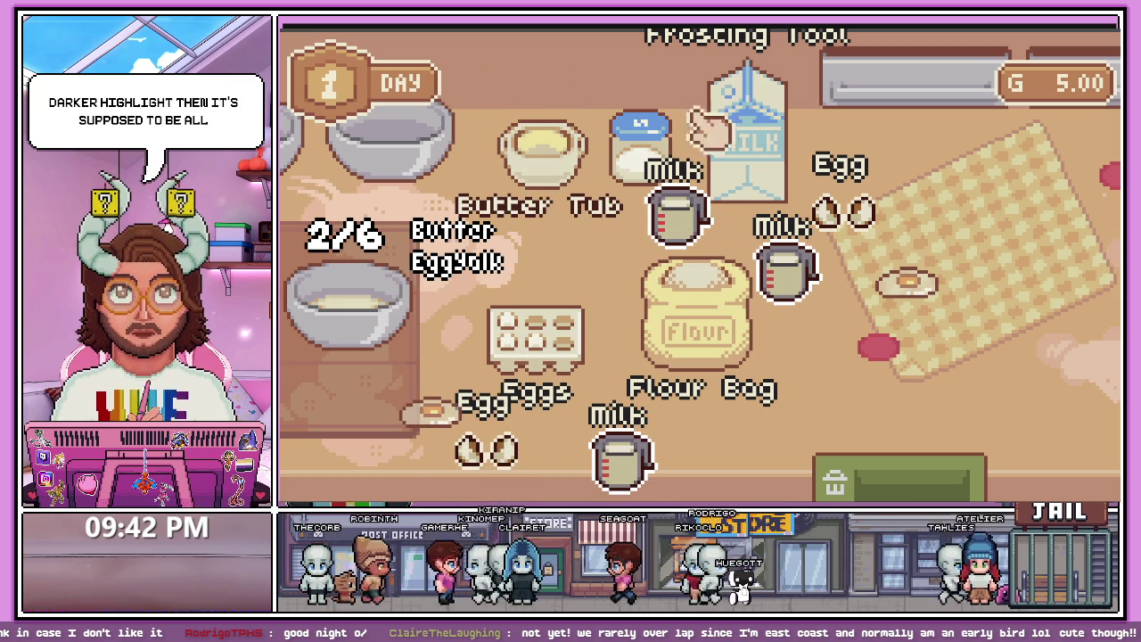
{"action": "left_click_drag", "start_coordinate": [752, 169], "coordinate": [420, 319]}
{"action": "left_click_drag", "start_coordinate": [700, 312], "coordinate": [420, 327]}
{"action": "mouse_move", "coordinate": [544, 147]}
{"action": "left_mouse_down"}
{"action": "mouse_move", "coordinate": [484, 249]}
{"action": "mouse_move", "coordinate": [366, 303]}
{"action": "mouse_move", "coordinate": [668, 339]}
{"action": "mouse_move", "coordinate": [828, 326]}
{"action": "mouse_move", "coordinate": [407, 326]}
{"action": "left_mouse_up"}
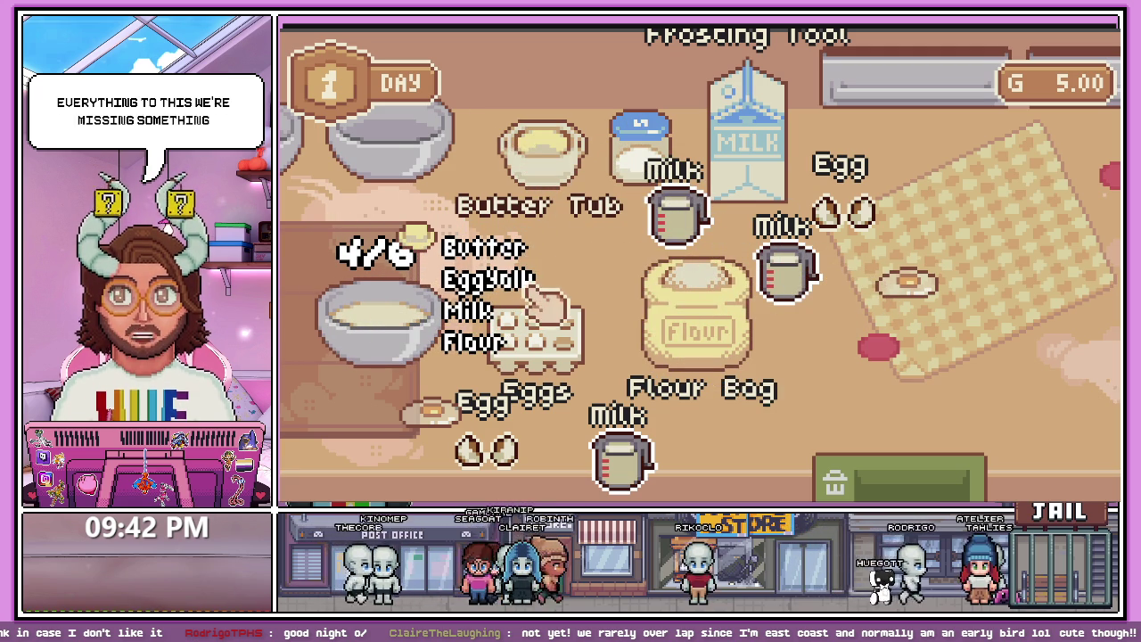
{"action": "mouse_move", "coordinate": [668, 156]}
{"action": "left_mouse_down"}
{"action": "mouse_move", "coordinate": [523, 267]}
{"action": "mouse_move", "coordinate": [383, 312]}
{"action": "mouse_move", "coordinate": [841, 363]}
{"action": "mouse_move", "coordinate": [720, 303]}
{"action": "mouse_move", "coordinate": [624, 280]}
{"action": "left_mouse_up"}
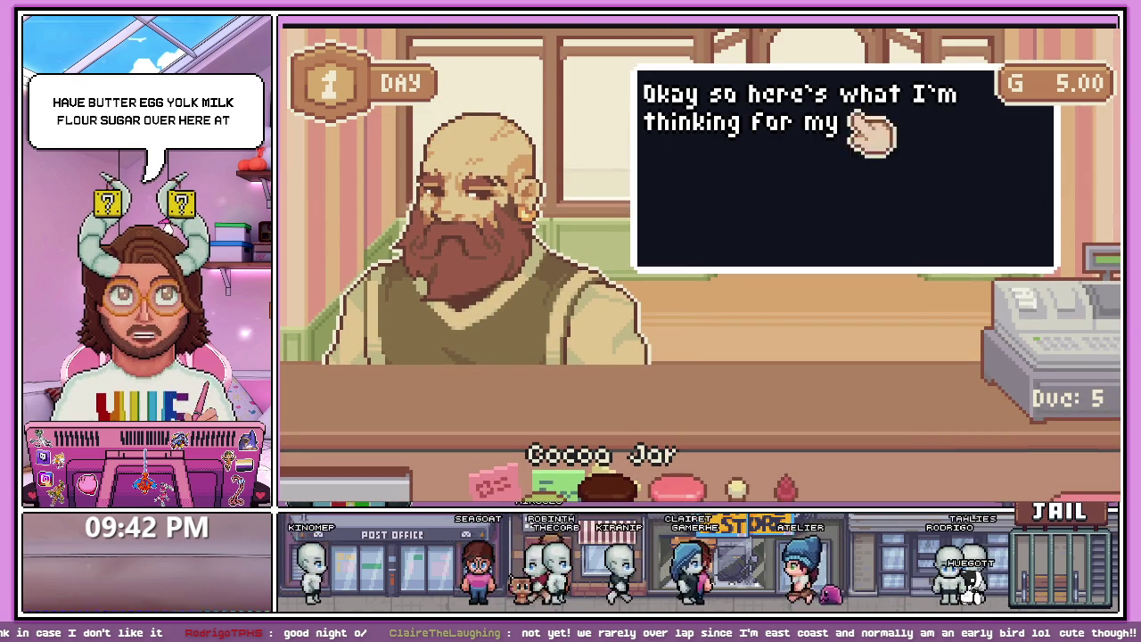
- Take the customer's order, add strawberry flavour and lift the pink batter off the mixer
{"action": "left_click", "coordinate": [767, 189]}
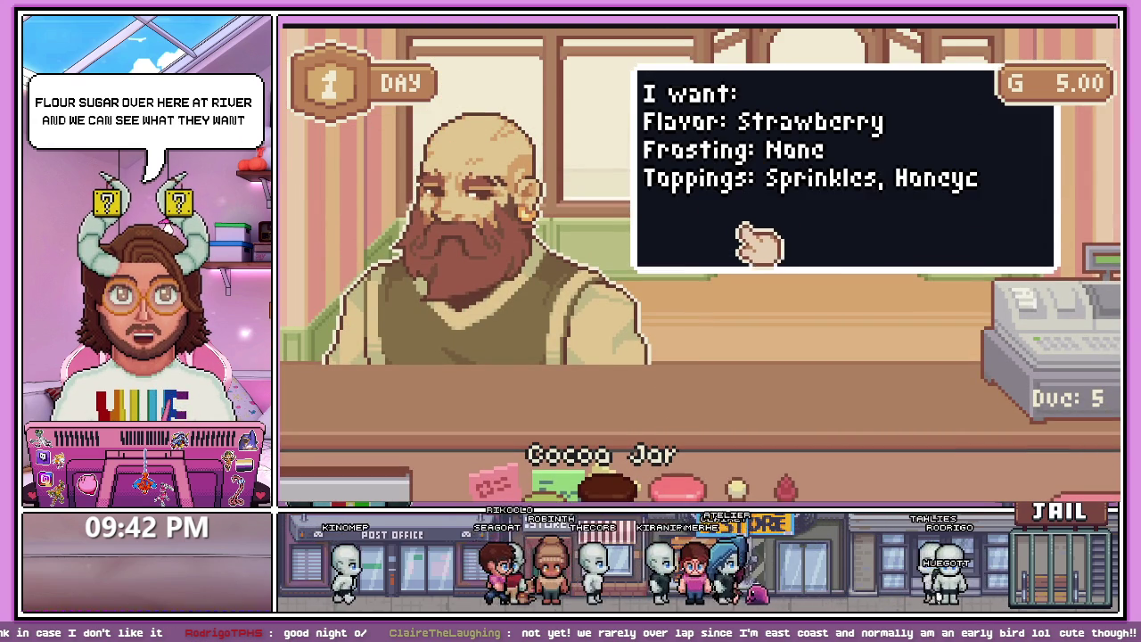
{"action": "left_click", "coordinate": [811, 151]}
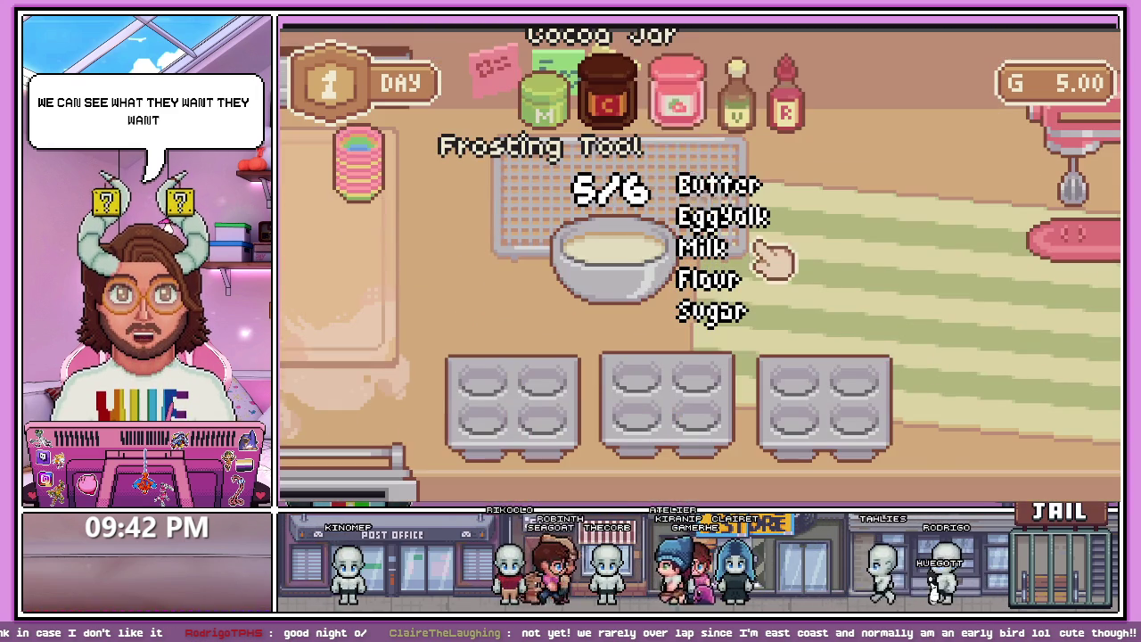
{"action": "mouse_move", "coordinate": [677, 94]}
{"action": "left_mouse_down"}
{"action": "mouse_move", "coordinate": [701, 242]}
{"action": "mouse_move", "coordinate": [635, 258]}
{"action": "mouse_move", "coordinate": [823, 255]}
{"action": "mouse_move", "coordinate": [972, 205]}
{"action": "left_mouse_up"}
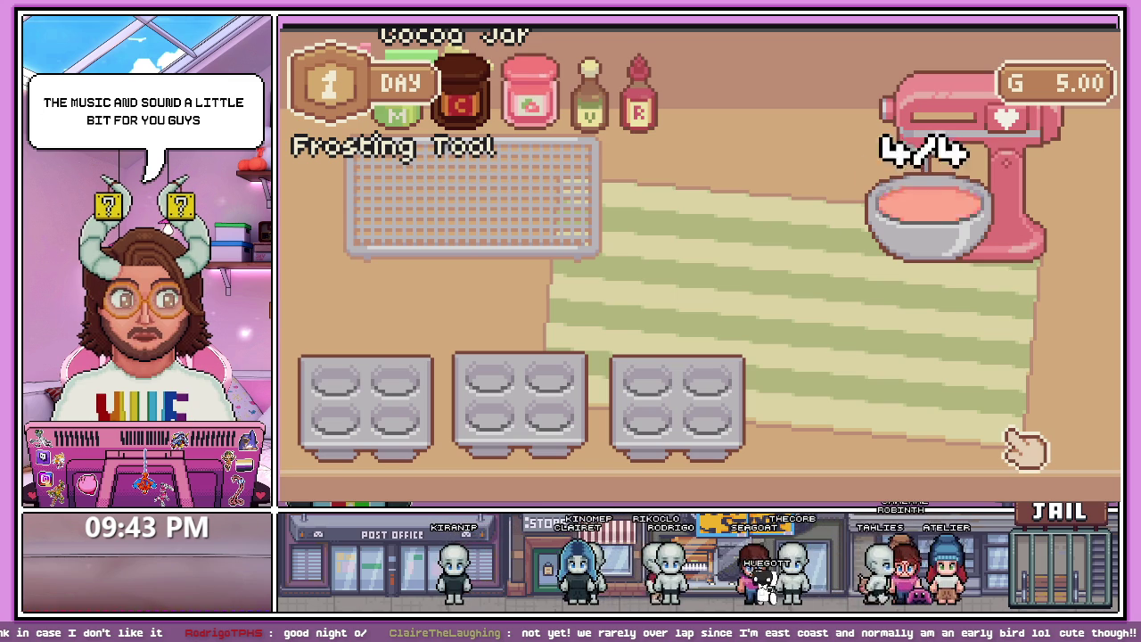
{"action": "left_click", "coordinate": [907, 341]}
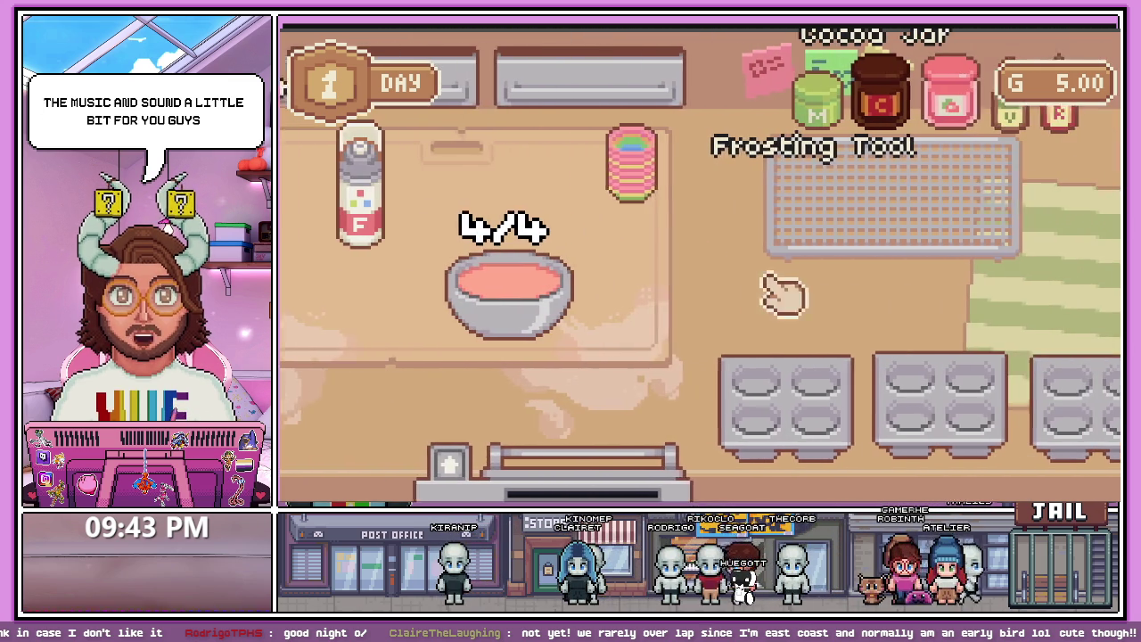
- Place four cupcake cups into the muffin tray beside the bowl
{"action": "left_click", "coordinate": [599, 214]}
{"action": "left_click", "coordinate": [693, 379]}
{"action": "left_click", "coordinate": [584, 201]}
{"action": "left_click", "coordinate": [769, 381]}
{"action": "left_click", "coordinate": [584, 200]}
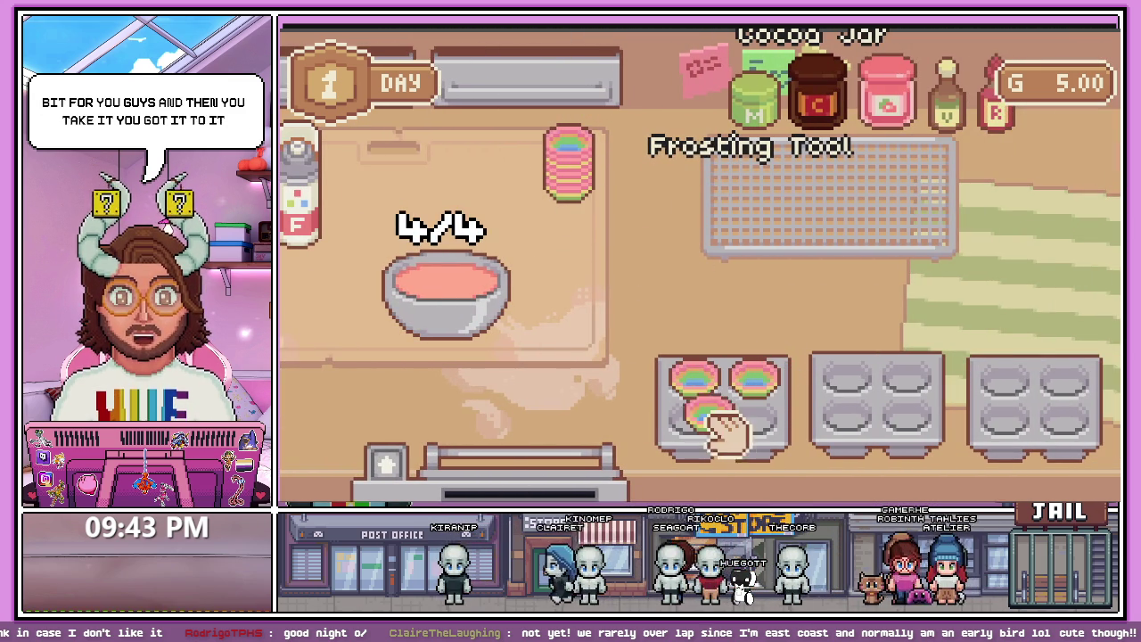
{"action": "left_click", "coordinate": [696, 419]}
{"action": "left_click_drag", "start_coordinate": [765, 428], "coordinate": [615, 267]}
{"action": "left_click", "coordinate": [571, 165]}
{"action": "left_click", "coordinate": [675, 294]}
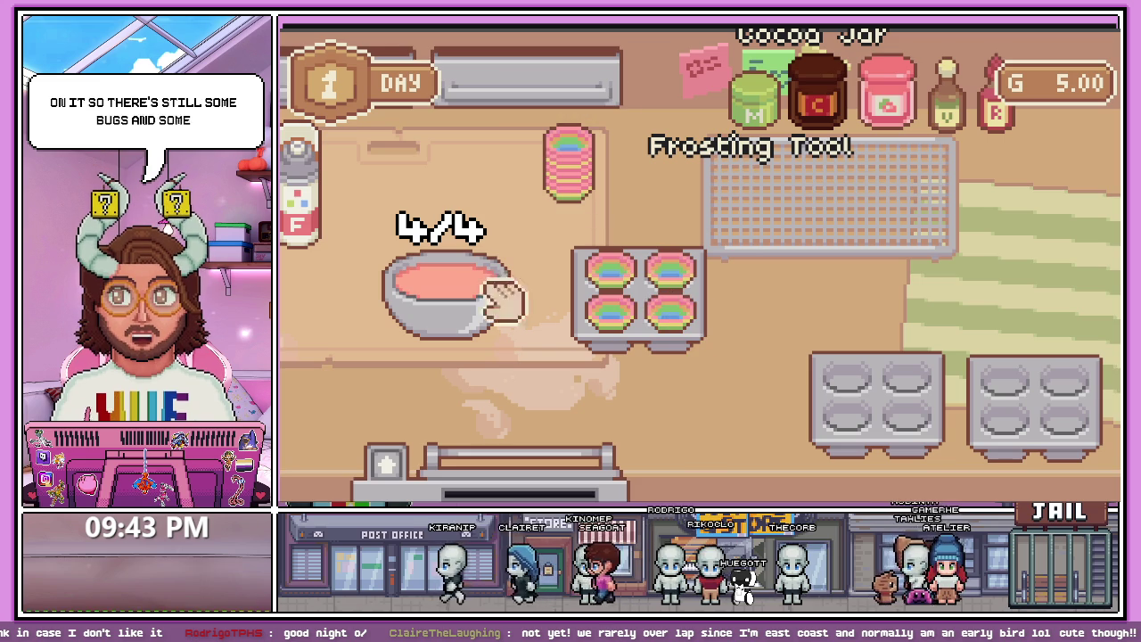
- Fill all four cups with pink batter and bake the tray in the oven
{"action": "left_click", "coordinate": [499, 294]}
{"action": "left_click", "coordinate": [611, 281]}
{"action": "left_click", "coordinate": [473, 299]}
{"action": "left_click", "coordinate": [669, 281]}
{"action": "left_click", "coordinate": [593, 303]}
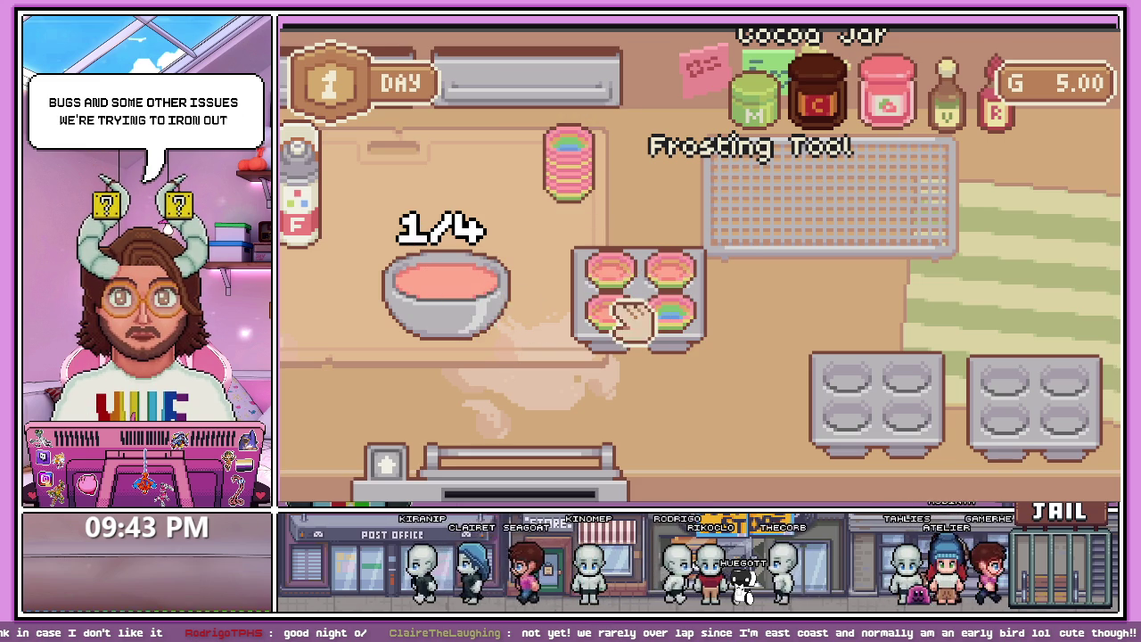
{"action": "left_click", "coordinate": [682, 313]}
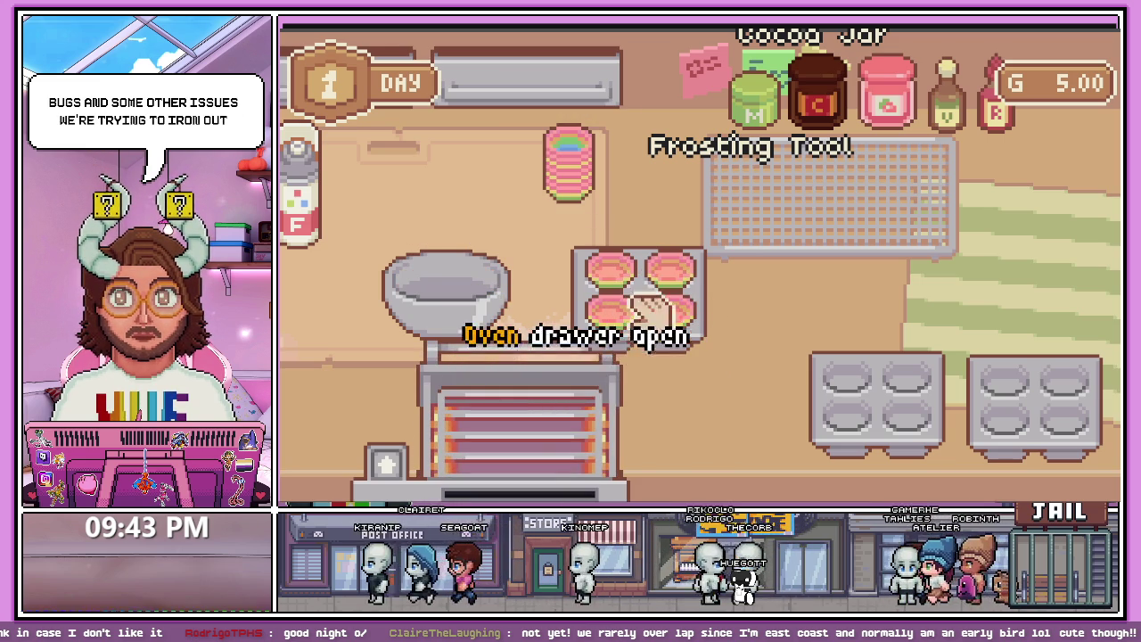
{"action": "left_click_drag", "start_coordinate": [650, 326], "coordinate": [530, 408]}
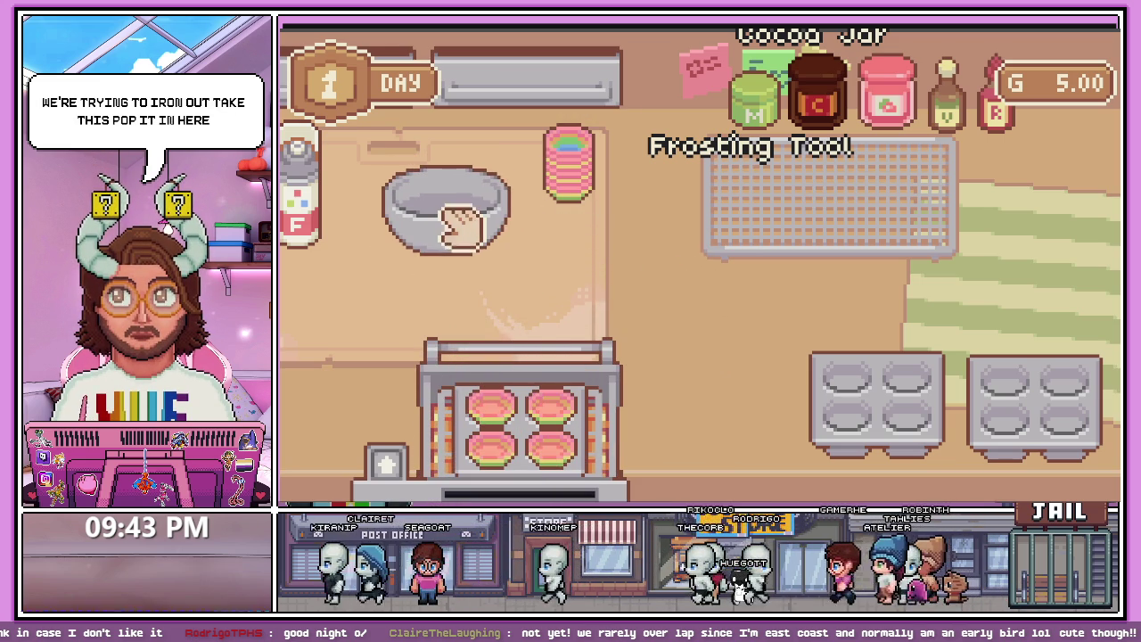
{"action": "left_click", "coordinate": [522, 357]}
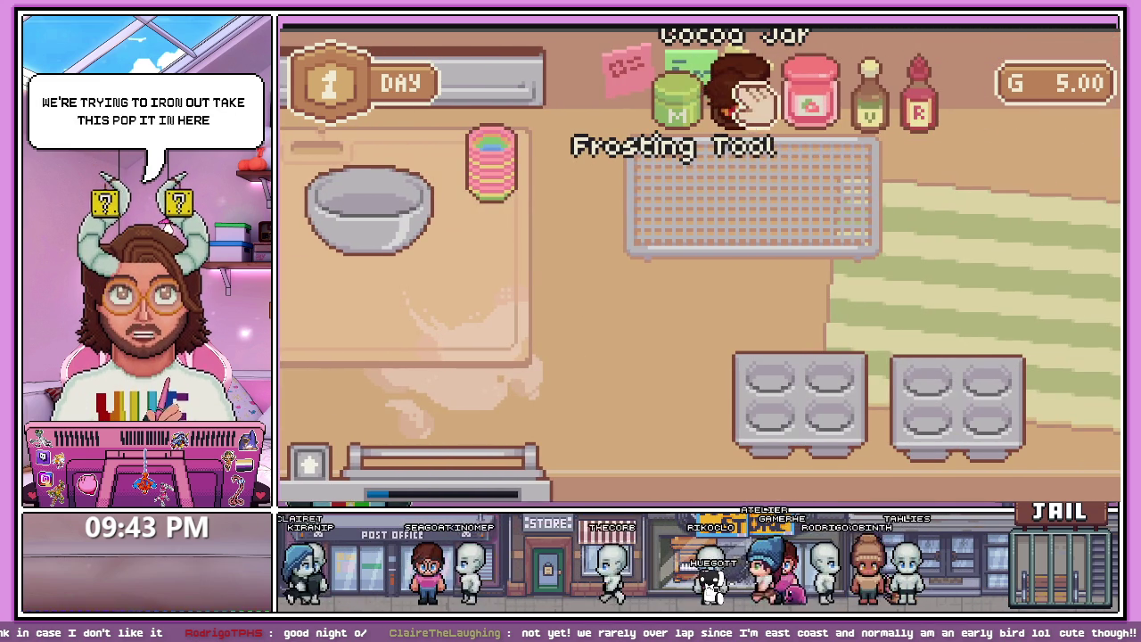
- Grab cocoa powder and a milk cup, look around the counters, and pick up the frosting bottle
{"action": "mouse_move", "coordinate": [753, 98]}
{"action": "left_mouse_down"}
{"action": "mouse_move", "coordinate": [708, 319]}
{"action": "mouse_move", "coordinate": [693, 337]}
{"action": "mouse_move", "coordinate": [713, 321]}
{"action": "mouse_move", "coordinate": [701, 356]}
{"action": "left_mouse_up"}
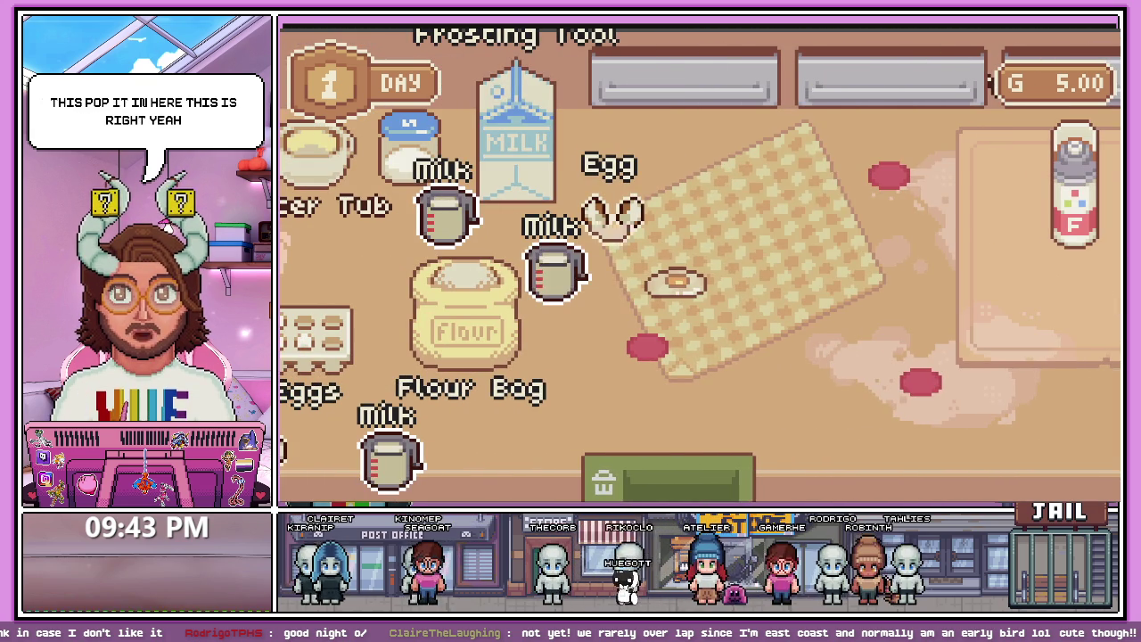
{"action": "mouse_move", "coordinate": [557, 272]}
{"action": "left_mouse_down"}
{"action": "mouse_move", "coordinate": [585, 284]}
{"action": "mouse_move", "coordinate": [727, 239]}
{"action": "mouse_move", "coordinate": [523, 304]}
{"action": "mouse_move", "coordinate": [593, 316]}
{"action": "mouse_move", "coordinate": [718, 189]}
{"action": "left_mouse_up"}
{"action": "key", "text": "d"}
{"action": "key", "text": "a"}
{"action": "key", "text": "a"}
{"action": "key", "text": "d"}
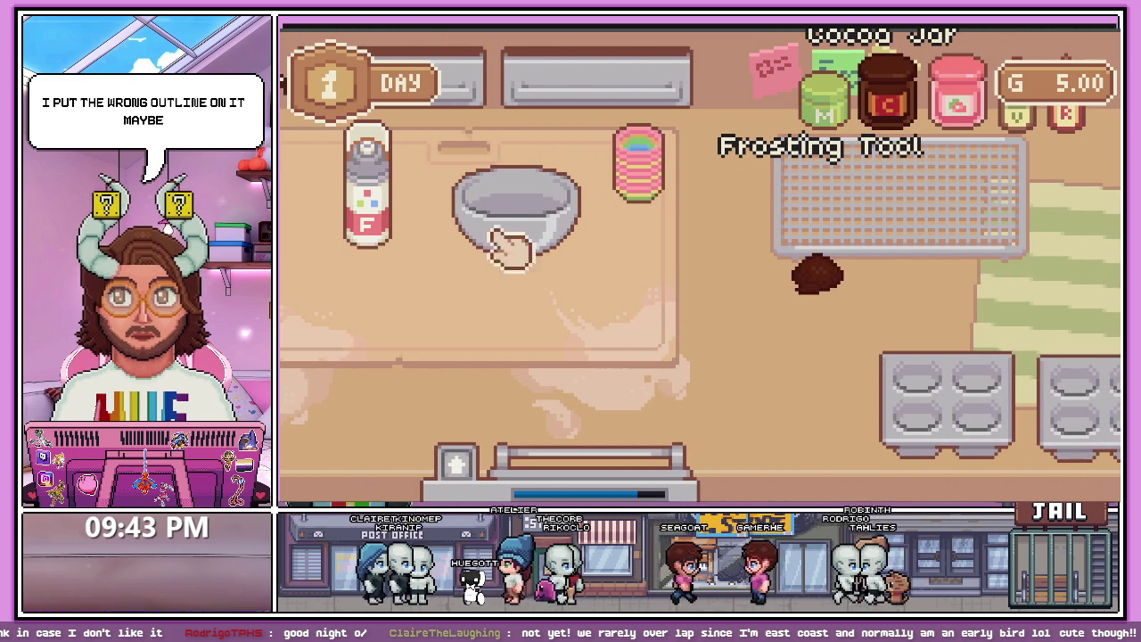
{"action": "left_click_drag", "start_coordinate": [383, 199], "coordinate": [433, 241]}
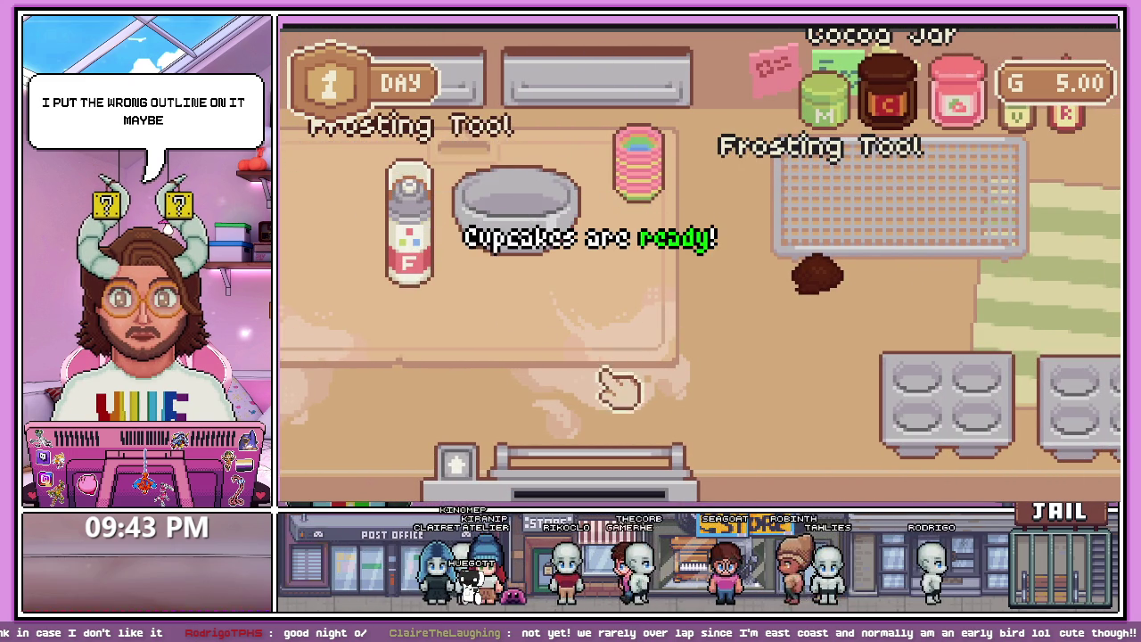
- Take the baked cupcakes out of the oven onto the counter and return to the kitchen
{"action": "left_click", "coordinate": [570, 455]}
{"action": "mouse_move", "coordinate": [615, 450]}
{"action": "left_mouse_down"}
{"action": "mouse_move", "coordinate": [678, 263]}
{"action": "mouse_move", "coordinate": [673, 357]}
{"action": "mouse_move", "coordinate": [657, 330]}
{"action": "mouse_move", "coordinate": [486, 361]}
{"action": "mouse_move", "coordinate": [683, 319]}
{"action": "left_mouse_up"}
{"action": "mouse_move", "coordinate": [523, 381]}
{"action": "left_mouse_down"}
{"action": "mouse_move", "coordinate": [449, 357]}
{"action": "mouse_move", "coordinate": [688, 207]}
{"action": "mouse_move", "coordinate": [744, 212]}
{"action": "left_mouse_up"}
{"action": "left_click", "coordinate": [624, 473]}
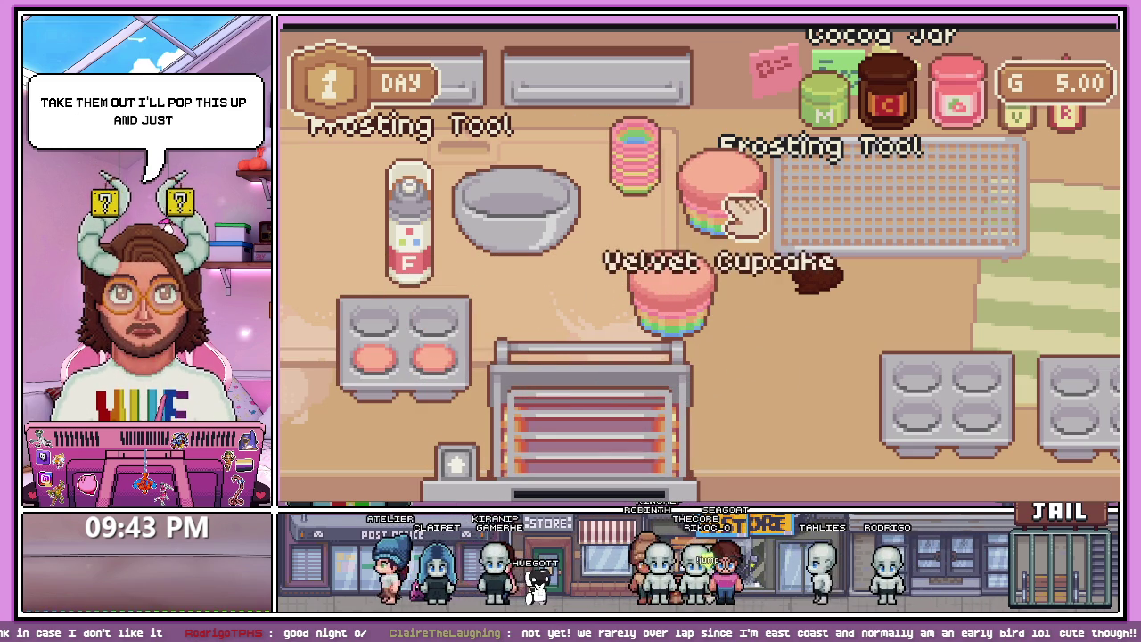
{"action": "left_click_drag", "start_coordinate": [379, 357], "coordinate": [756, 379]}
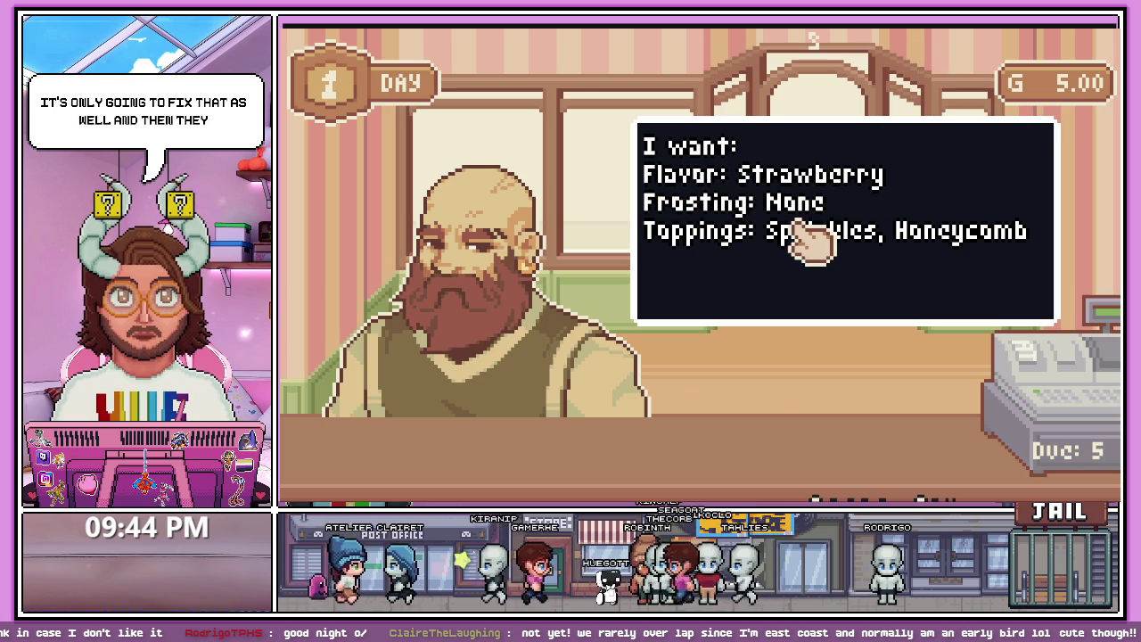
{"action": "left_click", "coordinate": [809, 237]}
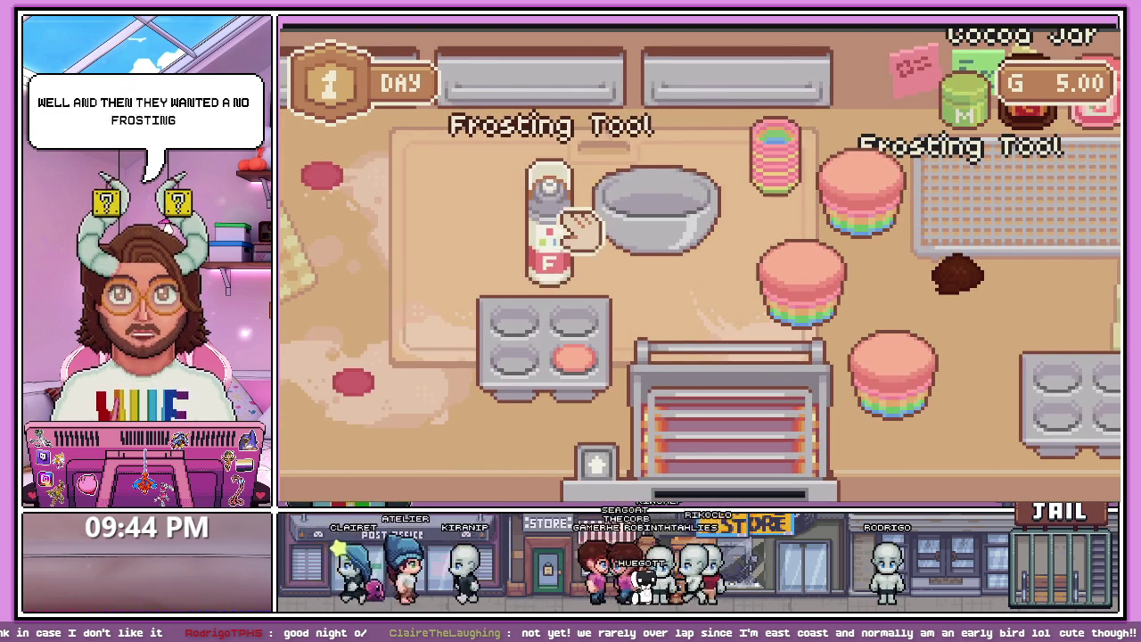
- Pipe pink frosting and toppings on a cupcake, accept the Pretty Good rating, and stop the game
{"action": "right_click", "coordinate": [560, 234]}
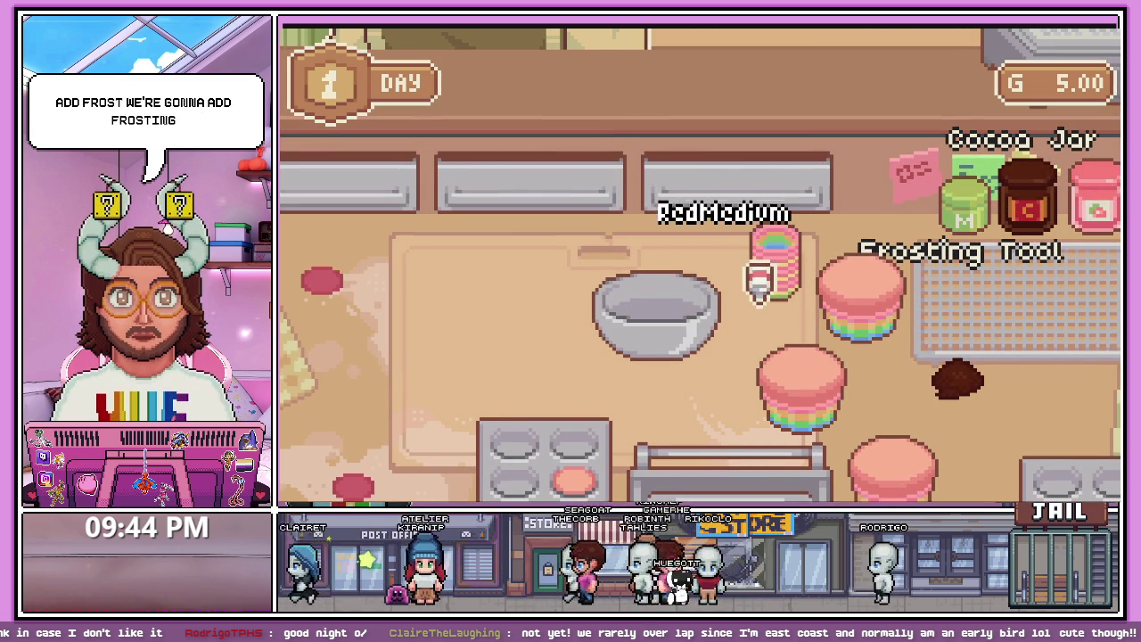
{"action": "mouse_move", "coordinate": [777, 273]}
{"action": "left_mouse_down"}
{"action": "mouse_move", "coordinate": [810, 324]}
{"action": "mouse_move", "coordinate": [759, 339]}
{"action": "mouse_move", "coordinate": [780, 330]}
{"action": "left_mouse_up"}
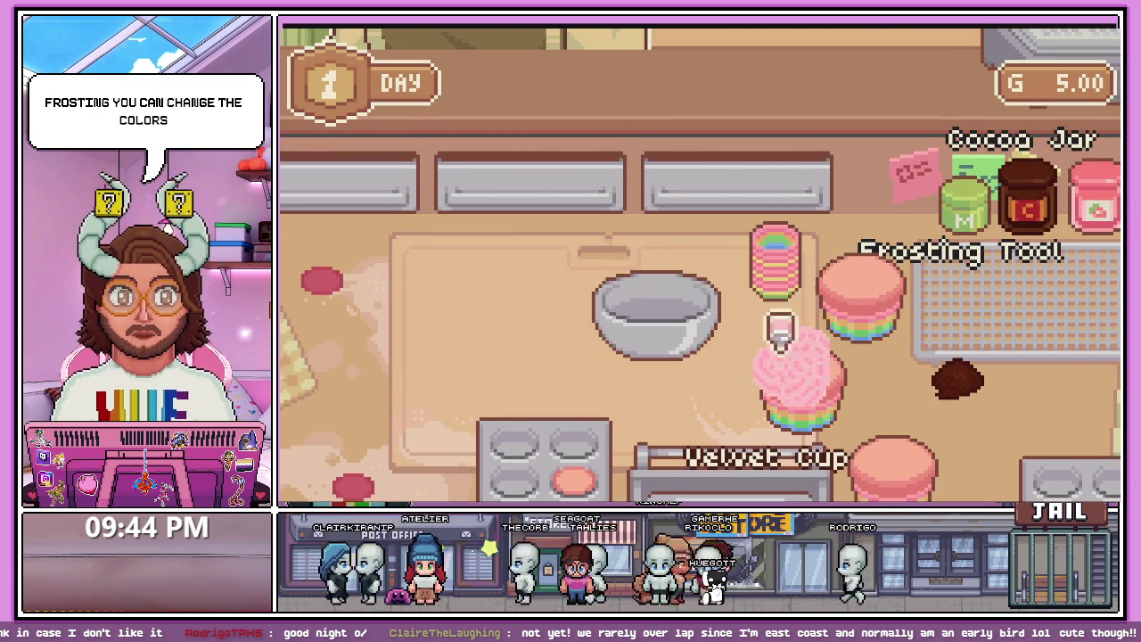
{"action": "right_click", "coordinate": [632, 319]}
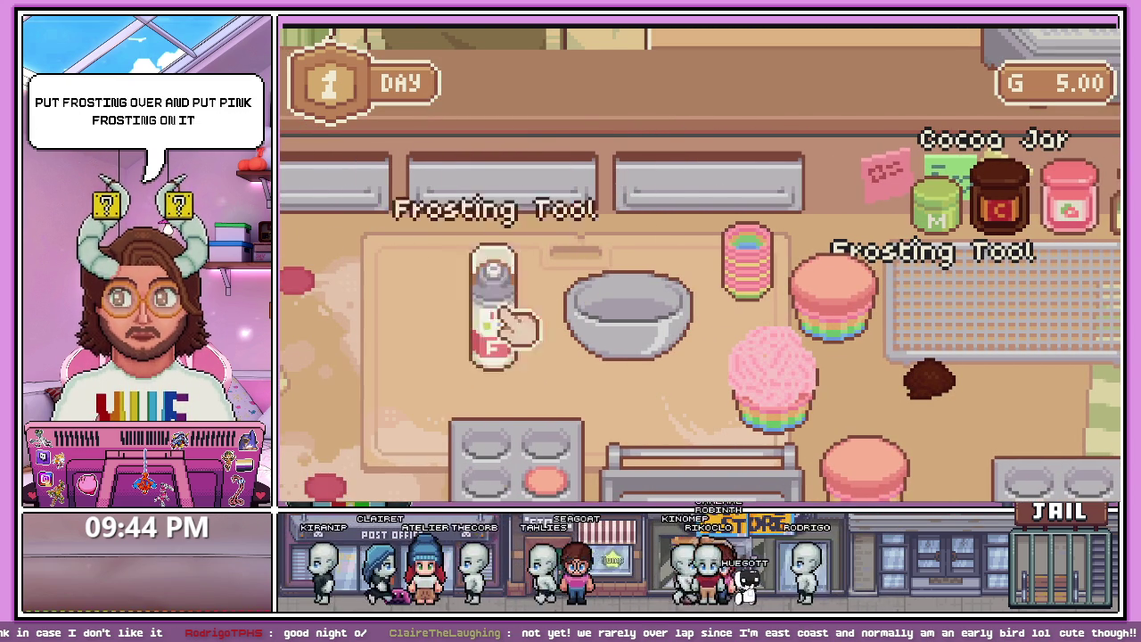
{"action": "mouse_move", "coordinate": [642, 208]}
{"action": "left_click_drag", "start_coordinate": [682, 183], "coordinate": [764, 387]}
{"action": "left_click_drag", "start_coordinate": [764, 178], "coordinate": [790, 382]}
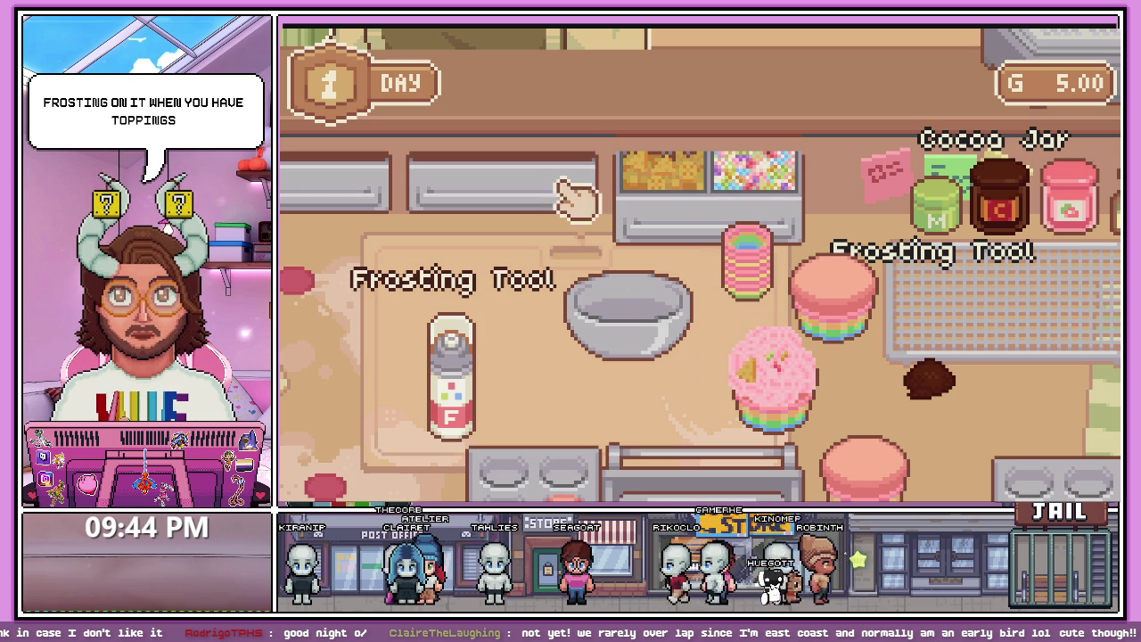
{"action": "mouse_move", "coordinate": [578, 191]}
{"action": "left_click_drag", "start_coordinate": [561, 178], "coordinate": [794, 382]}
{"action": "mouse_move", "coordinate": [484, 199]}
{"action": "left_mouse_down"}
{"action": "mouse_move", "coordinate": [785, 397]}
{"action": "mouse_move", "coordinate": [713, 304]}
{"action": "left_mouse_up"}
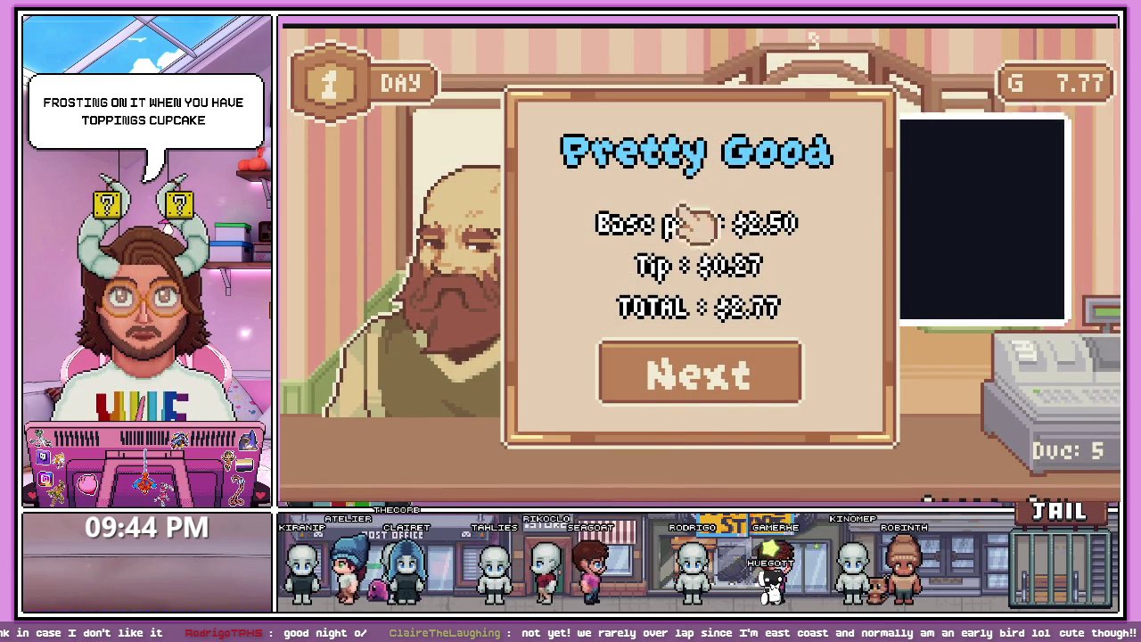
{"action": "left_click", "coordinate": [701, 389]}
{"action": "key", "text": "F8"}
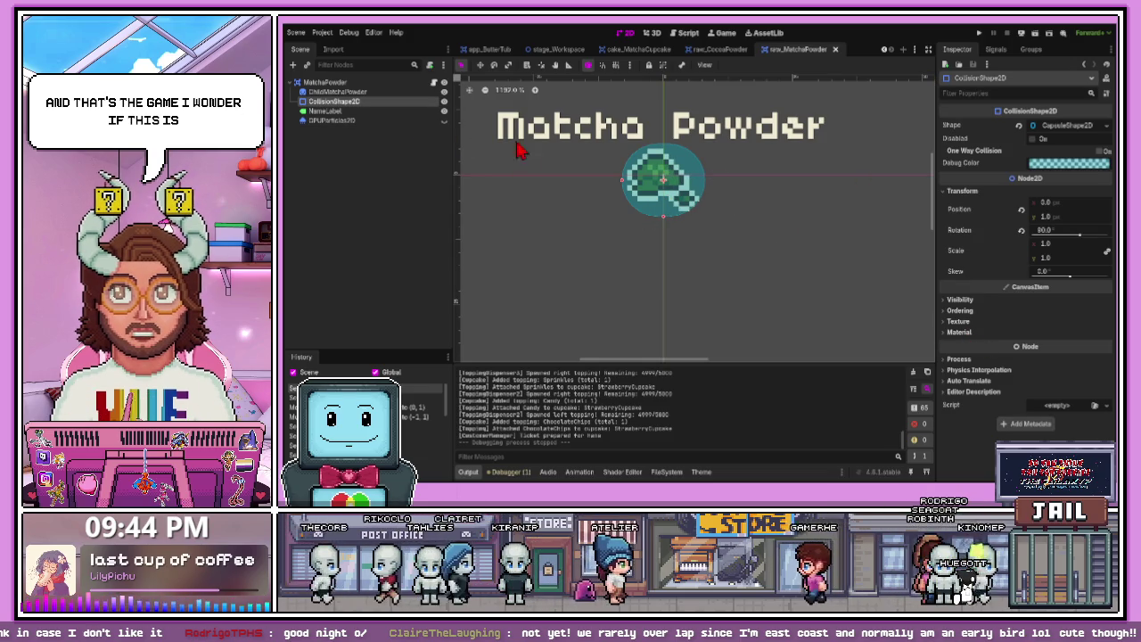
- Clear the ChildMatchaPowder sprite's material, then undo/redo to restore the Outline_White ShaderMaterial
{"action": "left_click", "coordinate": [948, 344]}
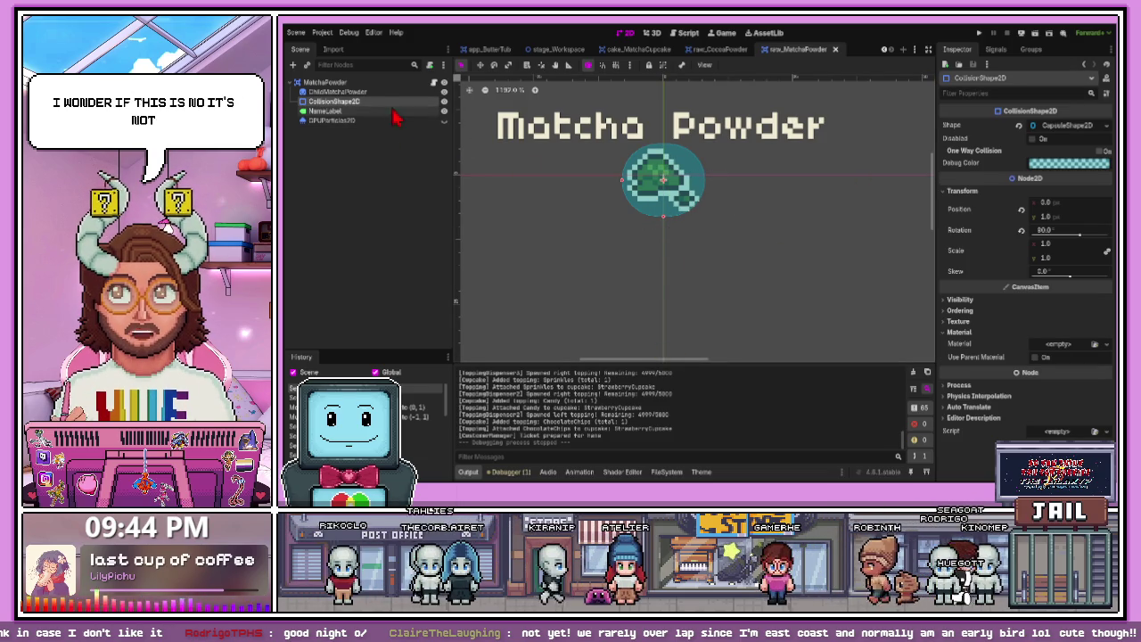
{"action": "left_click", "coordinate": [337, 92]}
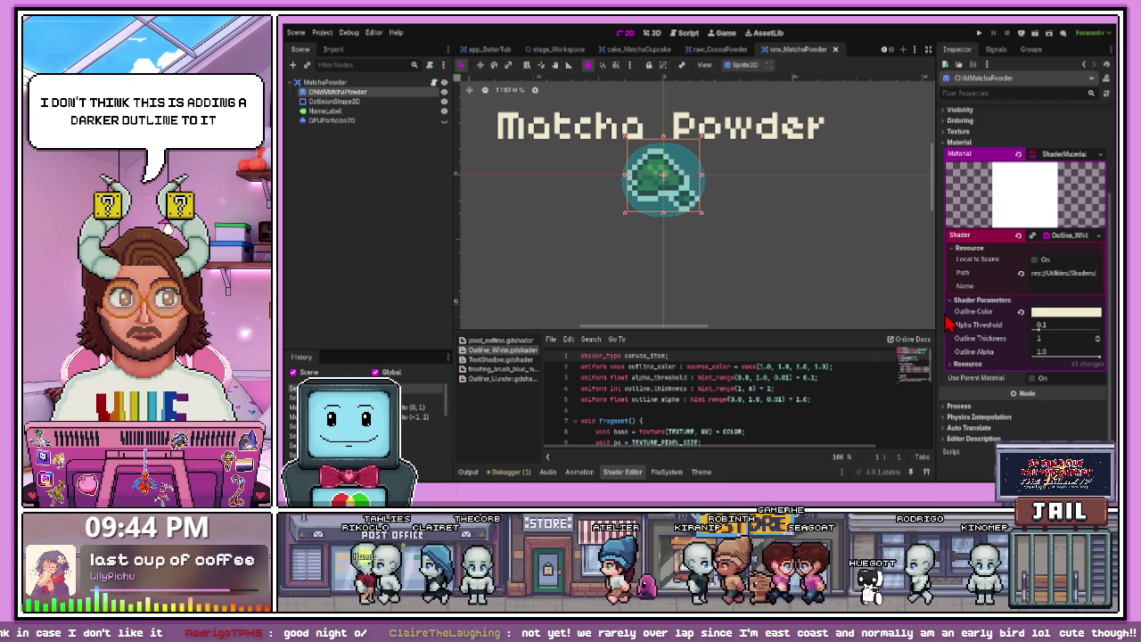
{"action": "left_click", "coordinate": [1019, 154]}
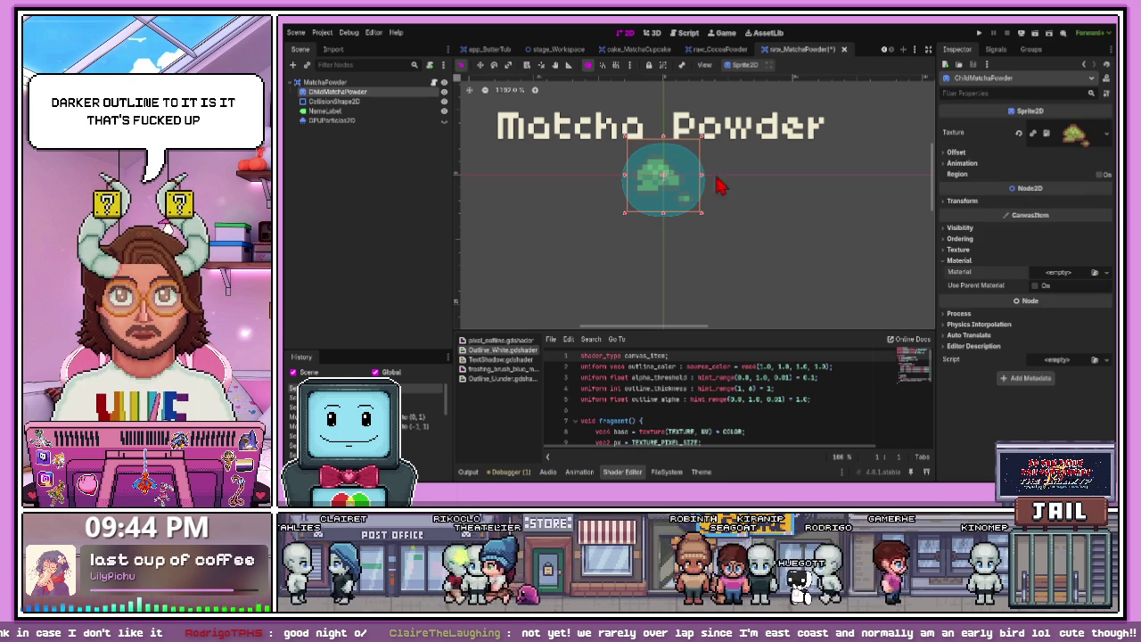
{"action": "scroll", "coordinate": [649, 192], "scroll_direction": "up", "scroll_amount": 5}
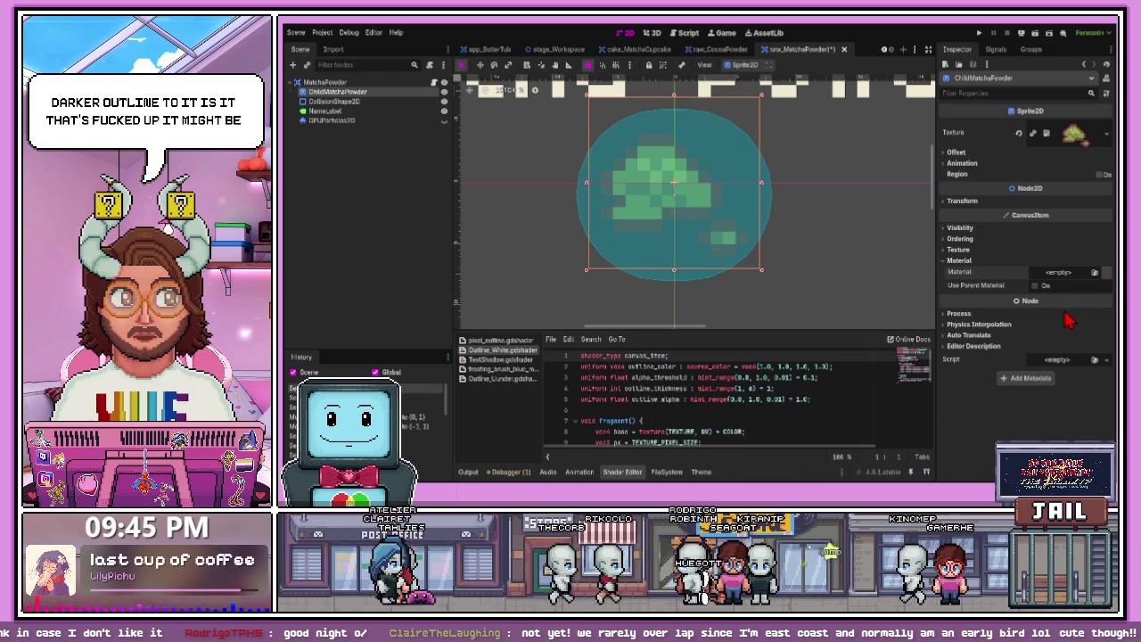
{"action": "key", "text": "ctrl+z"}
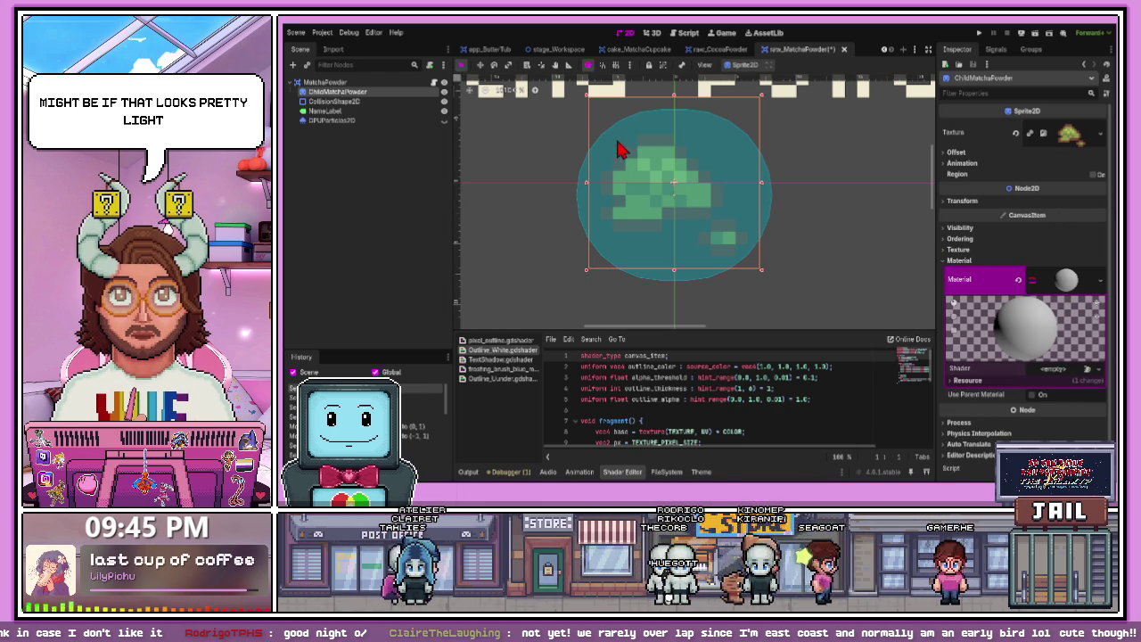
{"action": "key", "text": "ctrl+shift+z"}
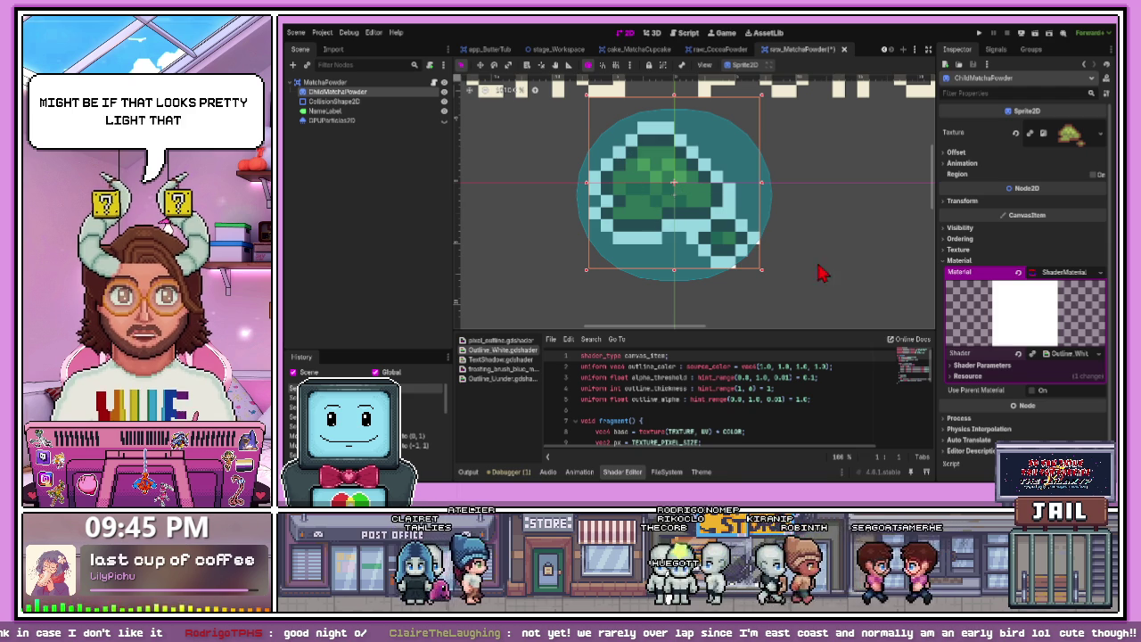
- Show the matcha outline shader's parameters, then open raw_CocoaPowder and select its sprite to compare
{"action": "left_click", "coordinate": [765, 232]}
{"action": "left_click", "coordinate": [693, 199]}
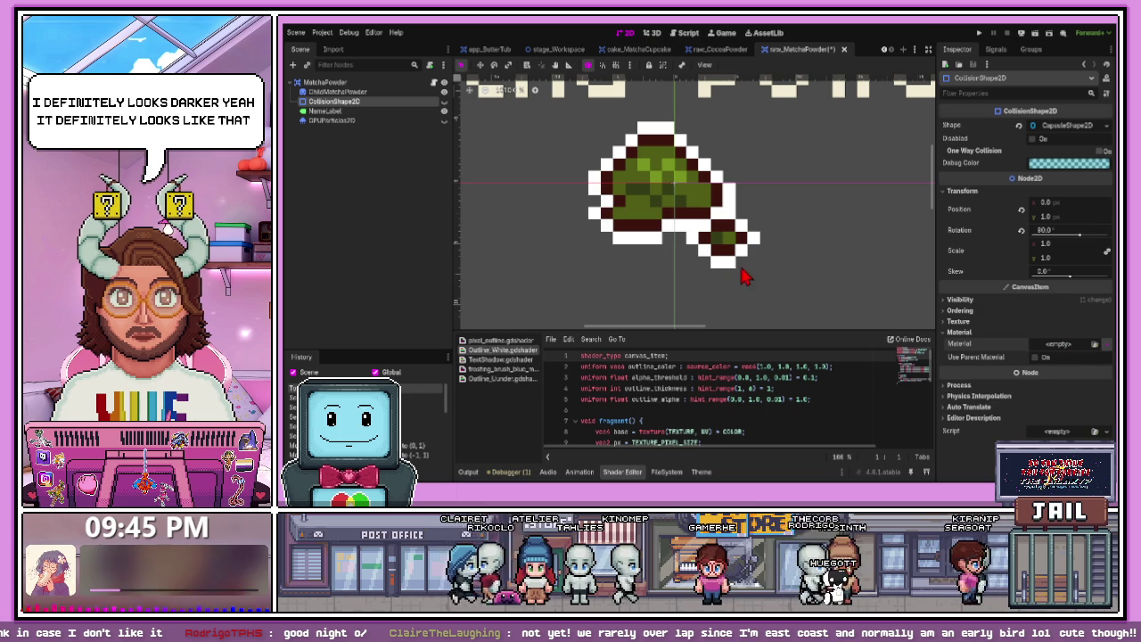
{"action": "left_click", "coordinate": [389, 92]}
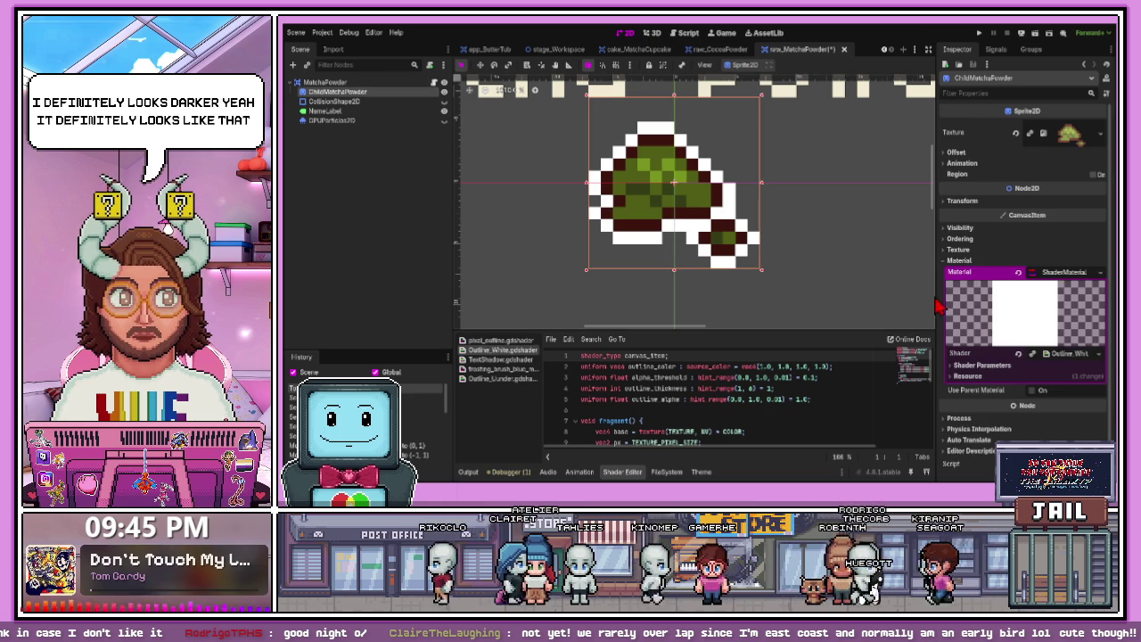
{"action": "left_click", "coordinate": [1074, 358]}
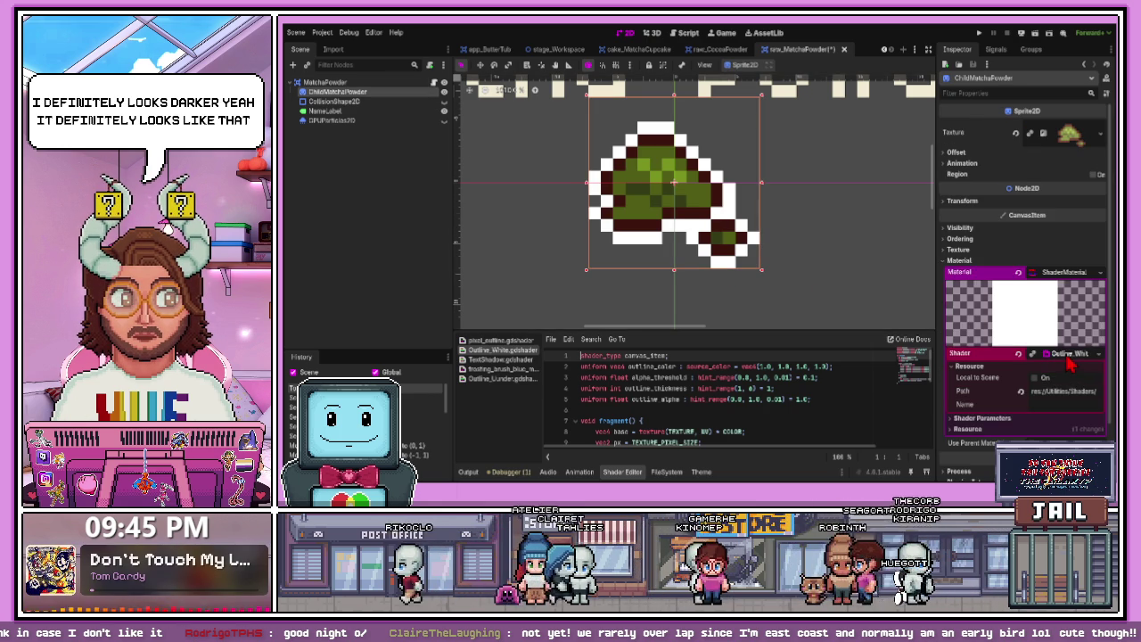
{"action": "left_click", "coordinate": [955, 420]}
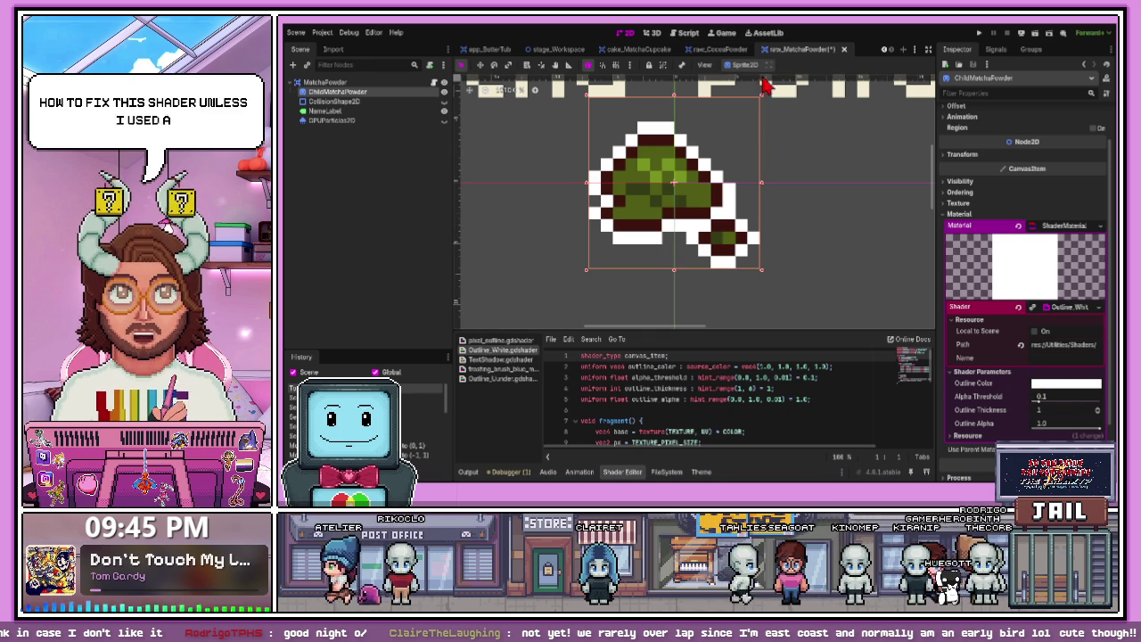
{"action": "left_click", "coordinate": [718, 49]}
{"action": "left_click", "coordinate": [722, 218]}
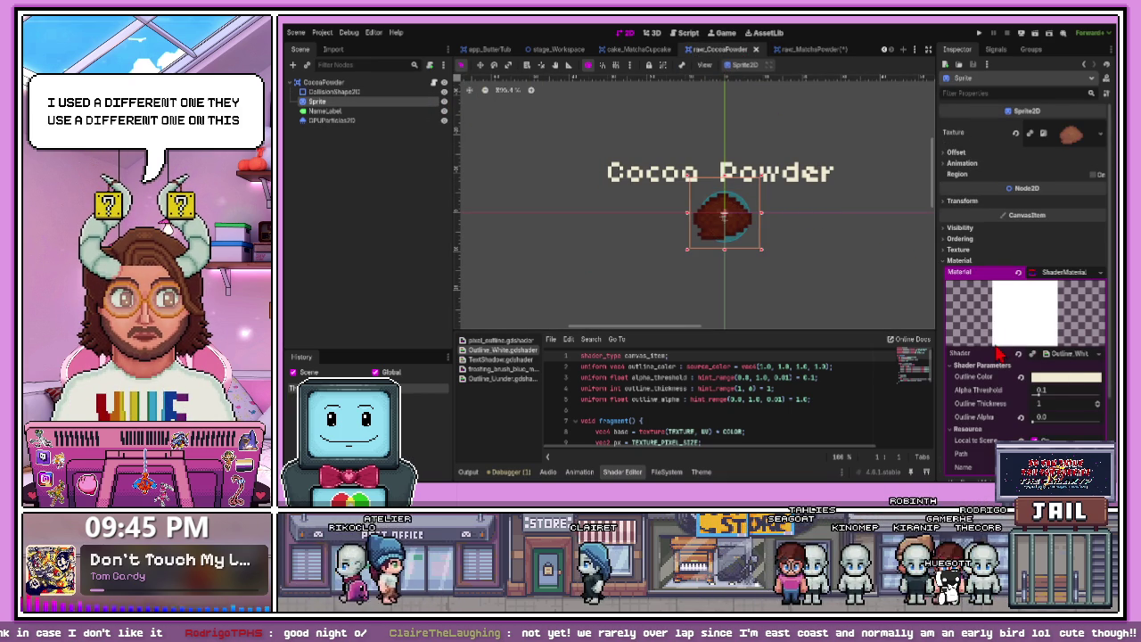
- Back in raw_MatchaPowder, try outline alpha values in the shader, leaving it at 0.0
{"action": "scroll", "coordinate": [998, 354], "scroll_direction": "down", "scroll_amount": 2}
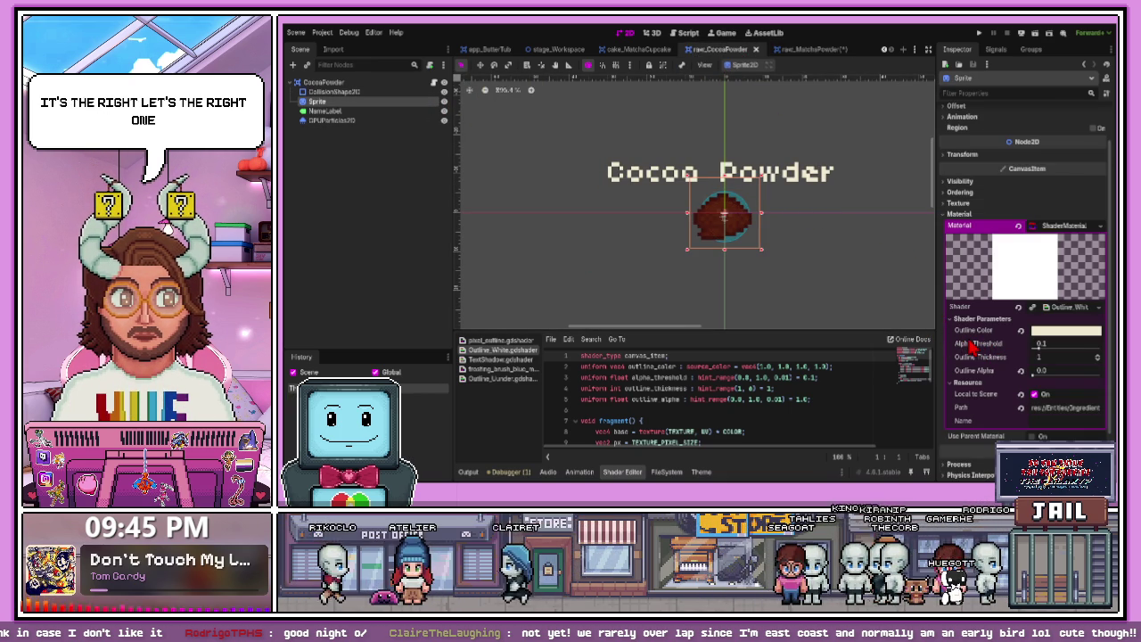
{"action": "left_click", "coordinate": [805, 49]}
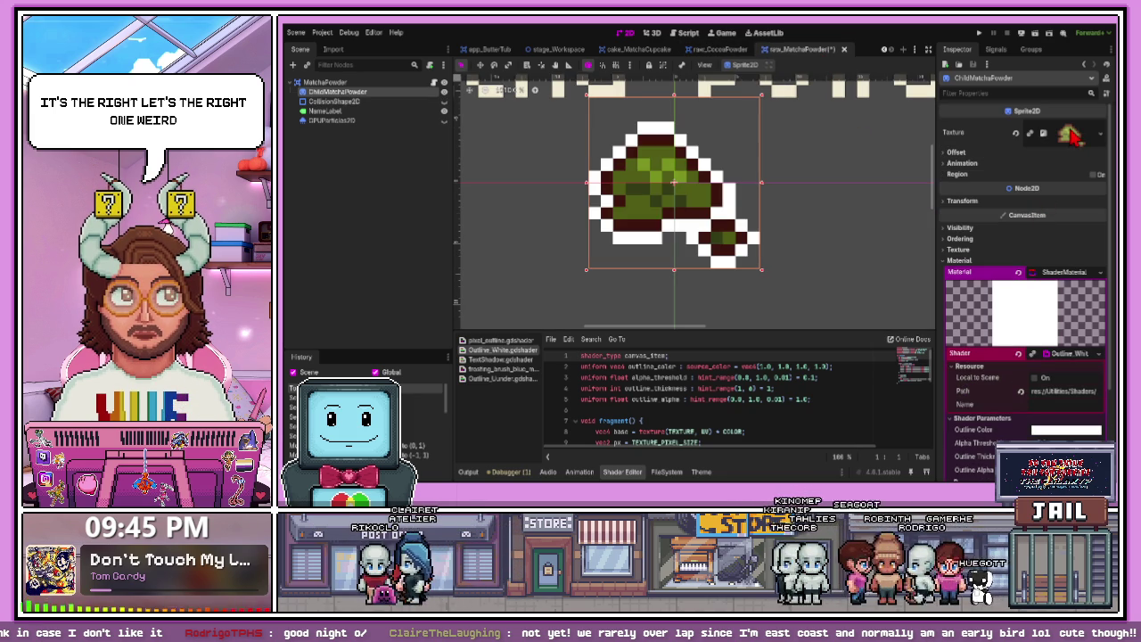
{"action": "scroll", "coordinate": [701, 348], "scroll_direction": "down", "scroll_amount": 1}
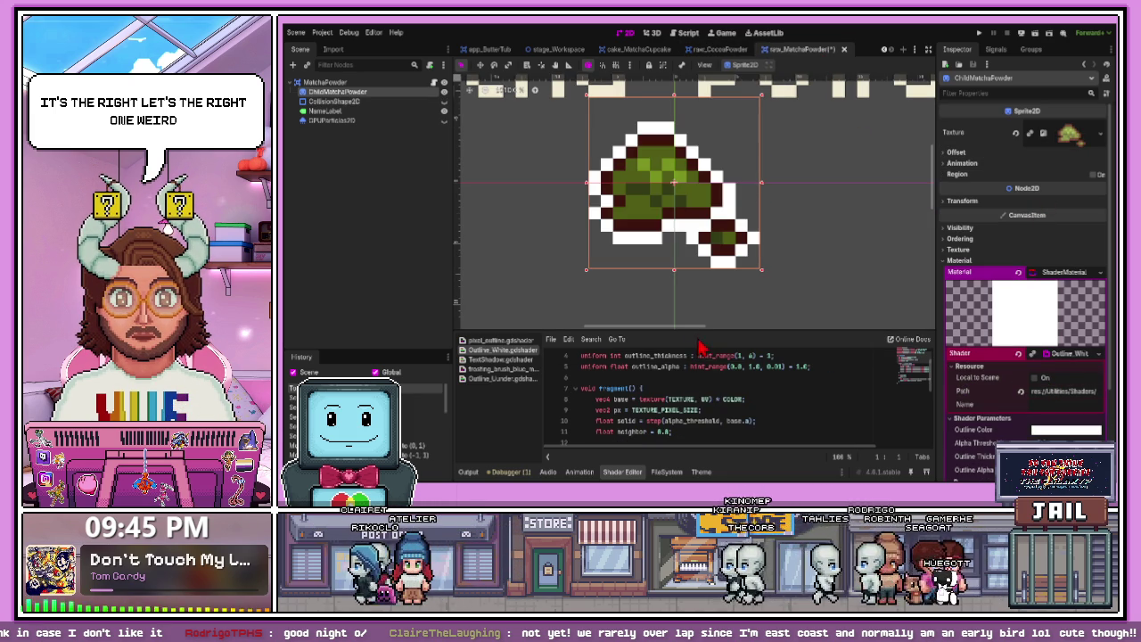
{"action": "left_click_drag", "start_coordinate": [700, 329], "coordinate": [701, 137]}
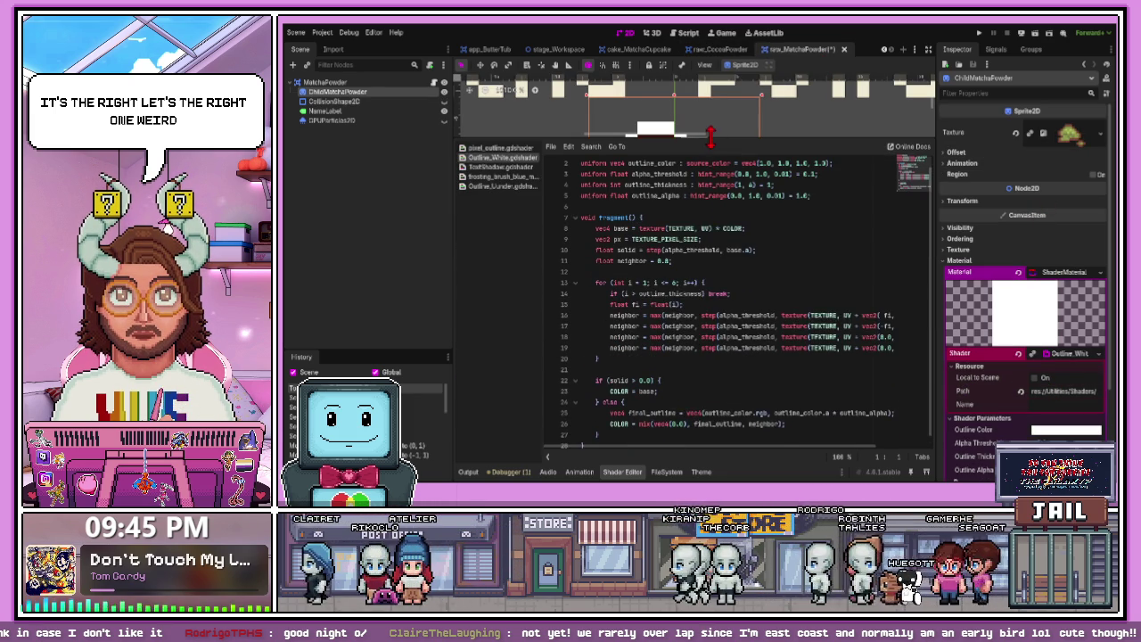
{"action": "scroll", "coordinate": [692, 393], "scroll_direction": "down", "scroll_amount": 1}
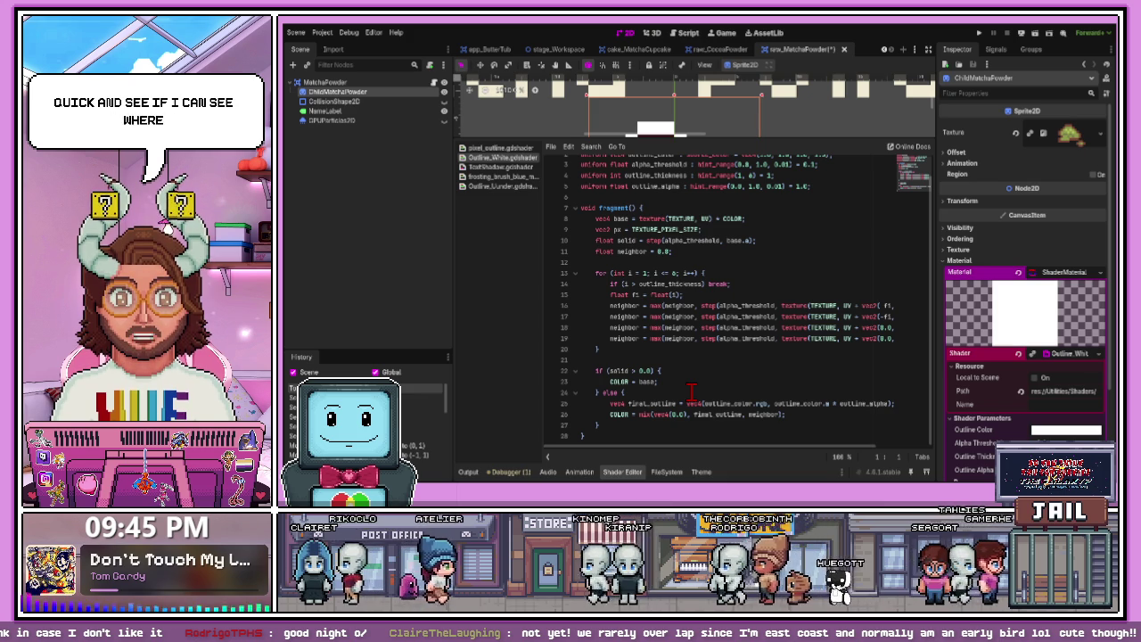
{"action": "scroll", "coordinate": [692, 392], "scroll_direction": "up", "scroll_amount": 1}
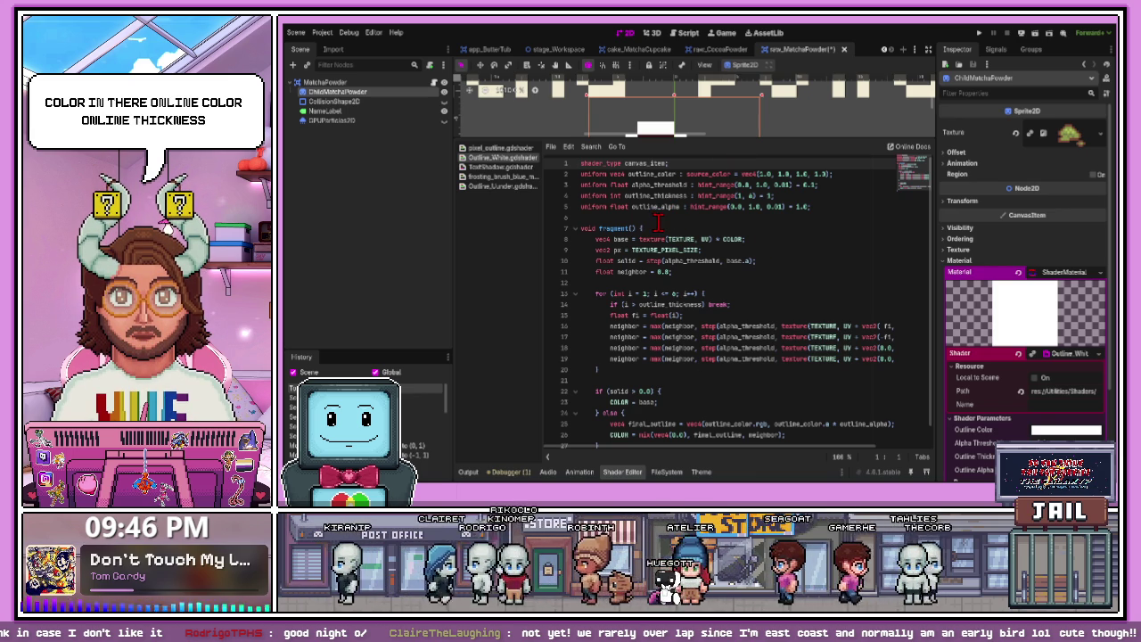
{"action": "scroll", "coordinate": [1099, 392], "scroll_direction": "down", "scroll_amount": 3}
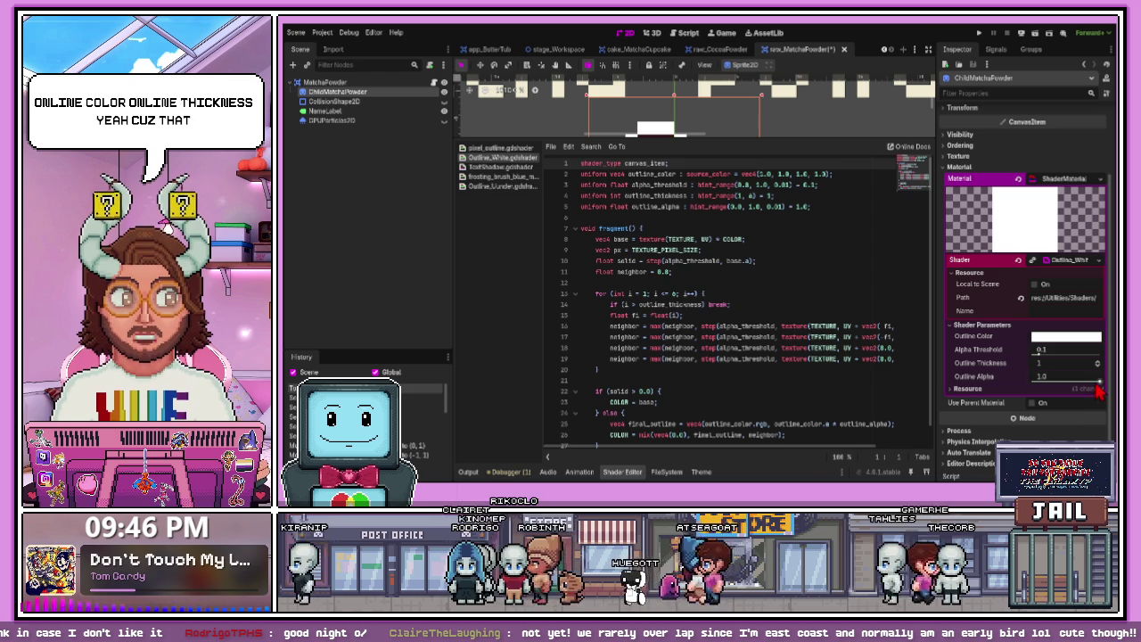
{"action": "left_click_drag", "start_coordinate": [1098, 386], "coordinate": [1032, 381]}
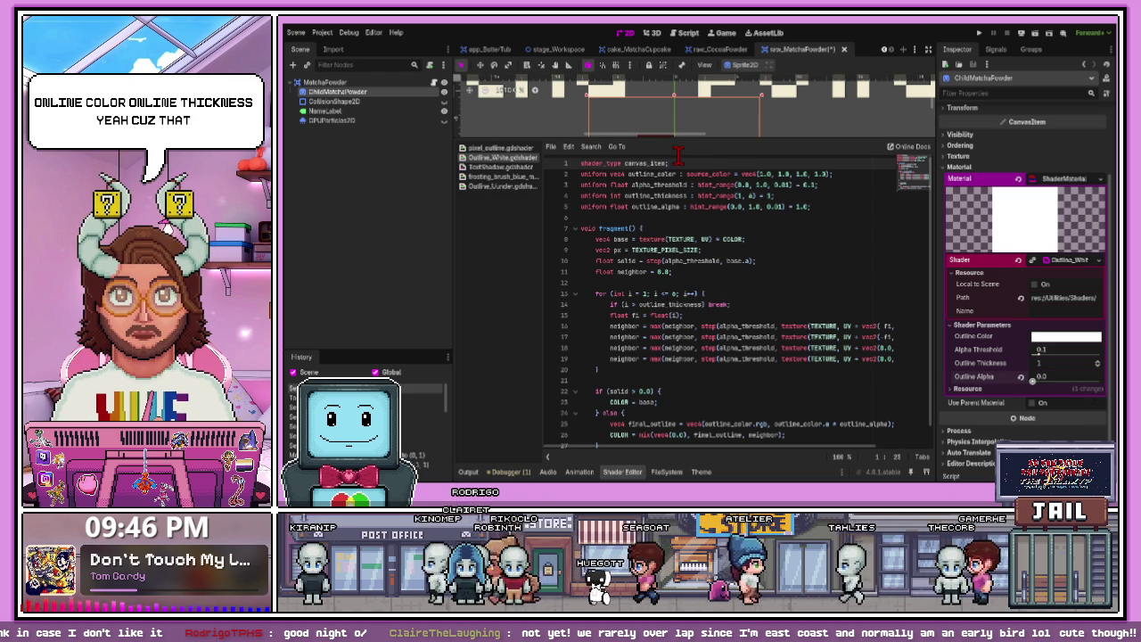
{"action": "left_click_drag", "start_coordinate": [683, 134], "coordinate": [683, 290]}
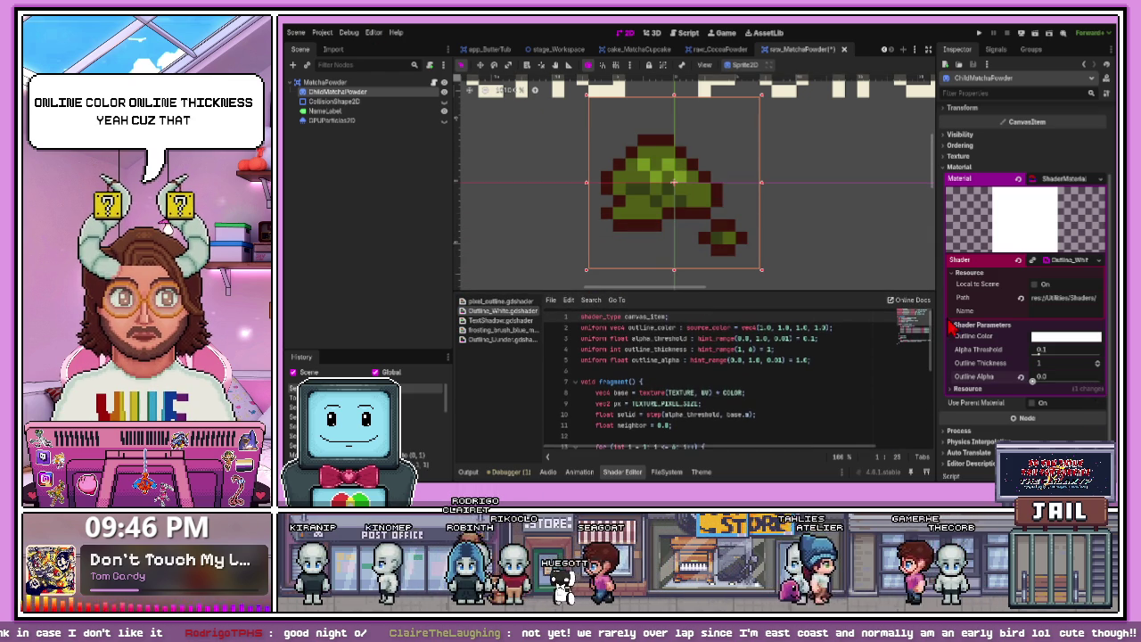
{"action": "left_click_drag", "start_coordinate": [1038, 392], "coordinate": [1032, 382]}
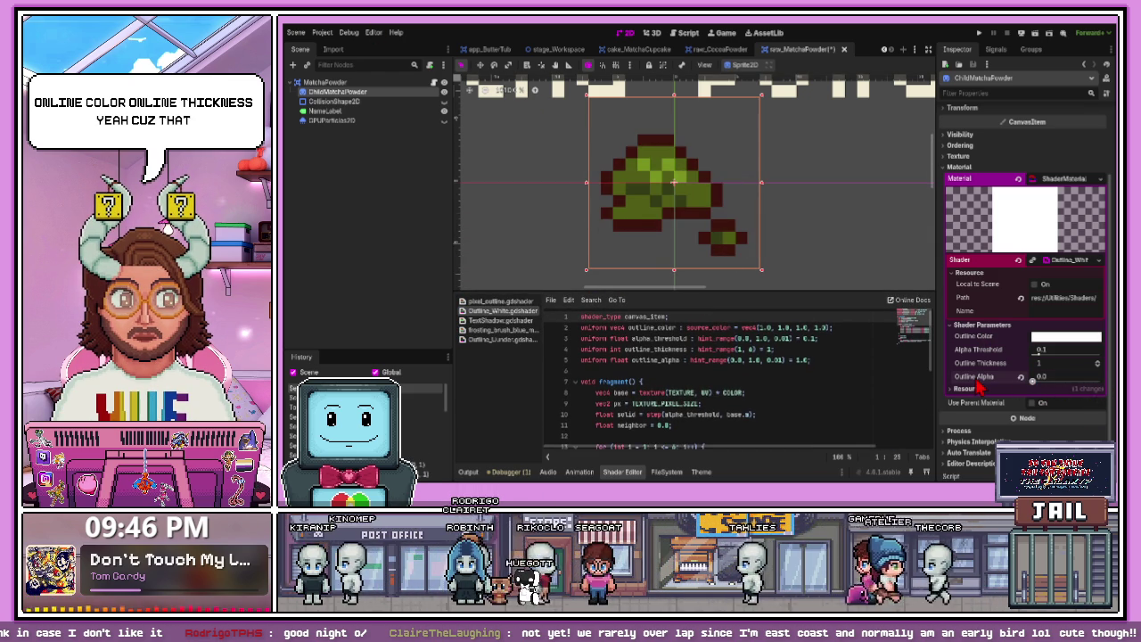
- Restore the matcha sprite's Outline_White material, hide the shader code, and save raw_MatchaPowder
{"action": "left_click", "coordinate": [1019, 260]}
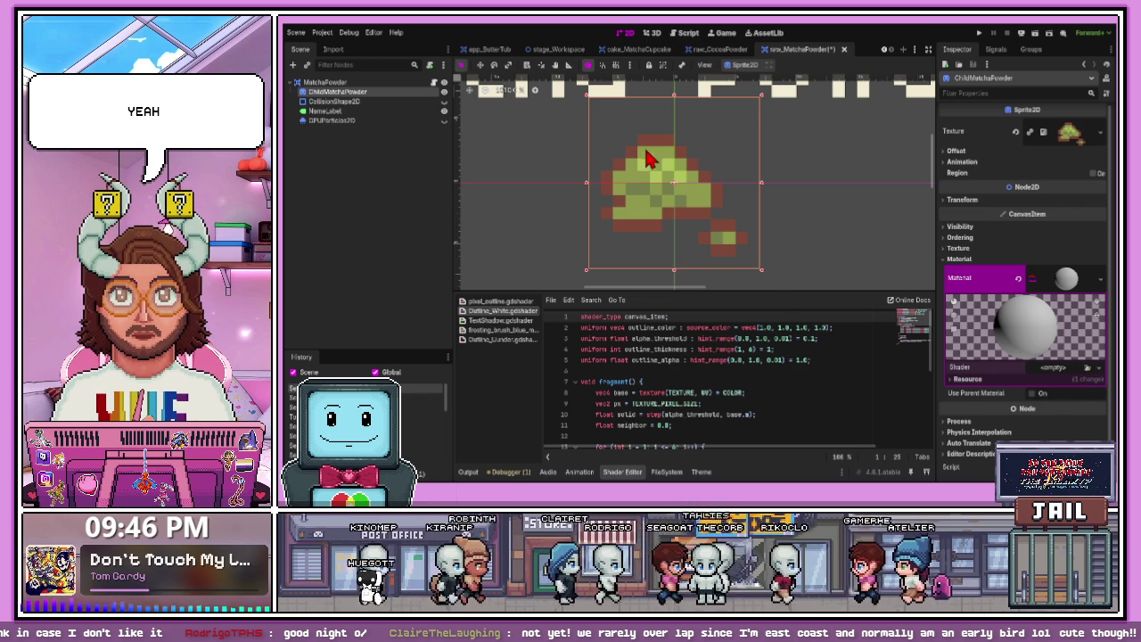
{"action": "key", "text": "ctrl+z"}
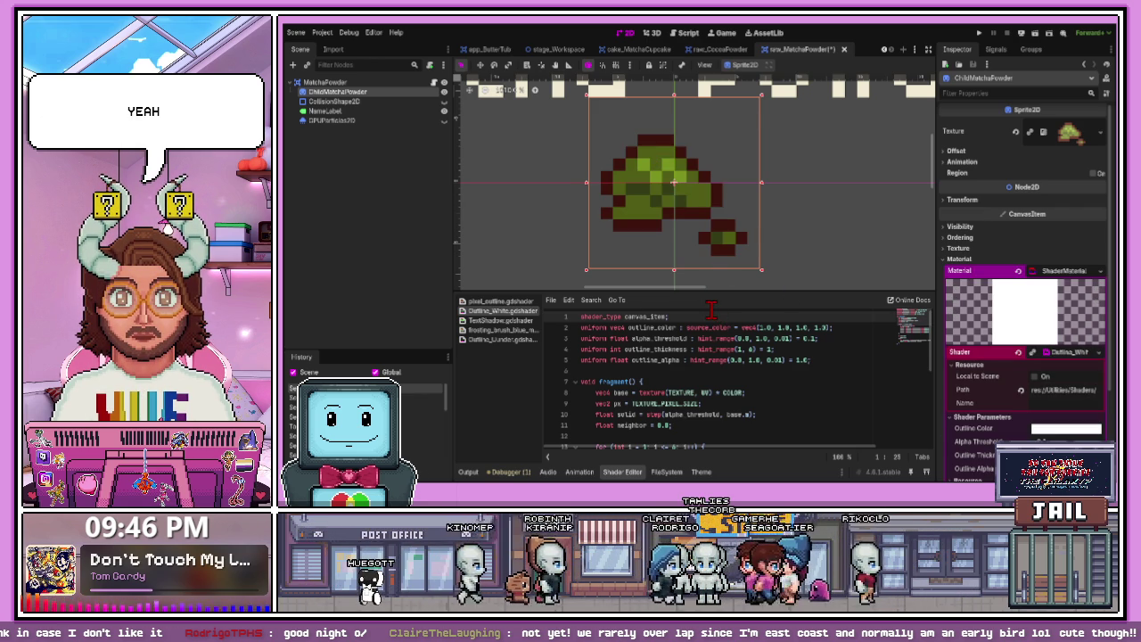
{"action": "left_click_drag", "start_coordinate": [702, 292], "coordinate": [685, 136]}
{"action": "mouse_move", "coordinate": [629, 456]}
{"action": "left_mouse_down"}
{"action": "mouse_move", "coordinate": [694, 458]}
{"action": "mouse_move", "coordinate": [604, 449]}
{"action": "left_mouse_up"}
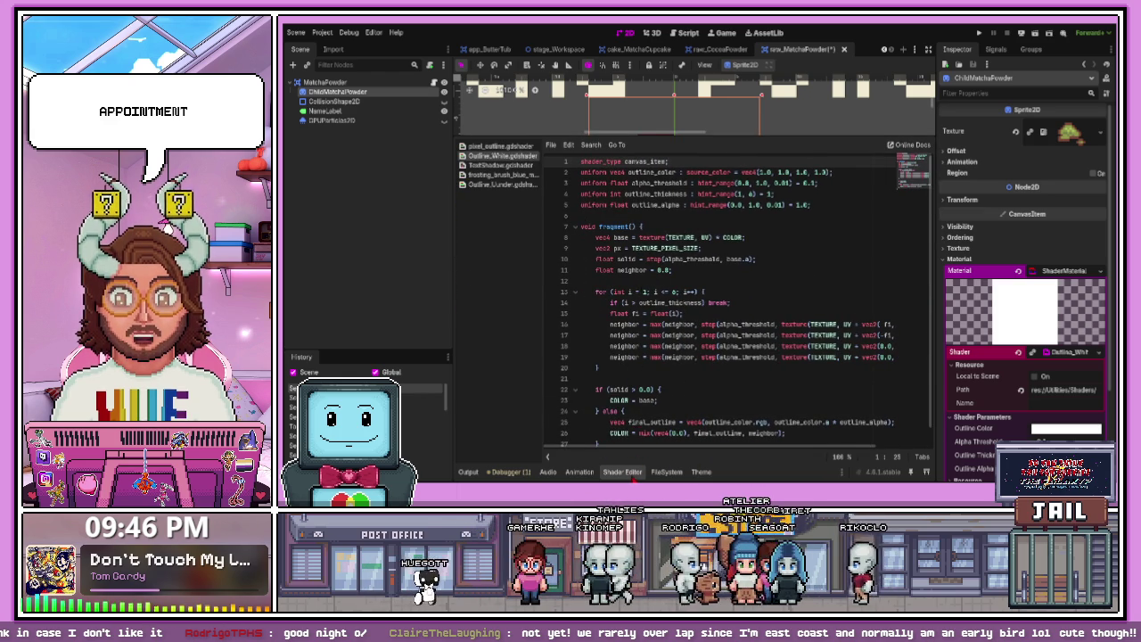
{"action": "left_click", "coordinate": [622, 471]}
{"action": "scroll", "coordinate": [634, 380], "scroll_direction": "down", "scroll_amount": 3}
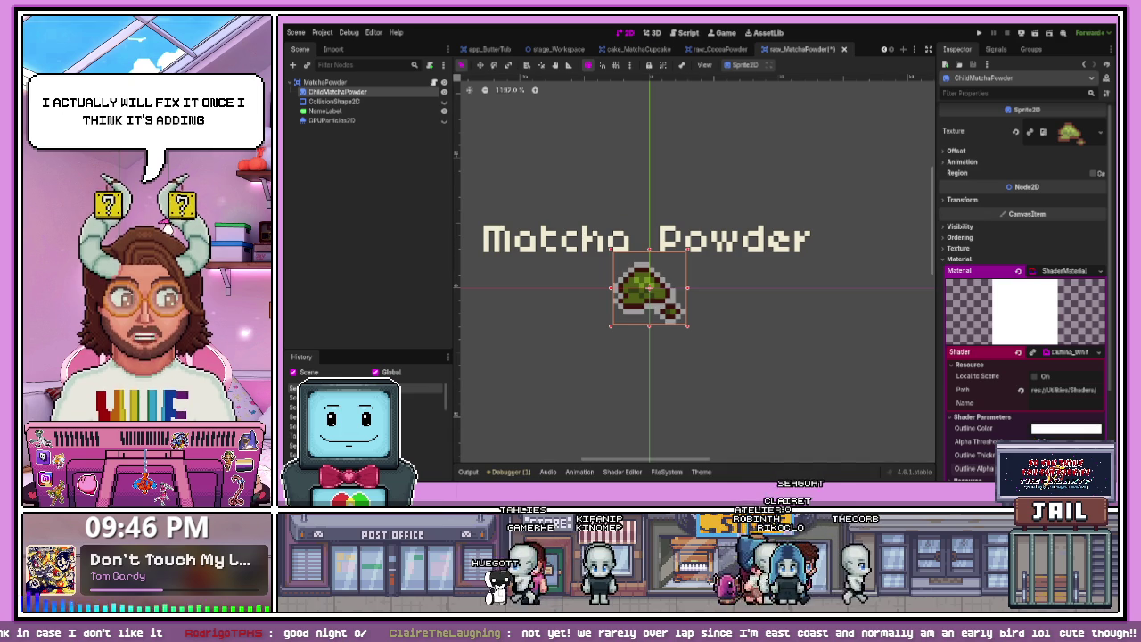
{"action": "left_click", "coordinate": [836, 308]}
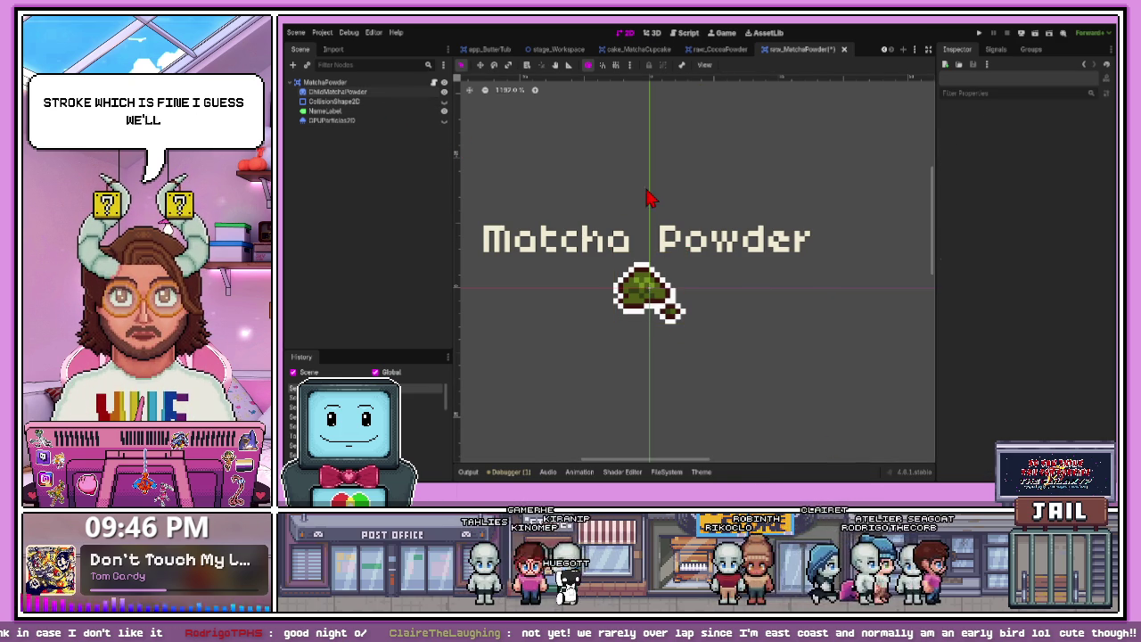
{"action": "key", "text": "ctrl+s"}
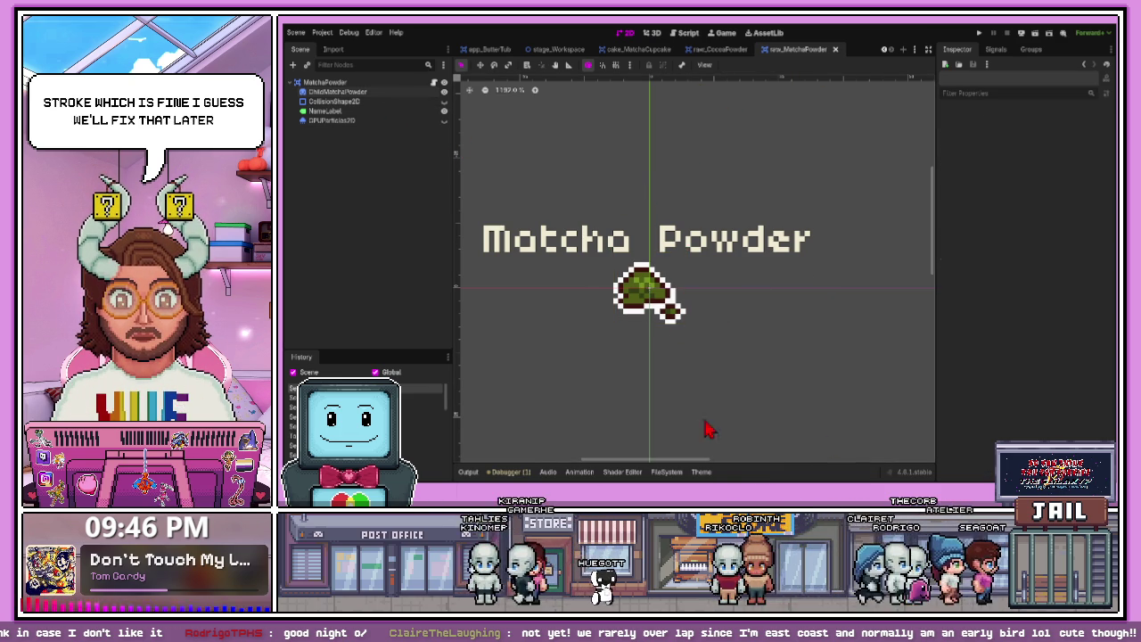
{"action": "left_click", "coordinate": [665, 475]}
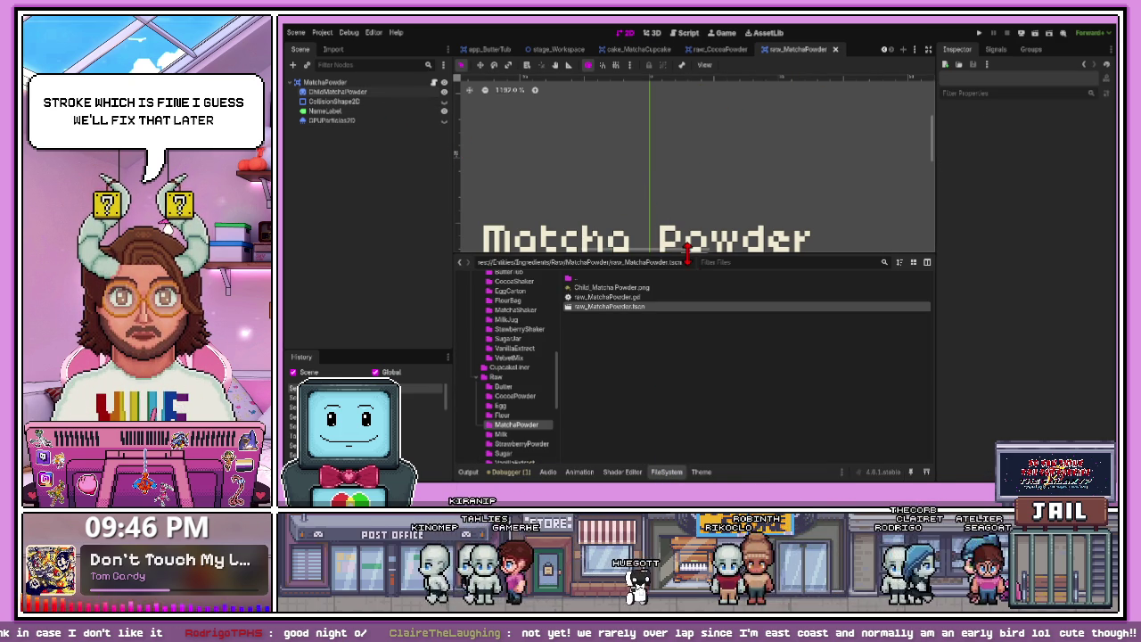
- Open Raw/StrawberryPowder/raw_StrawberryMix.tscn from the FileSystem
{"action": "left_click_drag", "start_coordinate": [688, 258], "coordinate": [687, 192]}
{"action": "left_click", "coordinate": [522, 372]}
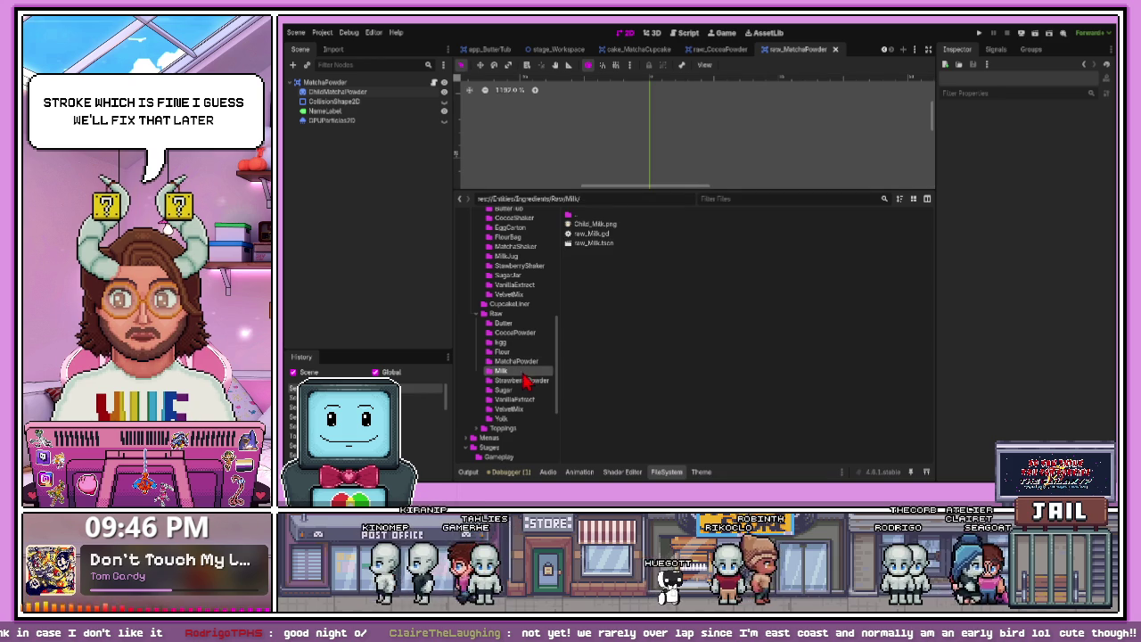
{"action": "left_click", "coordinate": [523, 382]}
{"action": "double_click", "coordinate": [609, 242]}
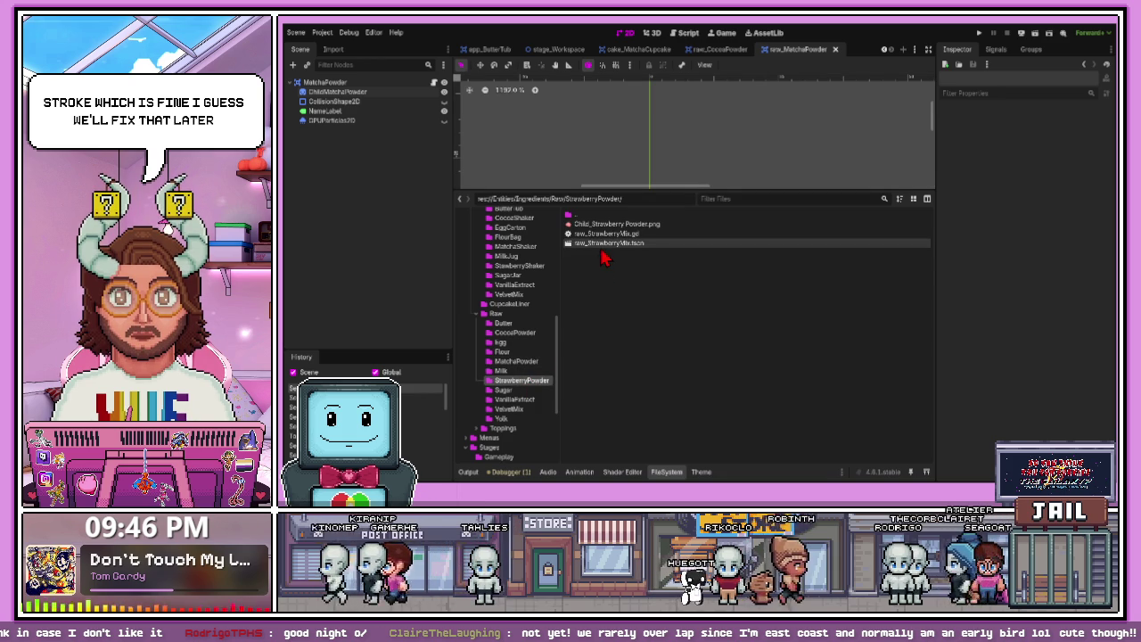
{"action": "left_click_drag", "start_coordinate": [662, 191], "coordinate": [639, 281]}
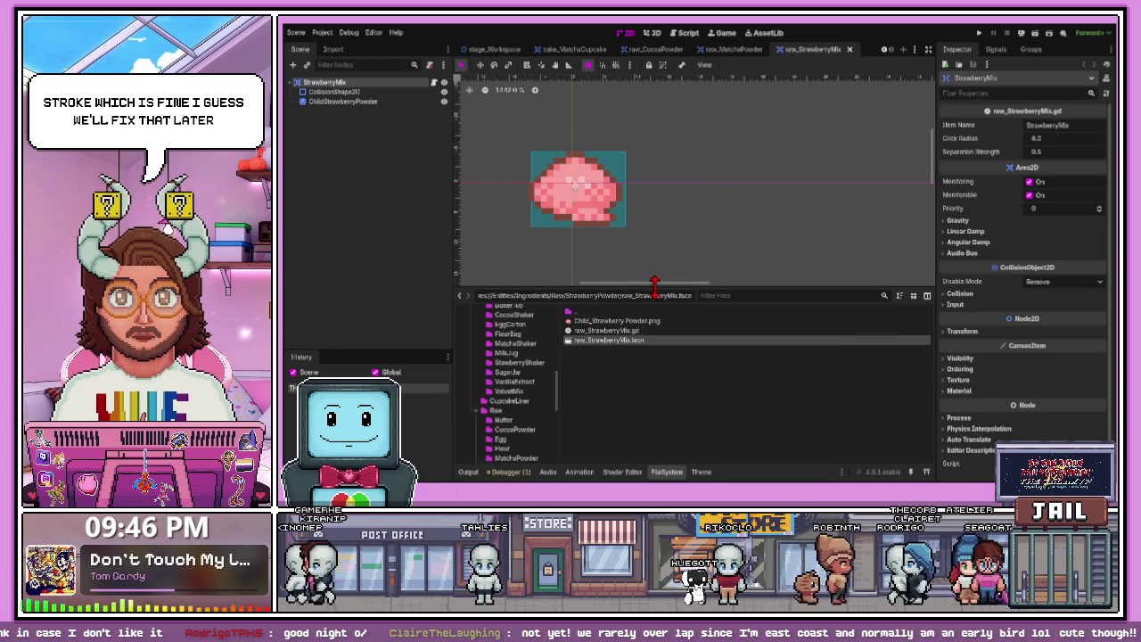
- Paste the NameLabel and GPUParticles2D nodes from raw_MatchaPowder into raw_StrawberryMix
{"action": "left_click", "coordinate": [357, 102]}
{"action": "left_click", "coordinate": [721, 49]}
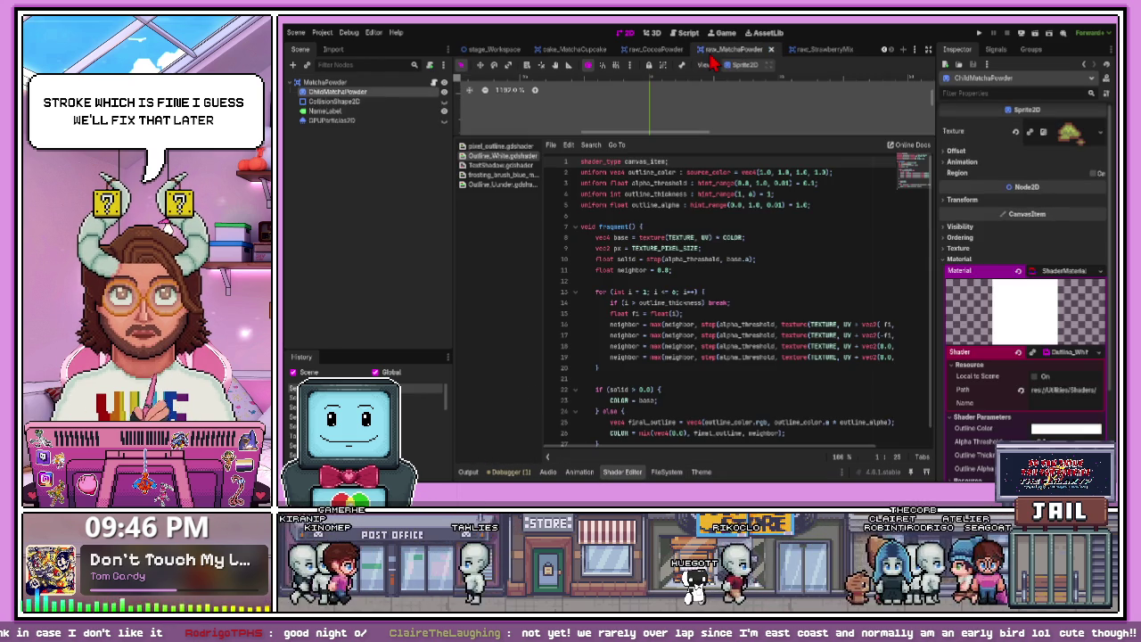
{"action": "left_click", "coordinate": [807, 49]}
{"action": "key", "text": "ctrl+v"}
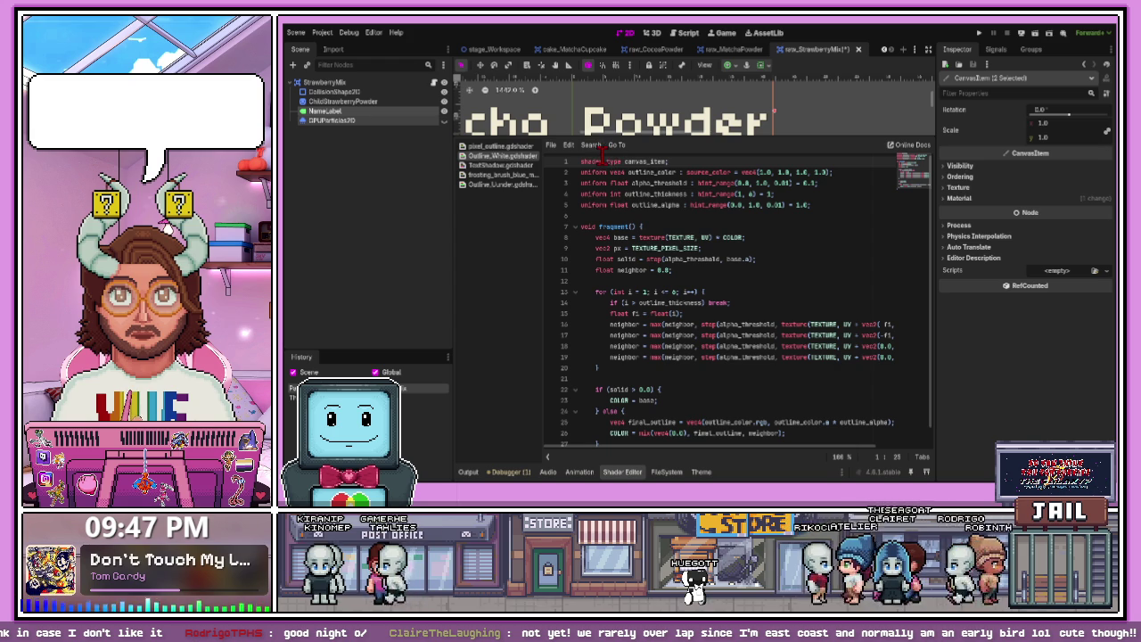
{"action": "left_click_drag", "start_coordinate": [603, 139], "coordinate": [616, 295]}
{"action": "scroll", "coordinate": [628, 236], "scroll_direction": "down", "scroll_amount": 1}
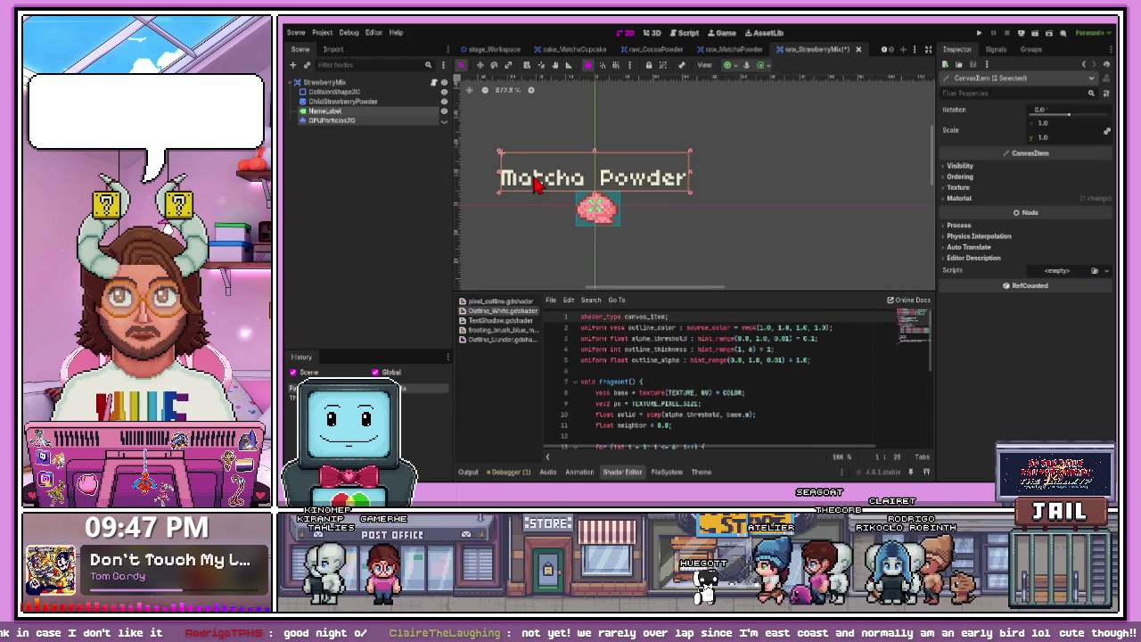
- Replace the NameLabel text 'Matcha Powder' with 'Strawberry Mix'
{"action": "left_click", "coordinate": [385, 110]}
{"action": "left_click_drag", "start_coordinate": [966, 139], "coordinate": [937, 139]}
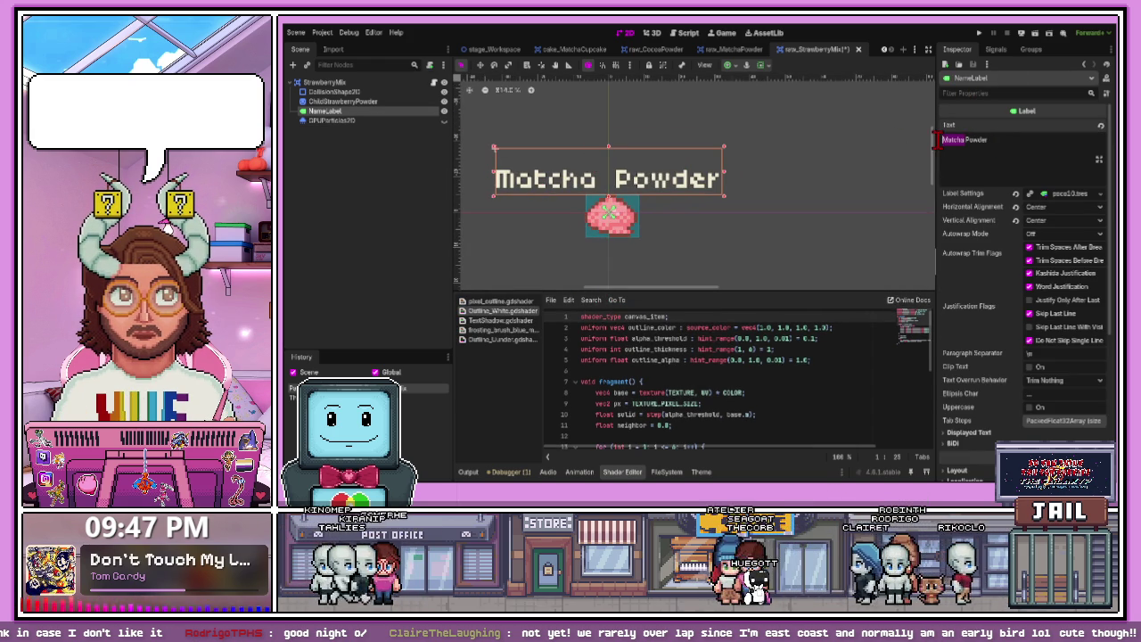
{"action": "type", "text": "St"}
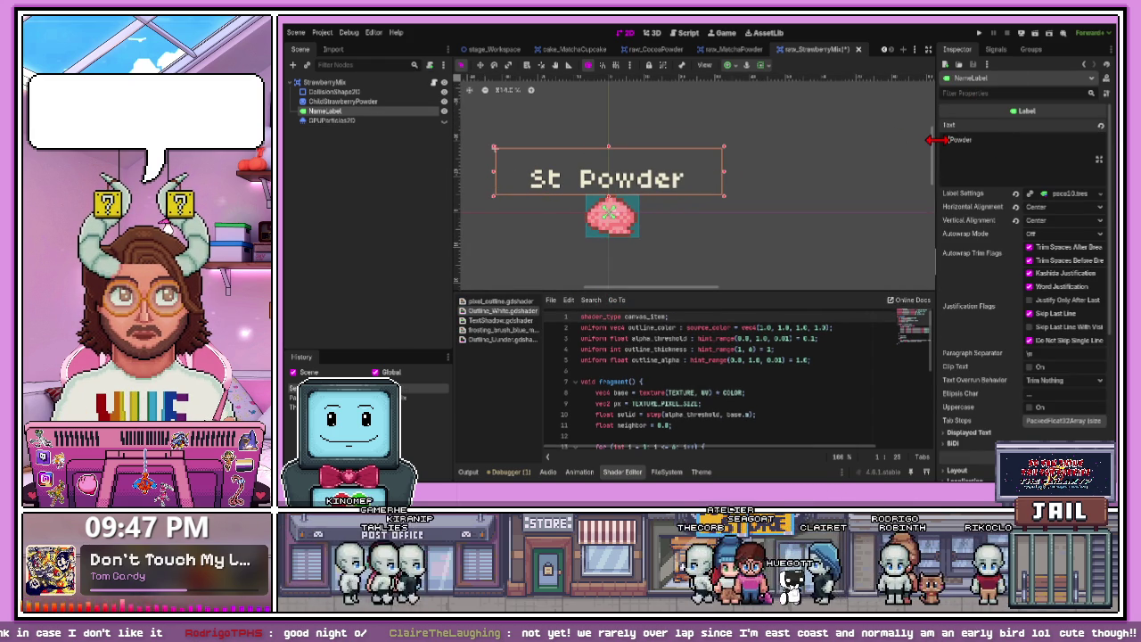
{"action": "key", "text": "ctrl+a"}
{"action": "key", "text": "BackSpace"}
{"action": "type", "text": "Straw"}
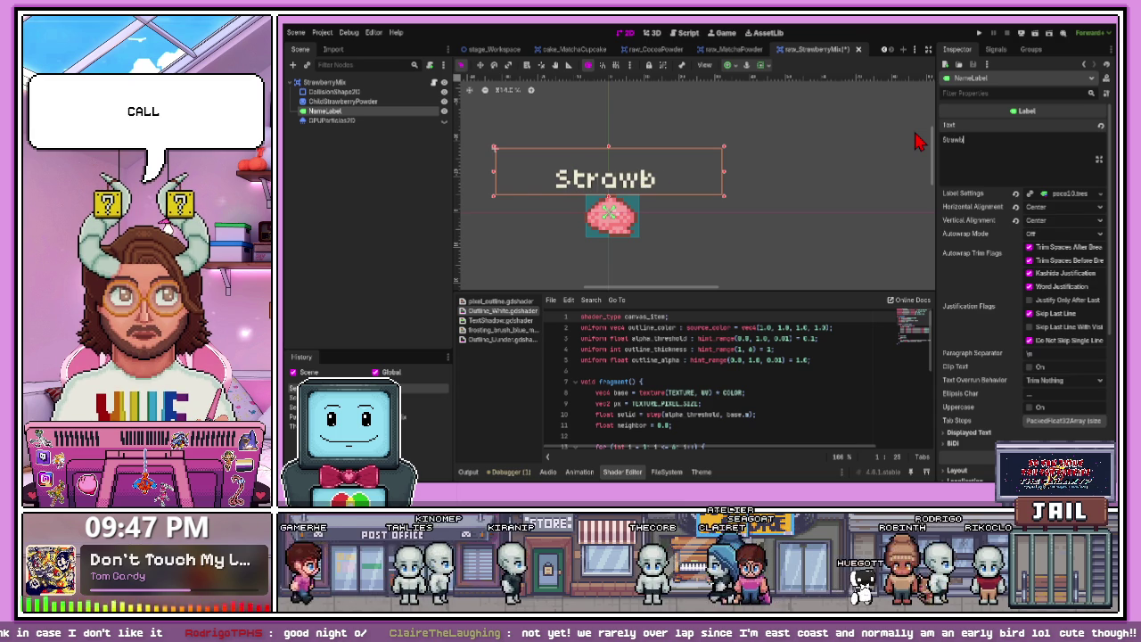
{"action": "type", "text": "ym"}
{"action": "key", "text": "BackSpace"}
{"action": "type", "text": "M"}
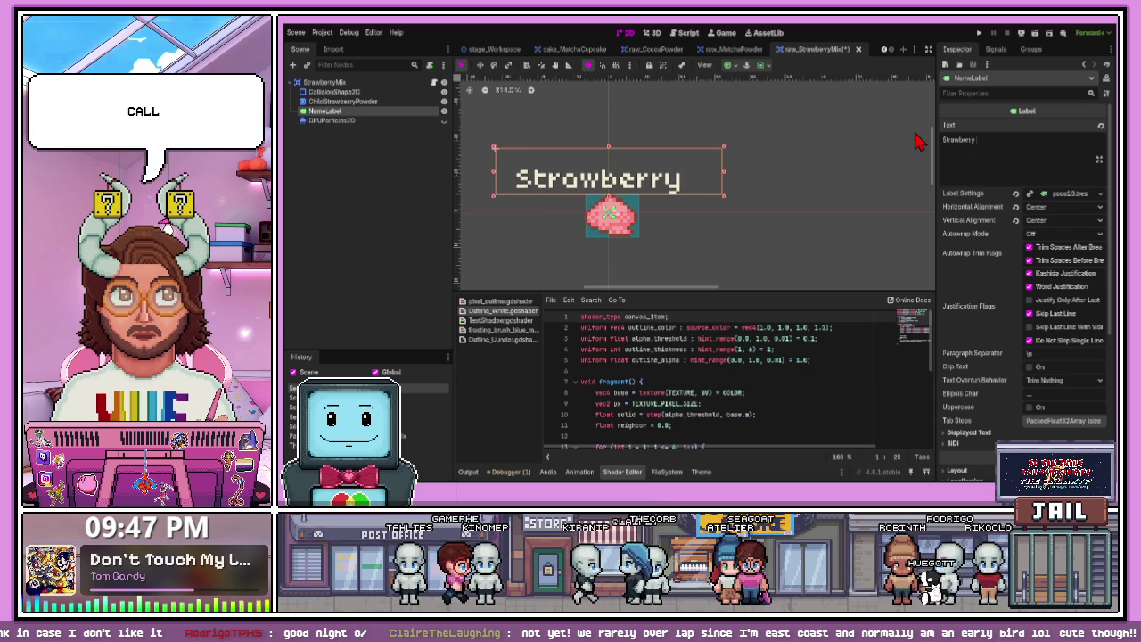
{"action": "type", "text": "ix"}
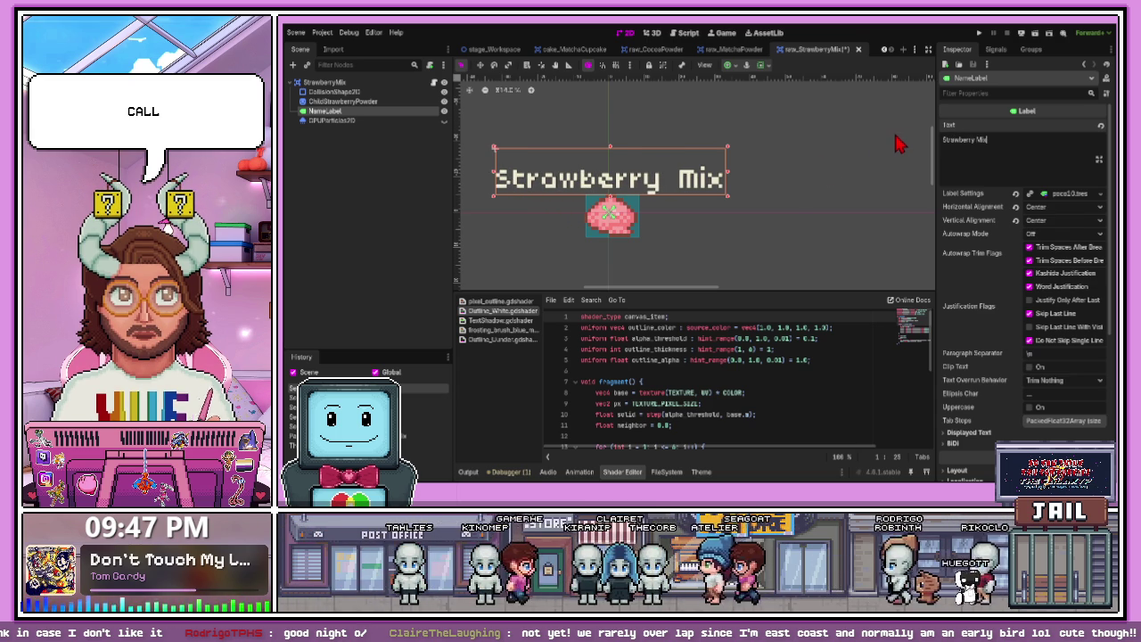
{"action": "left_click", "coordinate": [790, 205]}
{"action": "left_click", "coordinate": [383, 122]}
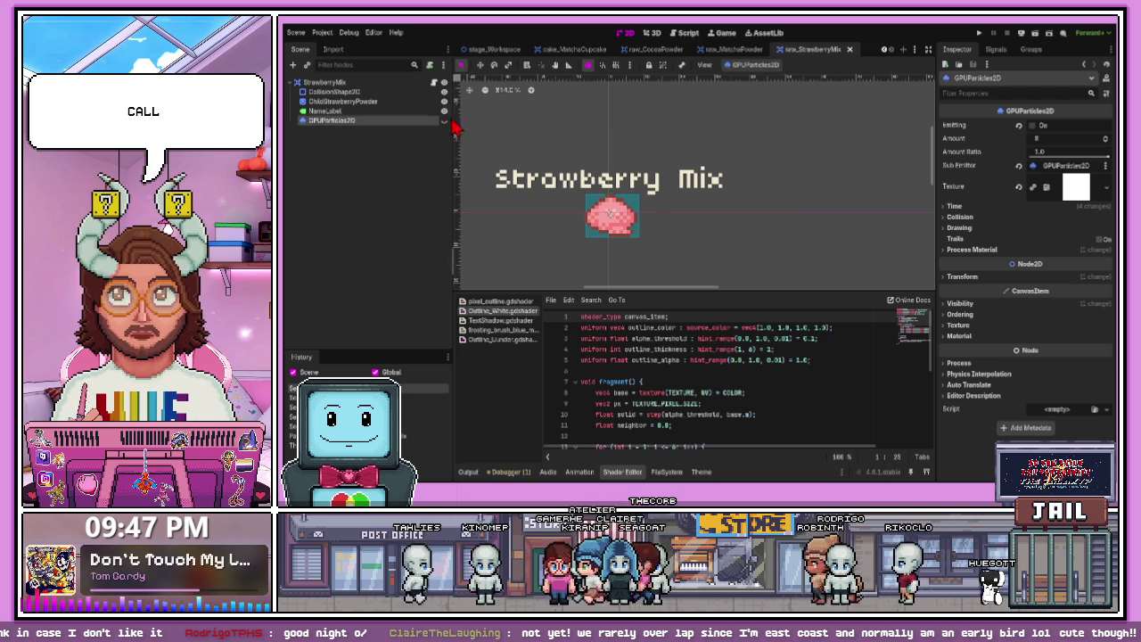
- Assign the Outline_White ShaderMaterial to ChildStrawberryPowder and close the raw_StrawberryMix scene
{"action": "left_click", "coordinate": [356, 101]}
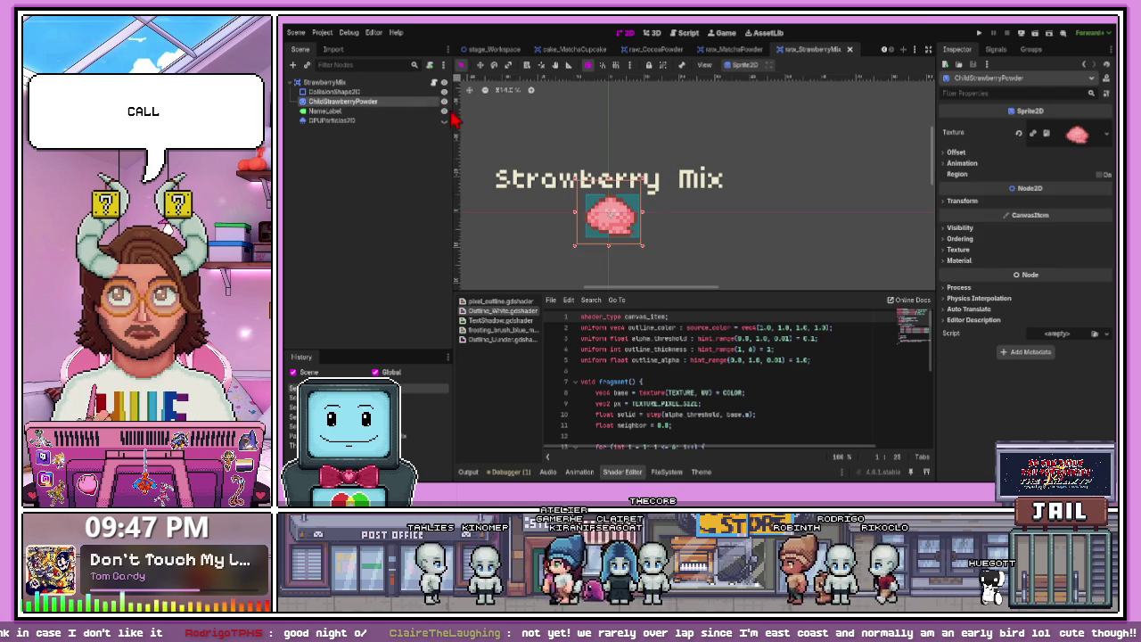
{"action": "left_click", "coordinate": [947, 264]}
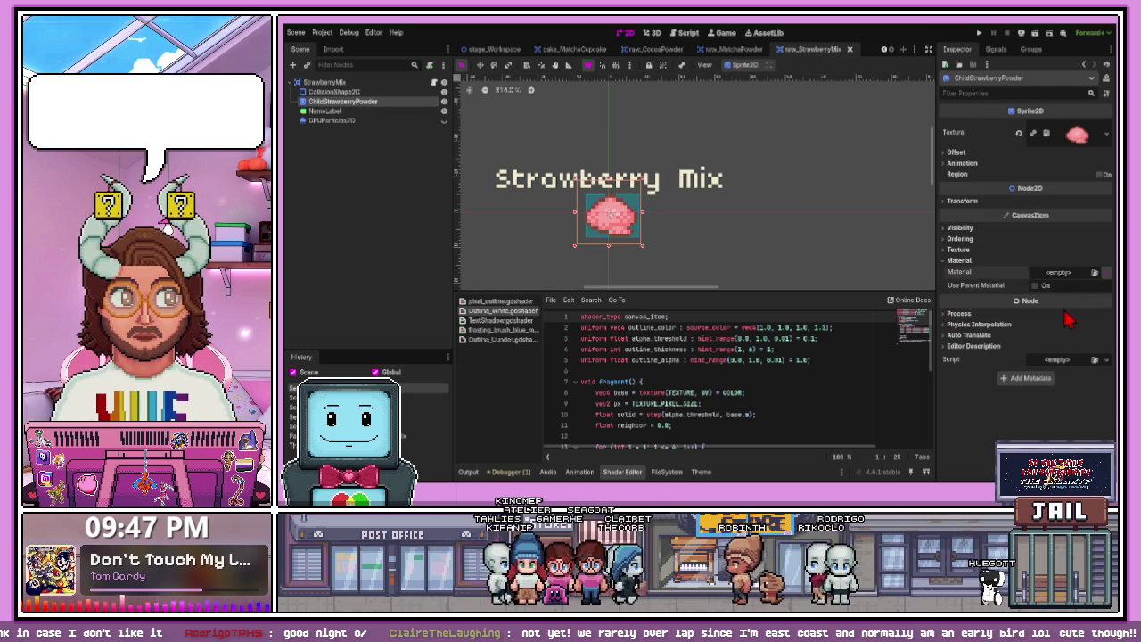
{"action": "left_click", "coordinate": [1037, 282]}
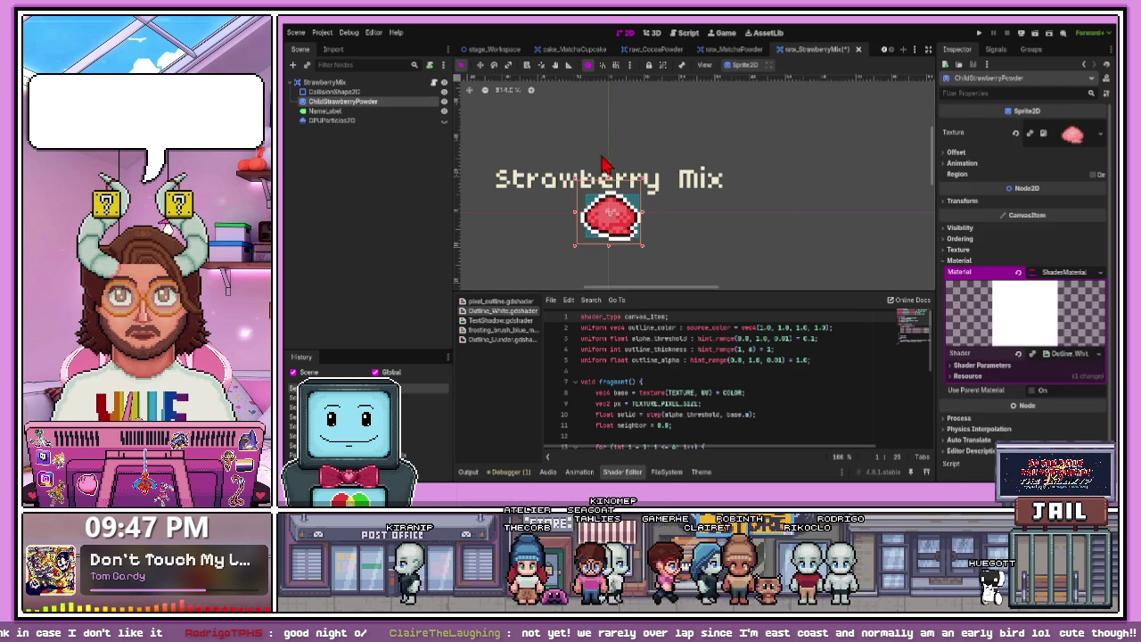
{"action": "left_click", "coordinate": [708, 267]}
{"action": "left_click", "coordinate": [343, 101]}
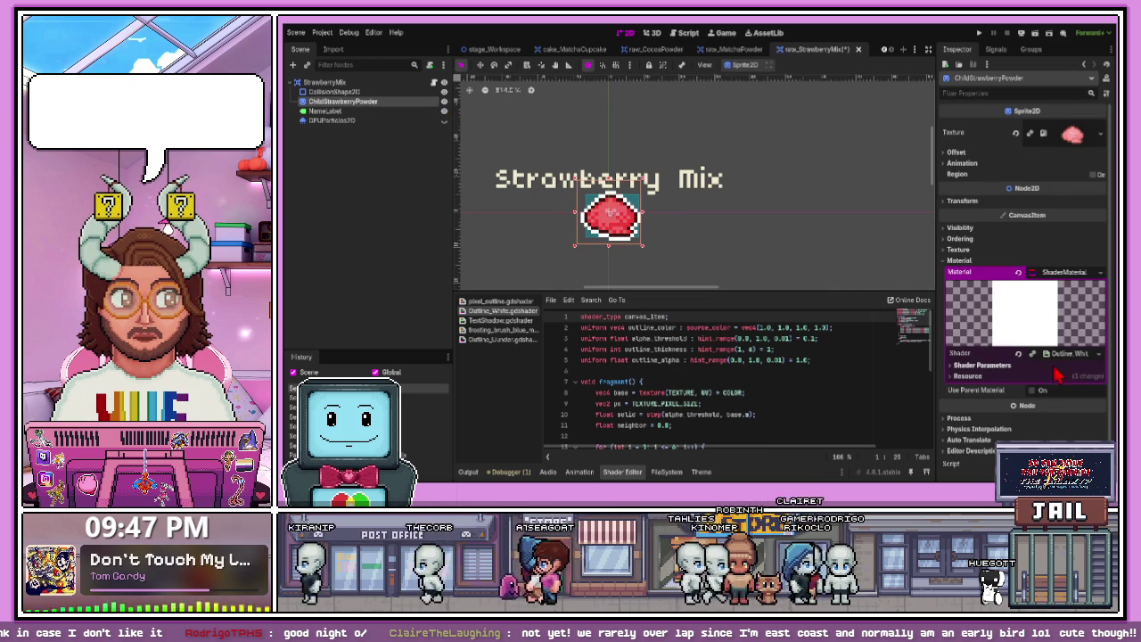
{"action": "left_click", "coordinate": [981, 365]}
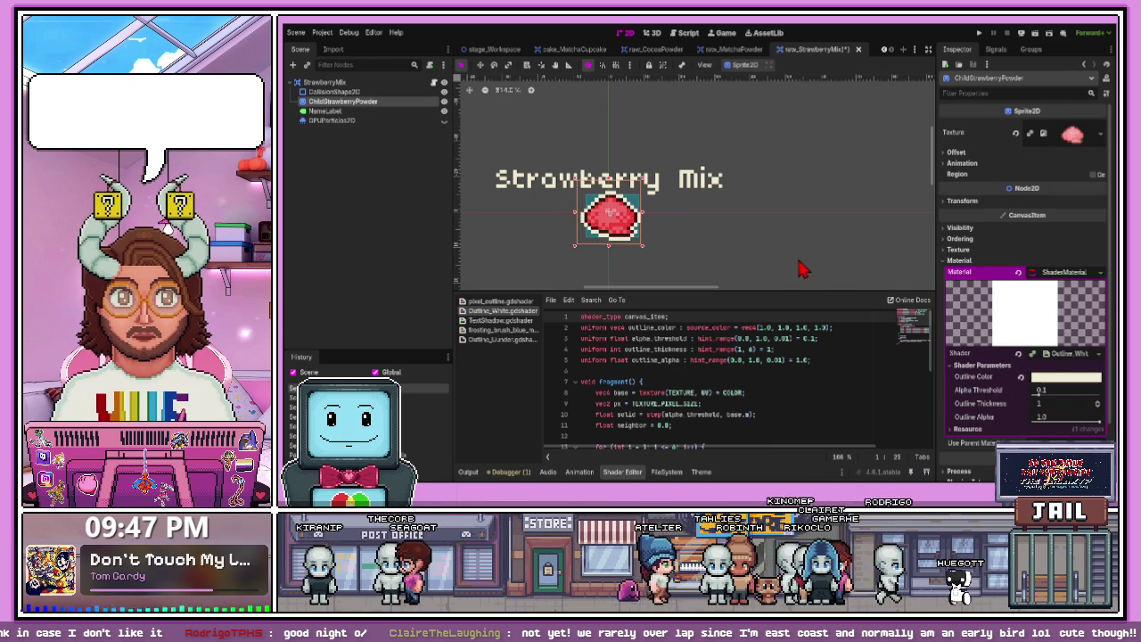
{"action": "left_click", "coordinate": [763, 254]}
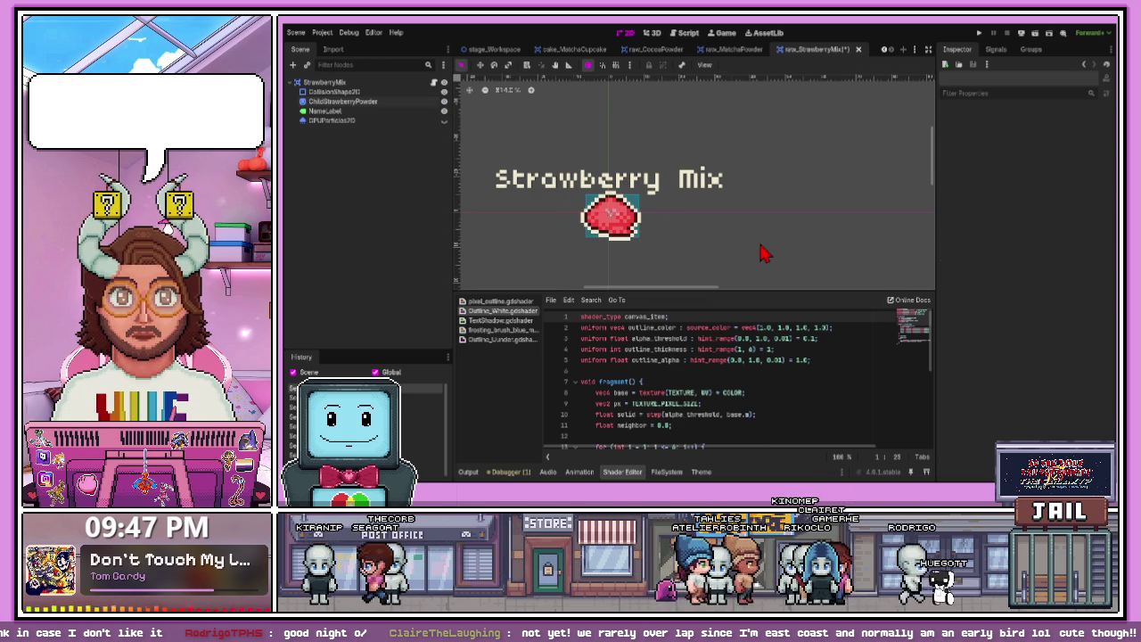
{"action": "left_click", "coordinate": [858, 49]}
{"action": "left_click", "coordinate": [674, 348]}
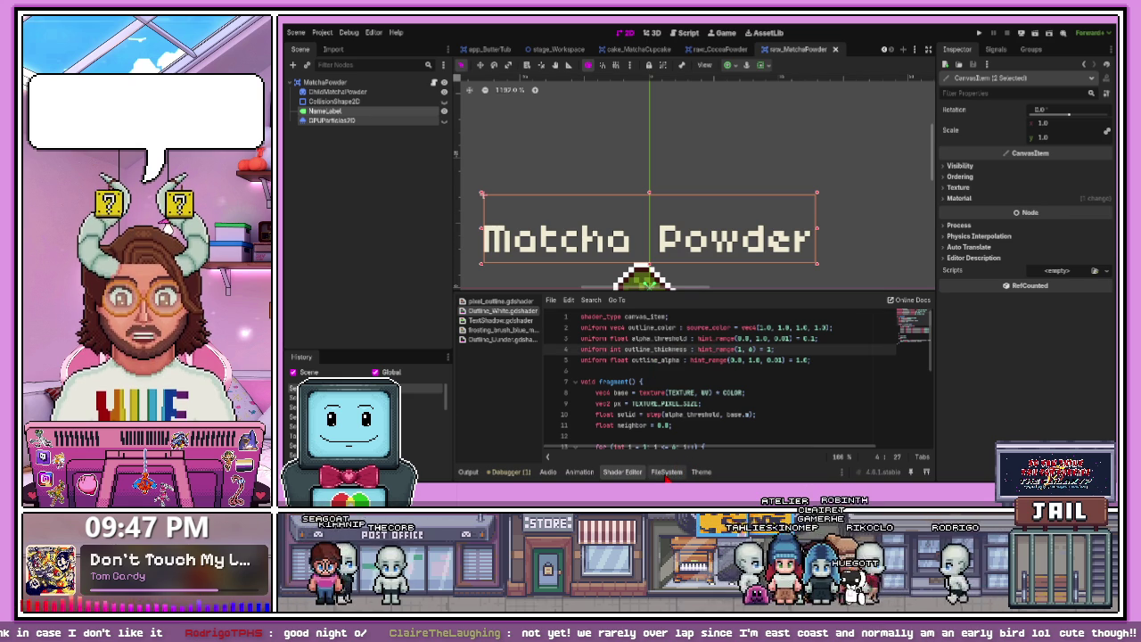
- Open the raw_Sugar scene and paste in the name label and particles nodes
{"action": "left_click", "coordinate": [666, 473]}
{"action": "scroll", "coordinate": [538, 438], "scroll_direction": "down", "scroll_amount": 3}
{"action": "left_click", "coordinate": [533, 410]}
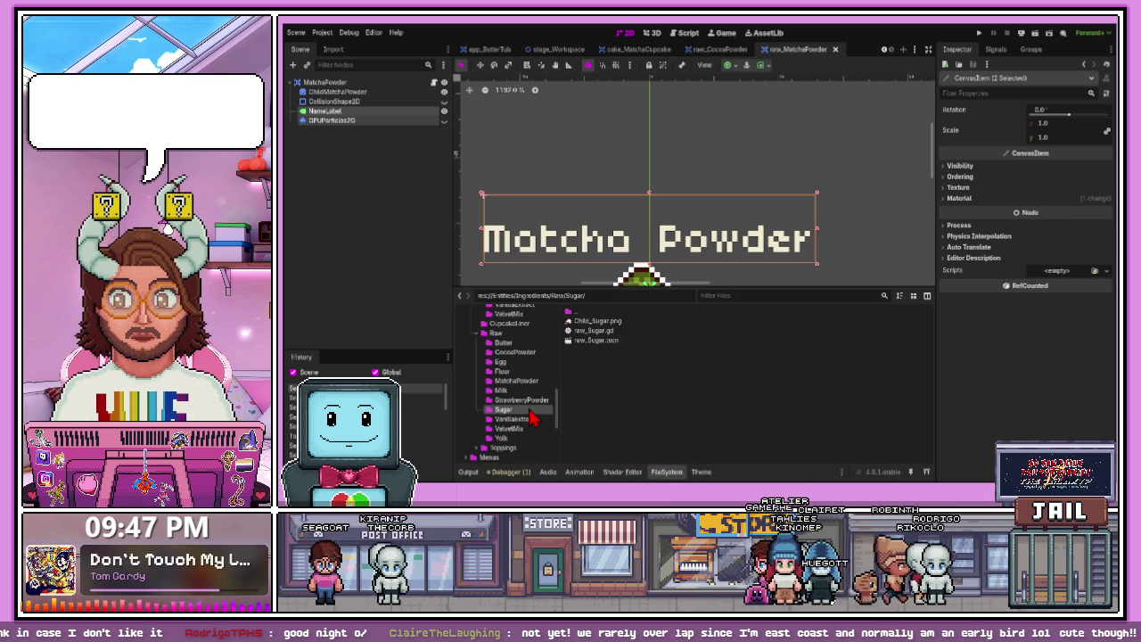
{"action": "double_click", "coordinate": [592, 345]}
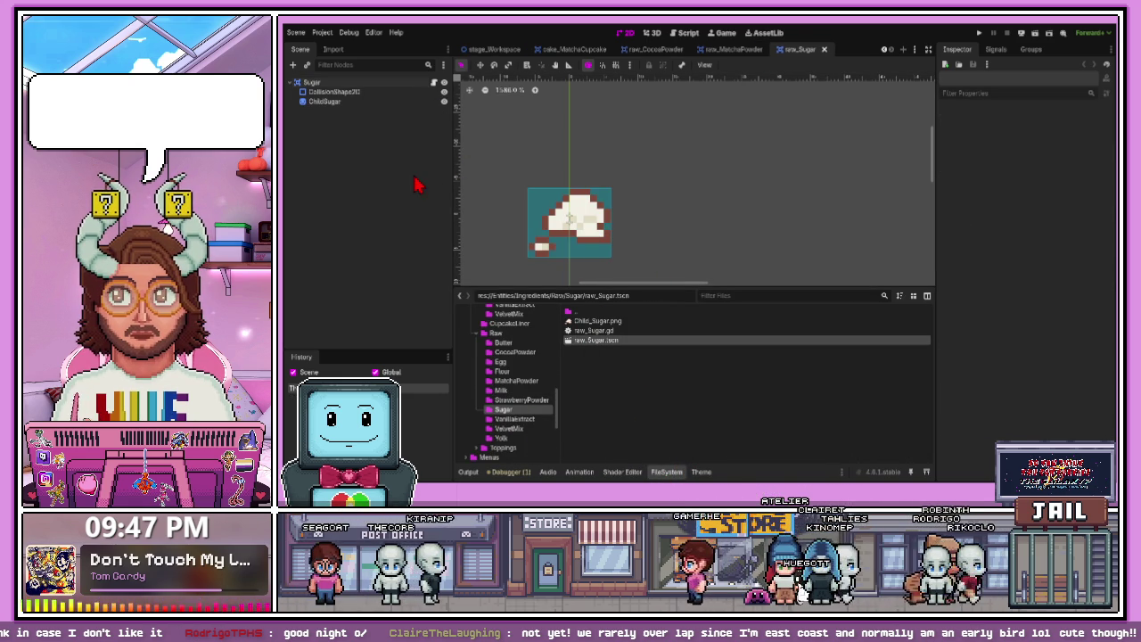
{"action": "key", "text": "ctrl+v"}
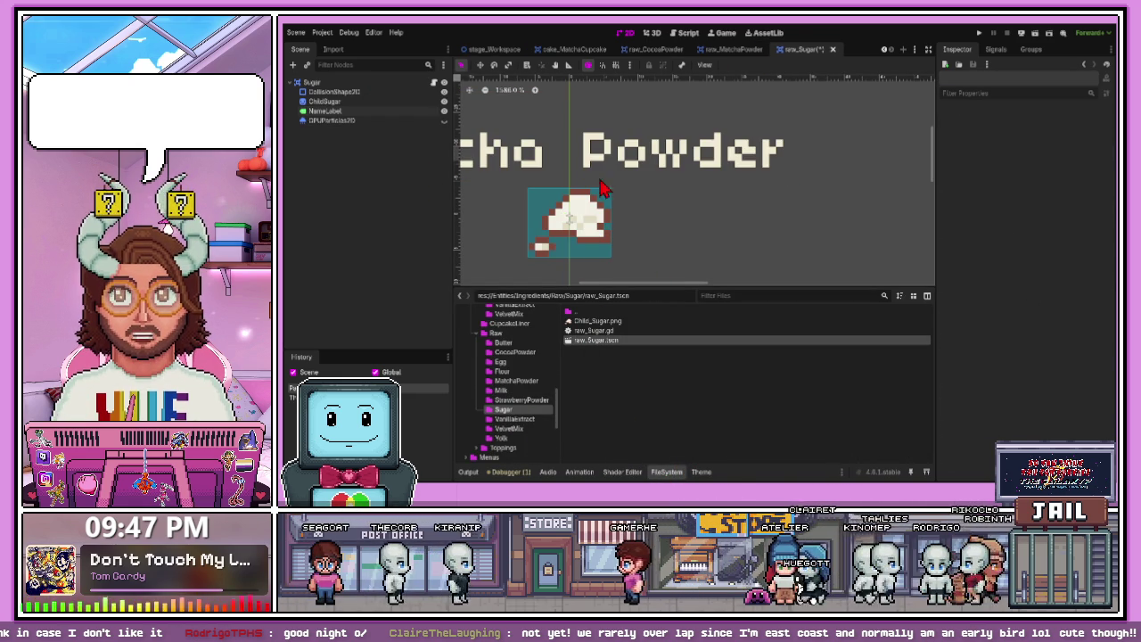
- Change the NameLabel text to 'Sugar' and expand its Theme settings
{"action": "left_click", "coordinate": [364, 111]}
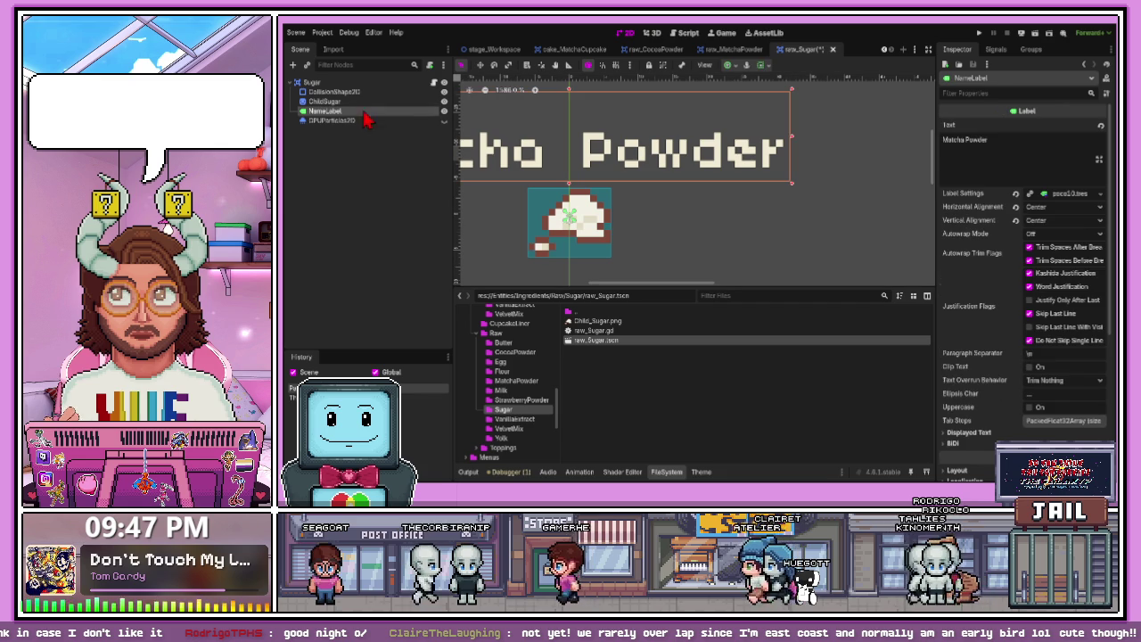
{"action": "left_click", "coordinate": [1004, 143]}
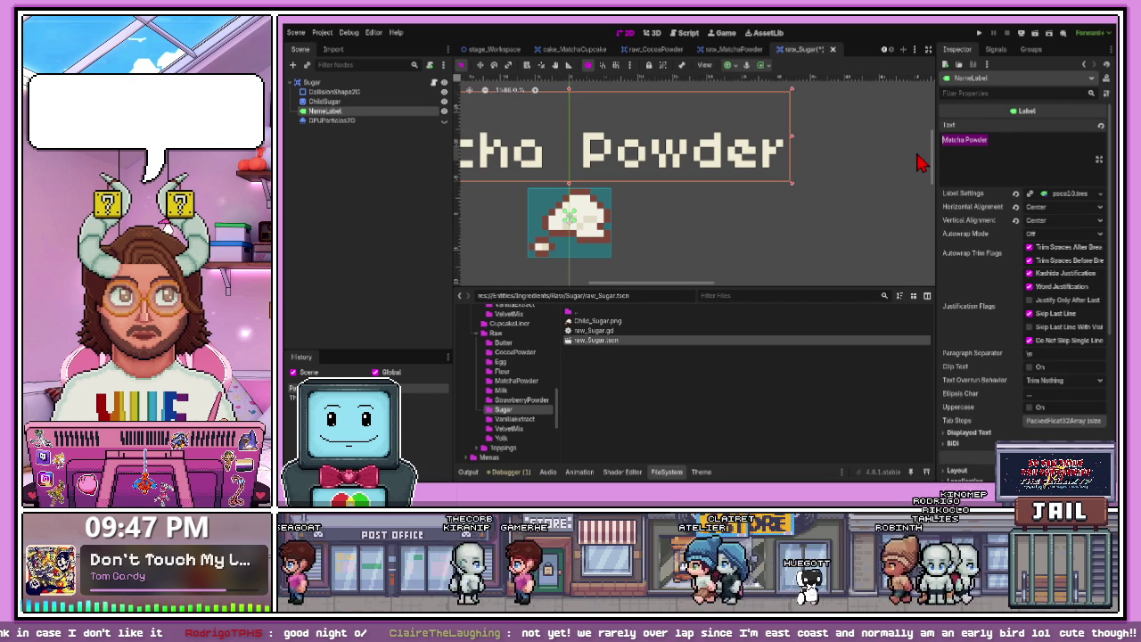
{"action": "key", "text": "ctrl+a"}
{"action": "type", "text": "Sugar"}
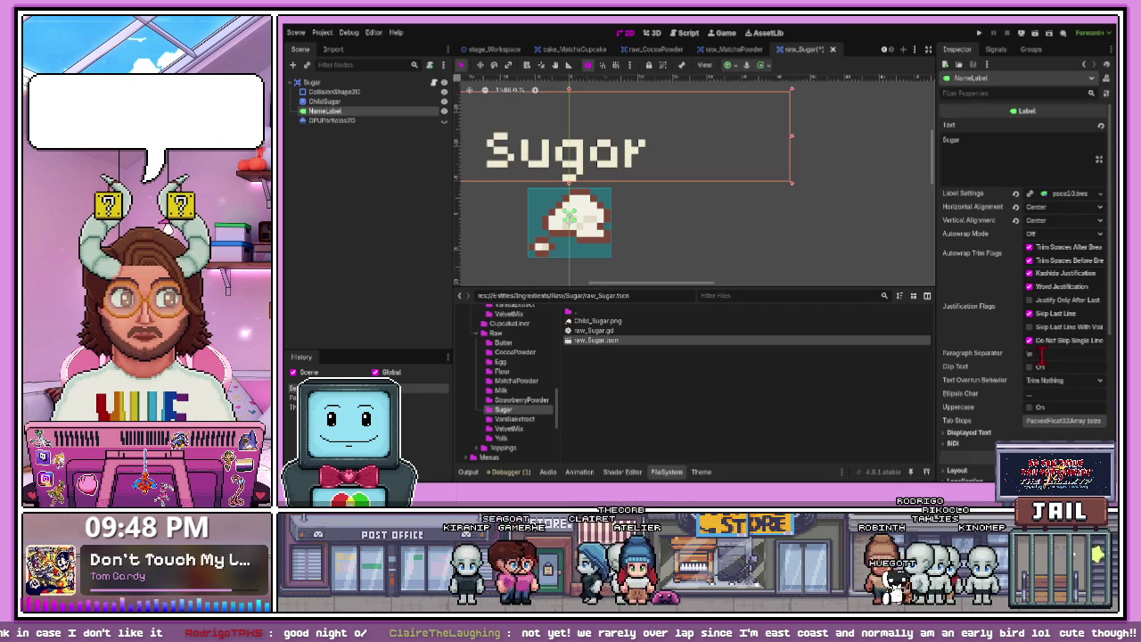
{"action": "scroll", "coordinate": [1023, 363], "scroll_direction": "down", "scroll_amount": 5}
{"action": "left_click", "coordinate": [950, 309]}
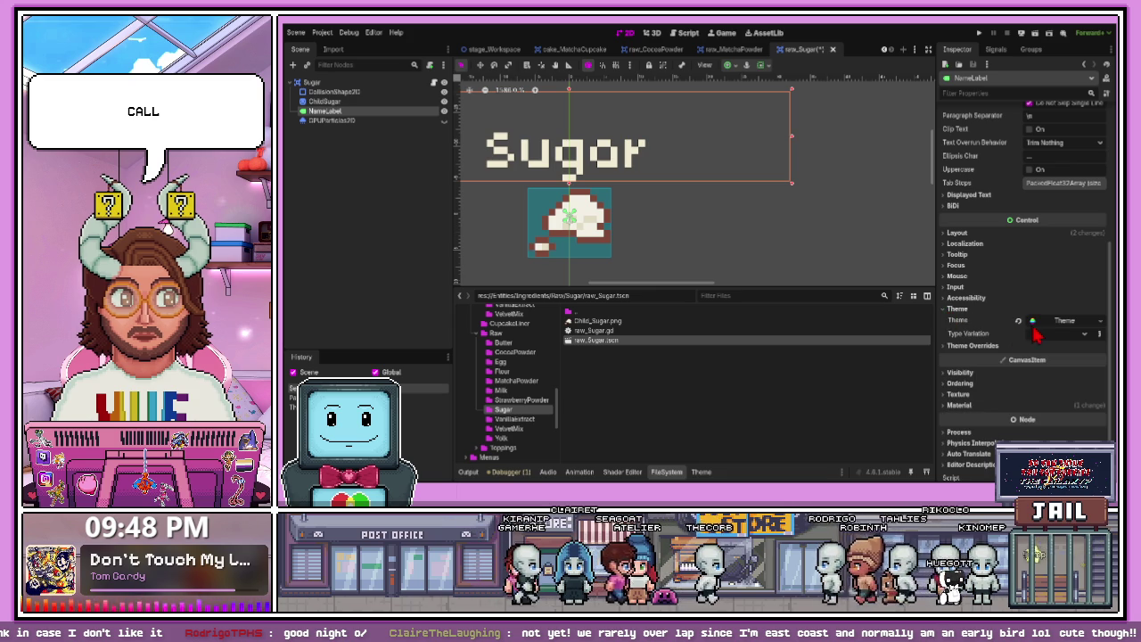
{"action": "left_click", "coordinate": [325, 101]}
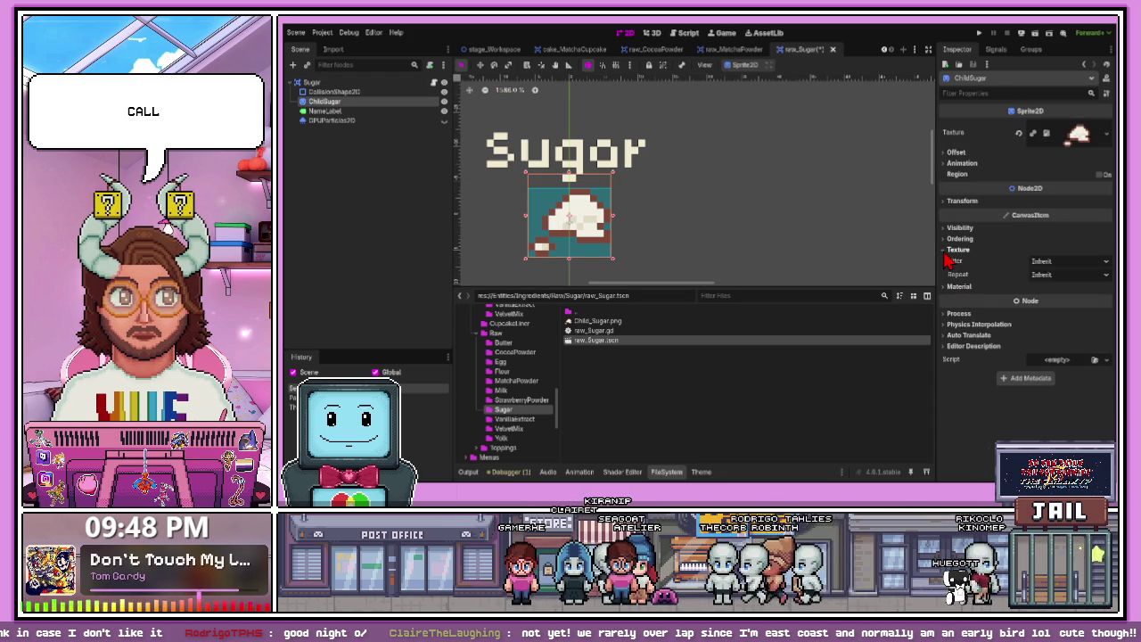
- Assign a new outline material to the ChildSugar sprite and deselect to check the outline
{"action": "left_click", "coordinate": [954, 260]}
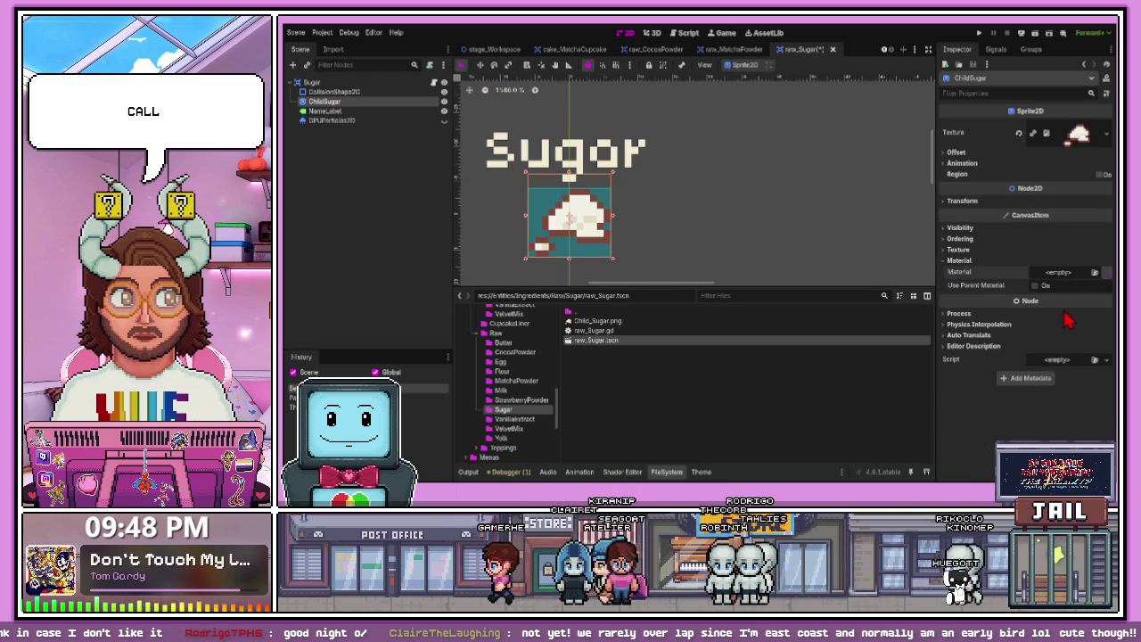
{"action": "left_click", "coordinate": [1095, 273]}
{"action": "left_click", "coordinate": [1036, 282]}
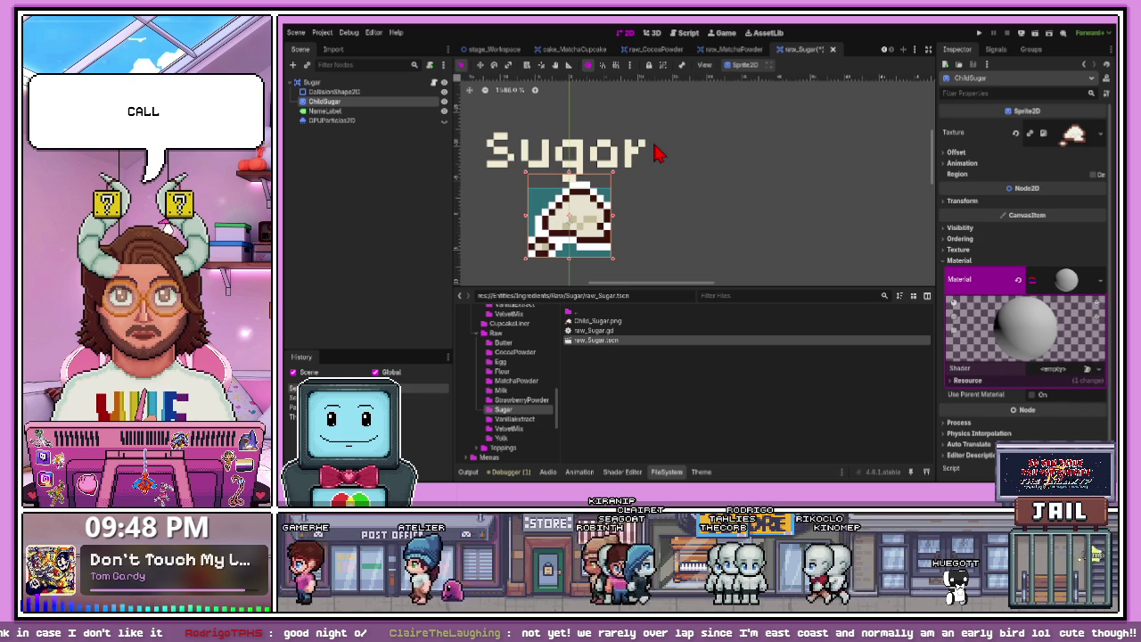
{"action": "left_click", "coordinate": [735, 230]}
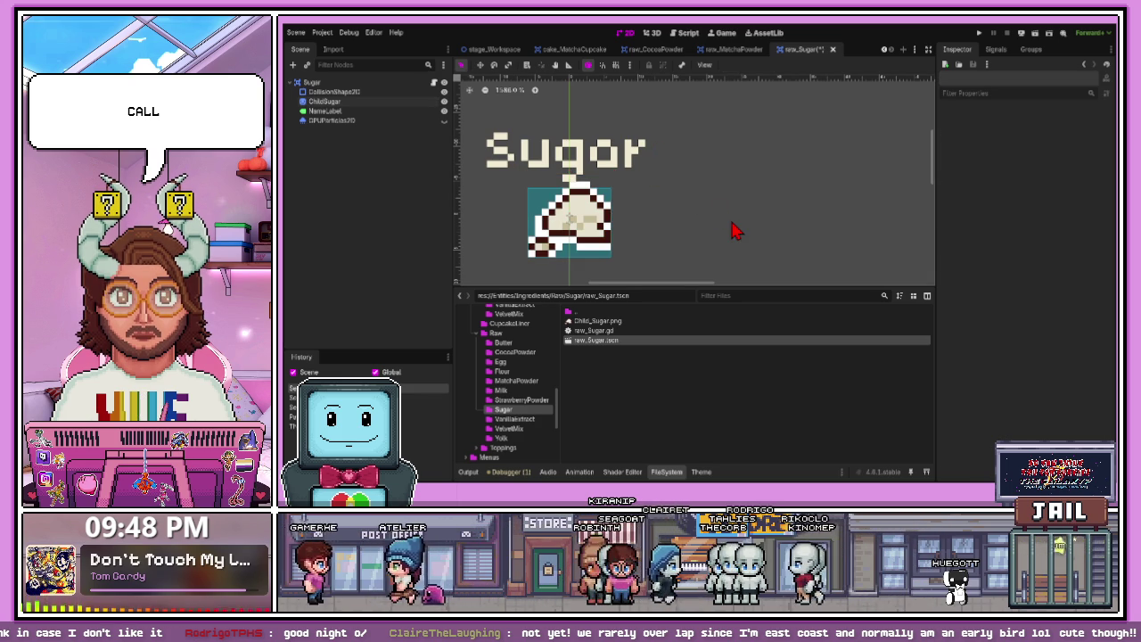
{"action": "left_click", "coordinate": [613, 167]}
{"action": "left_click", "coordinate": [686, 229]}
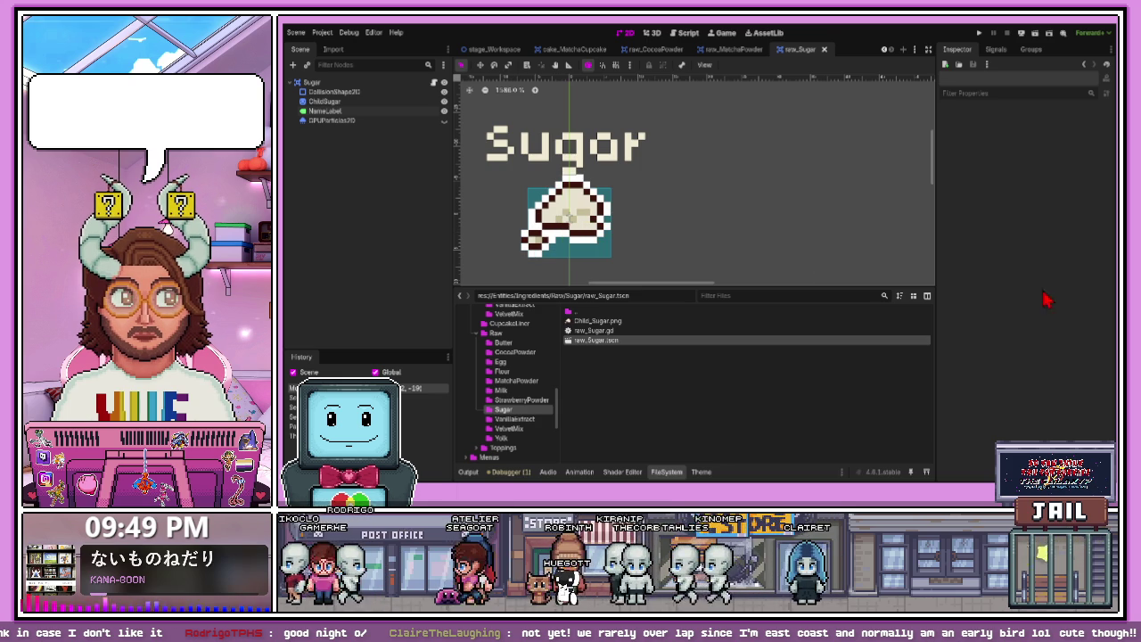
{"action": "scroll", "coordinate": [640, 245], "scroll_direction": "down", "scroll_amount": 2}
{"action": "scroll", "coordinate": [505, 173], "scroll_direction": "up", "scroll_amount": 3}
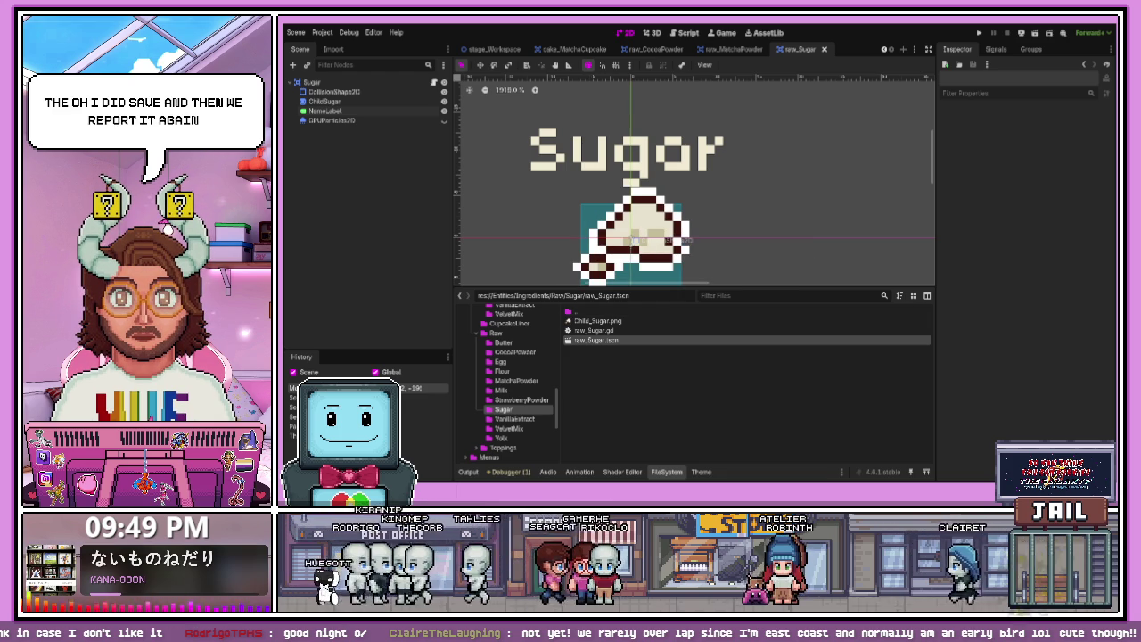
- Stretch the Sugar collision box up over the sprite, then save and close raw_Sugar
{"action": "left_click_drag", "start_coordinate": [657, 288], "coordinate": [657, 377]}
{"action": "left_click", "coordinate": [657, 286]}
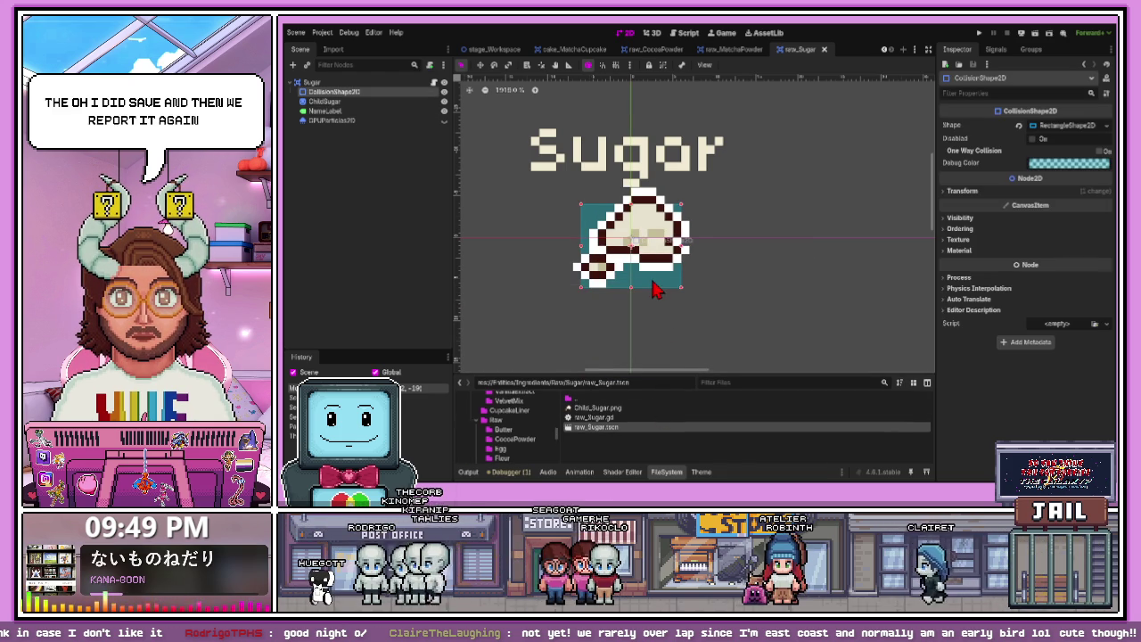
{"action": "scroll", "coordinate": [628, 192], "scroll_direction": "up", "scroll_amount": 3}
{"action": "left_click_drag", "start_coordinate": [627, 185], "coordinate": [627, 157]}
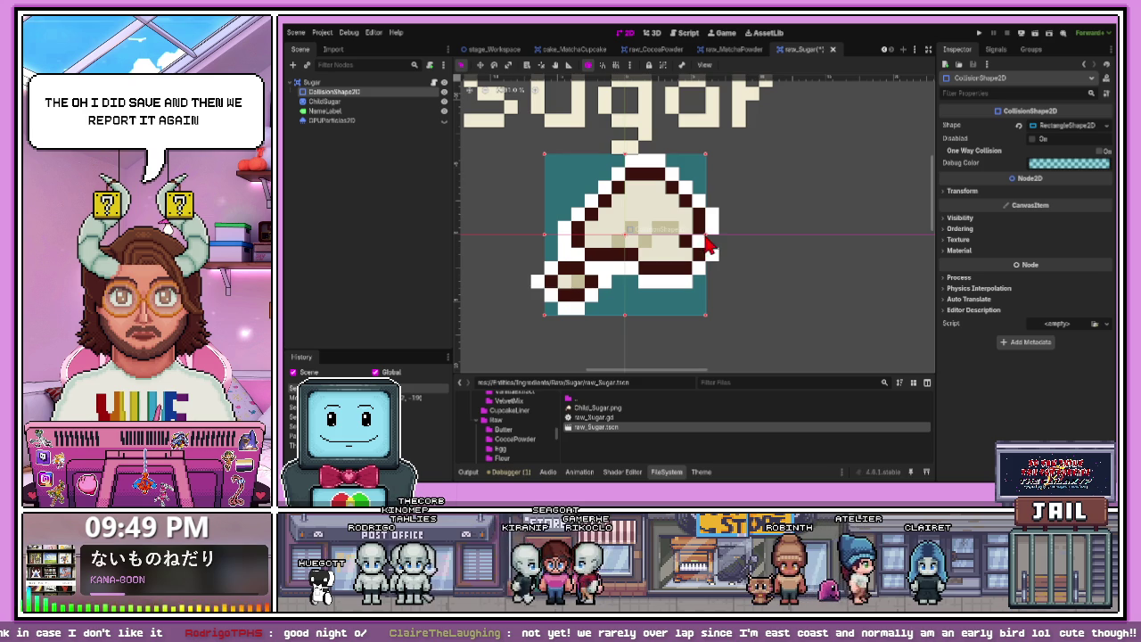
{"action": "left_click", "coordinate": [752, 278]}
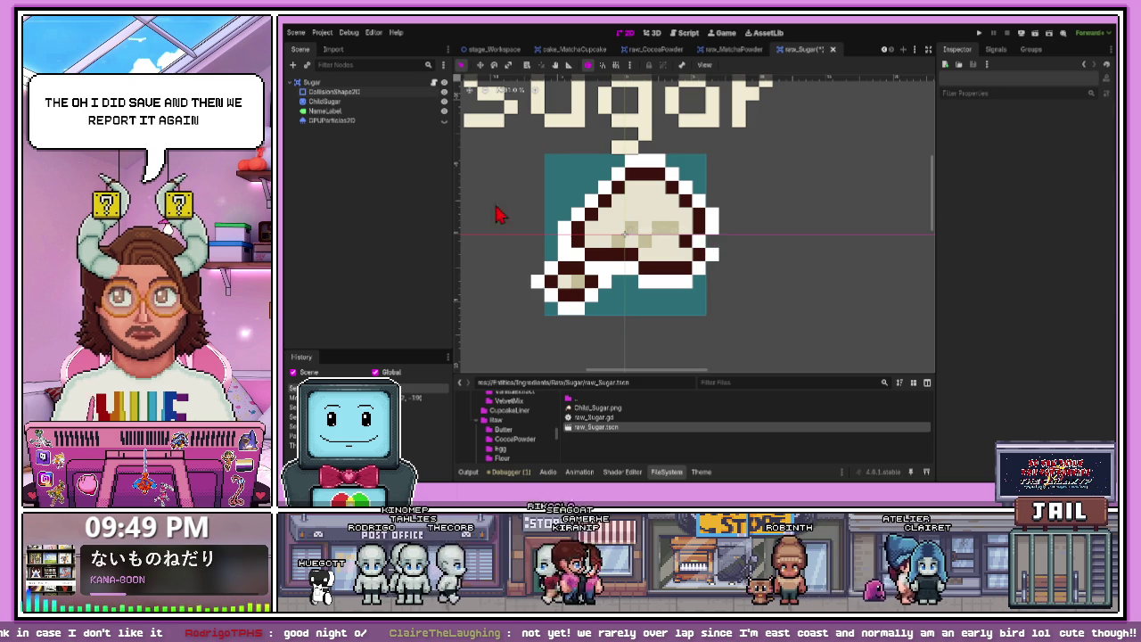
{"action": "left_click", "coordinate": [644, 140]}
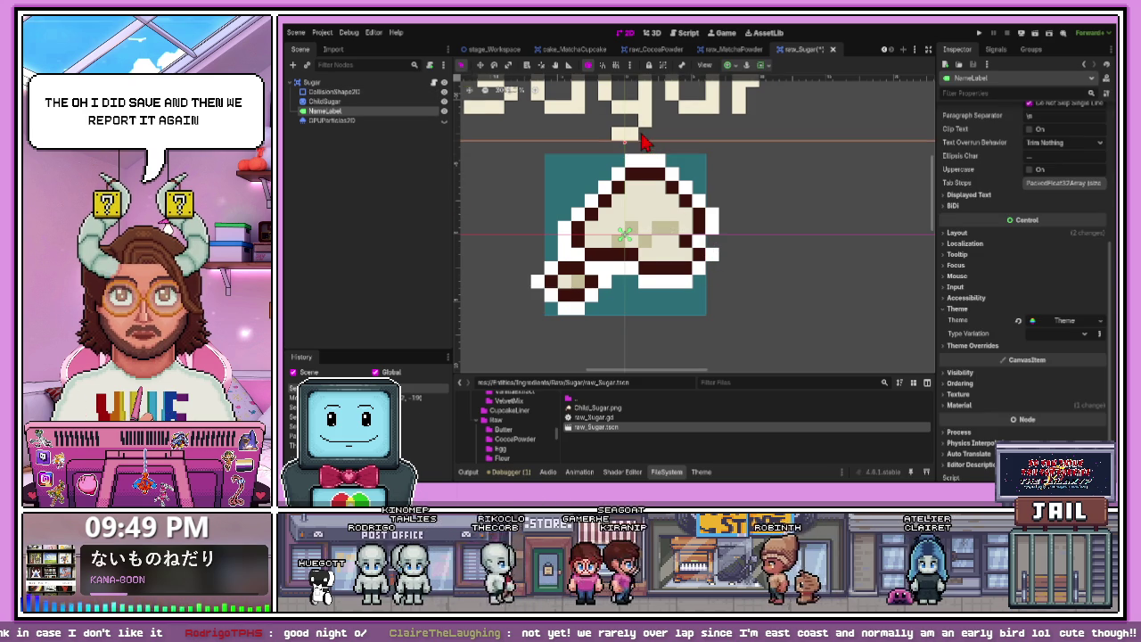
{"action": "scroll", "coordinate": [720, 298], "scroll_direction": "down", "scroll_amount": 5}
{"action": "key", "text": "ctrl+s"}
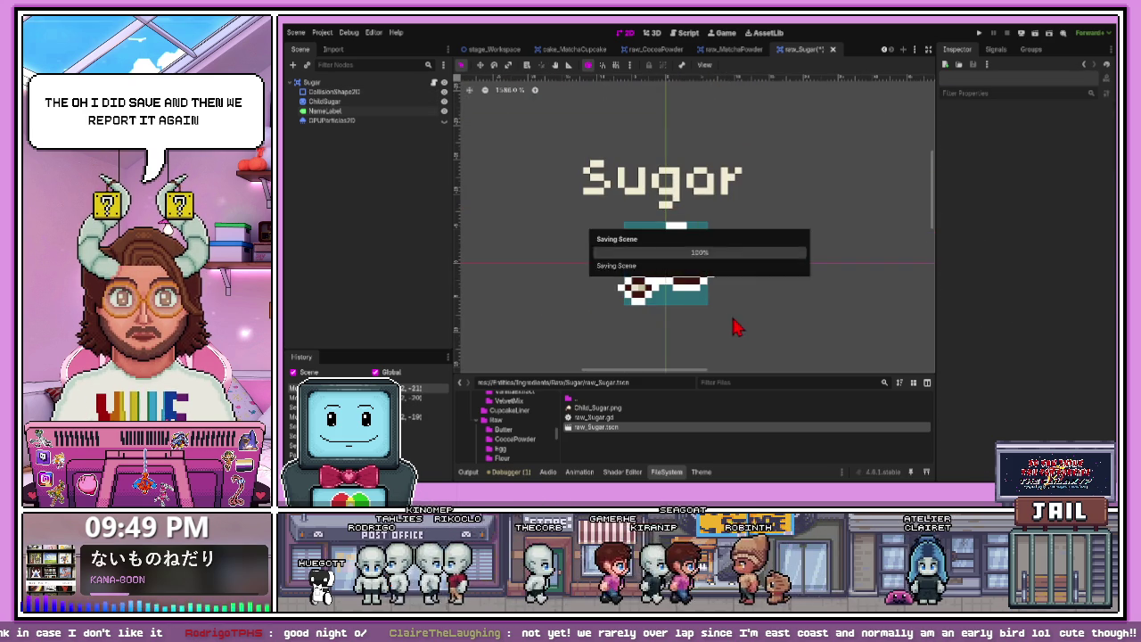
{"action": "left_click", "coordinate": [825, 50]}
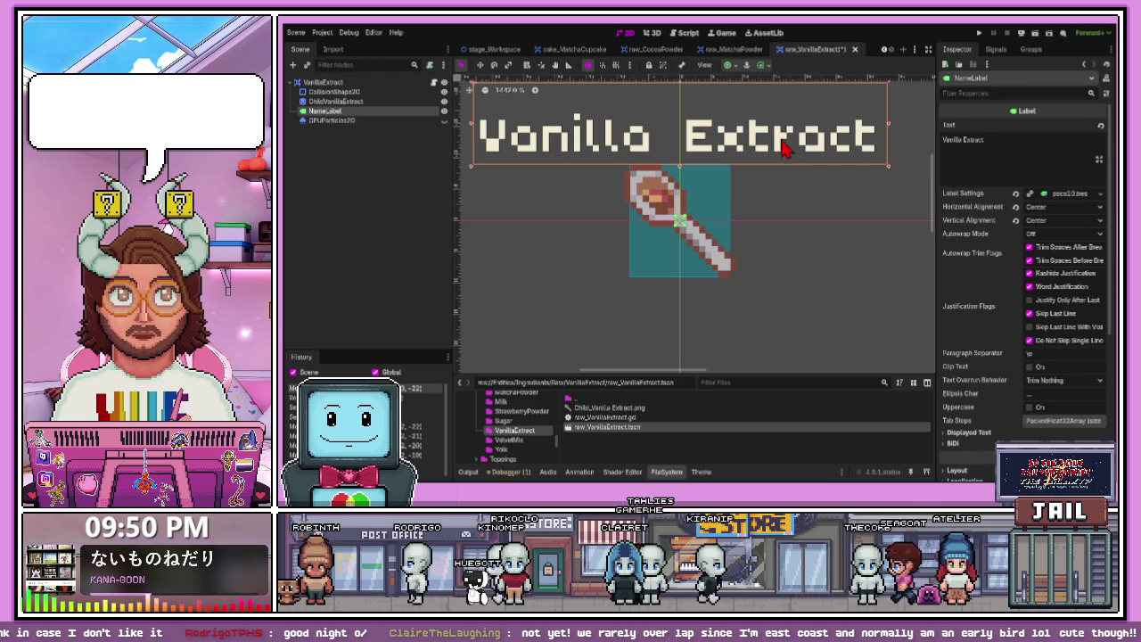
- Paste the Outline_White ShaderMaterial onto ChildVanillaExtract, show its Shader Parameters, and save the scene
{"action": "key", "text": "ctrl+s"}
{"action": "left_click", "coordinate": [688, 223]}
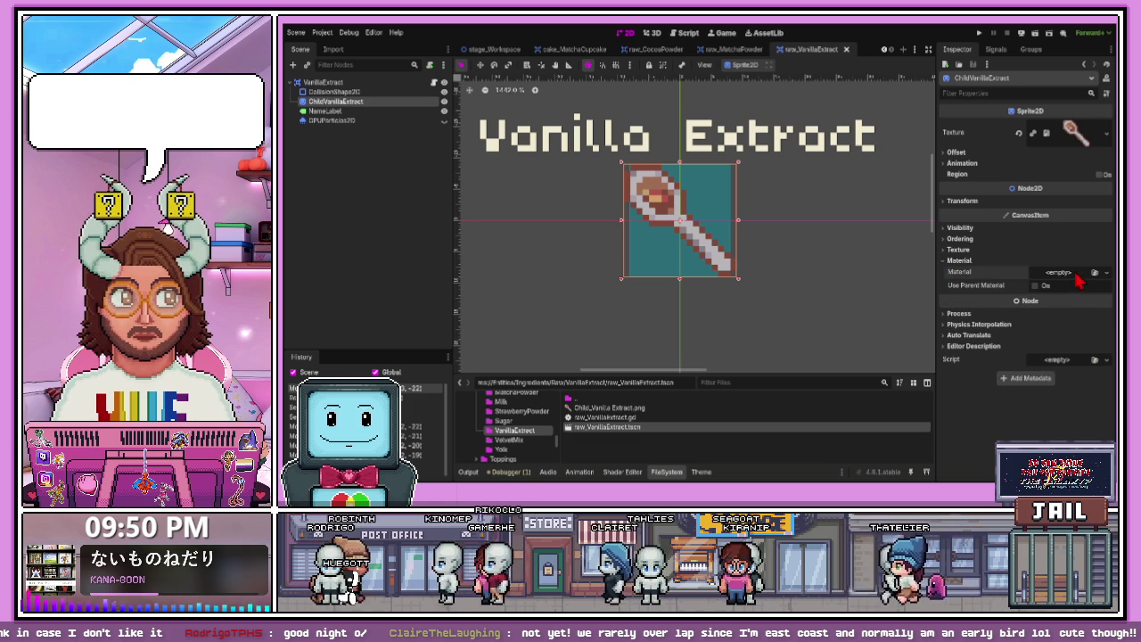
{"action": "key", "text": "ctrl+v"}
{"action": "left_click", "coordinate": [1039, 282]}
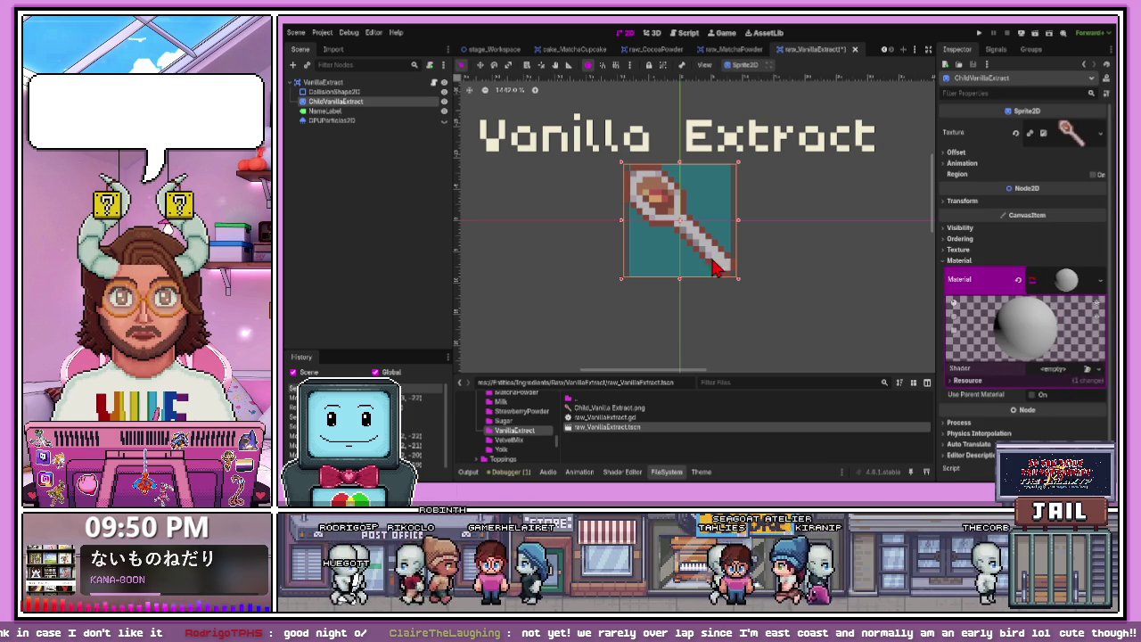
{"action": "key", "text": "ctrl+v"}
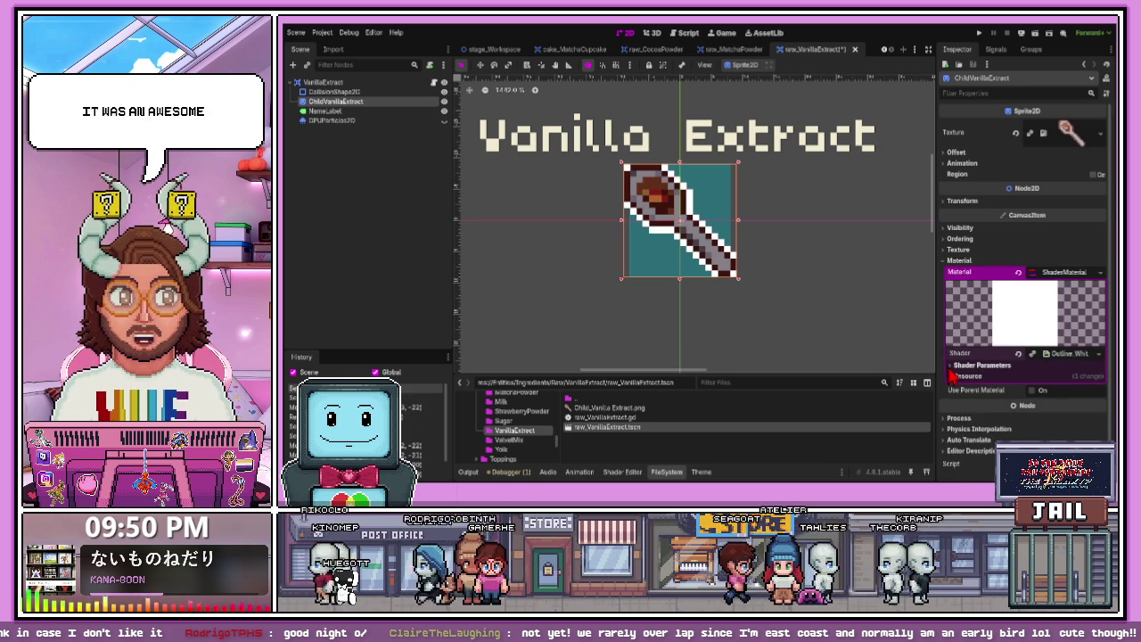
{"action": "left_click", "coordinate": [1051, 354]}
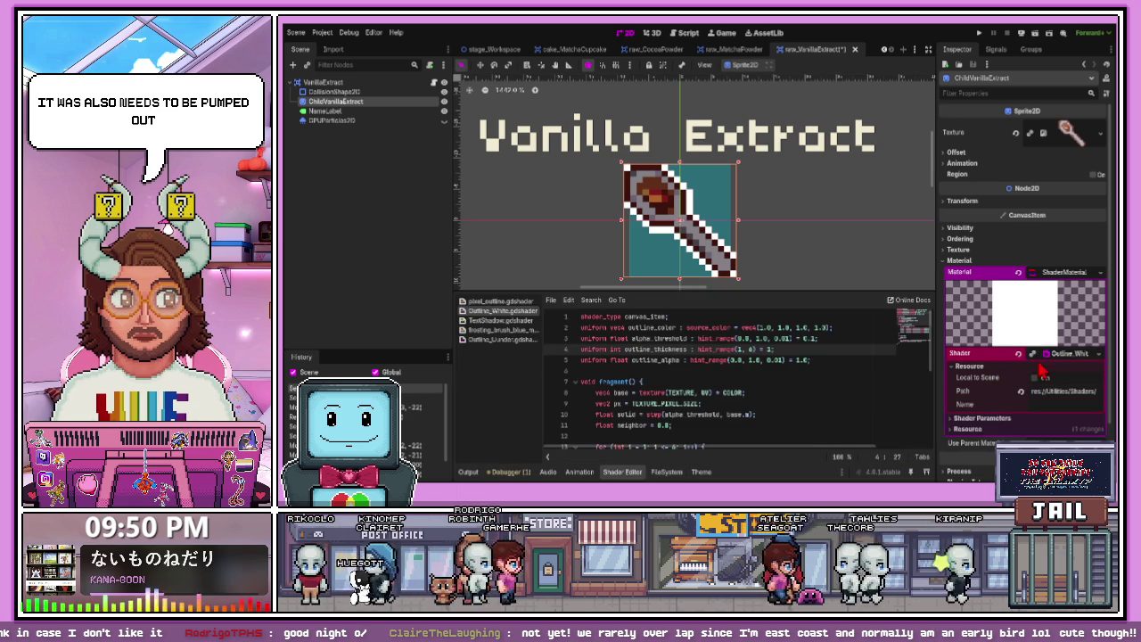
{"action": "left_click", "coordinate": [1013, 367]}
{"action": "left_click", "coordinate": [990, 365]}
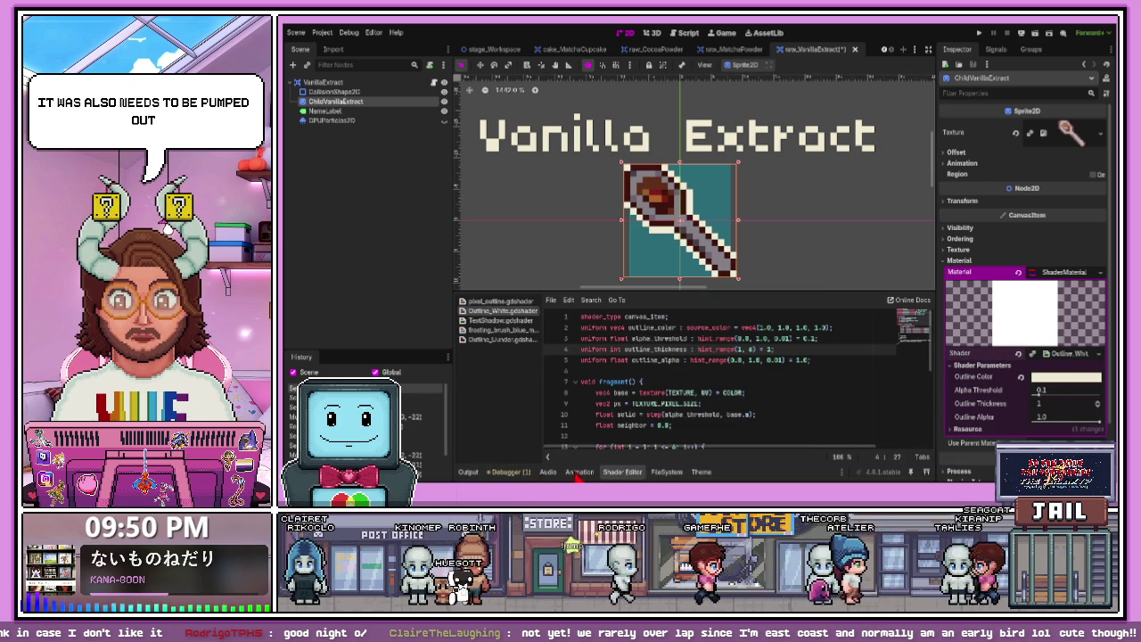
{"action": "left_click", "coordinate": [777, 250]}
{"action": "key", "text": "ctrl+s"}
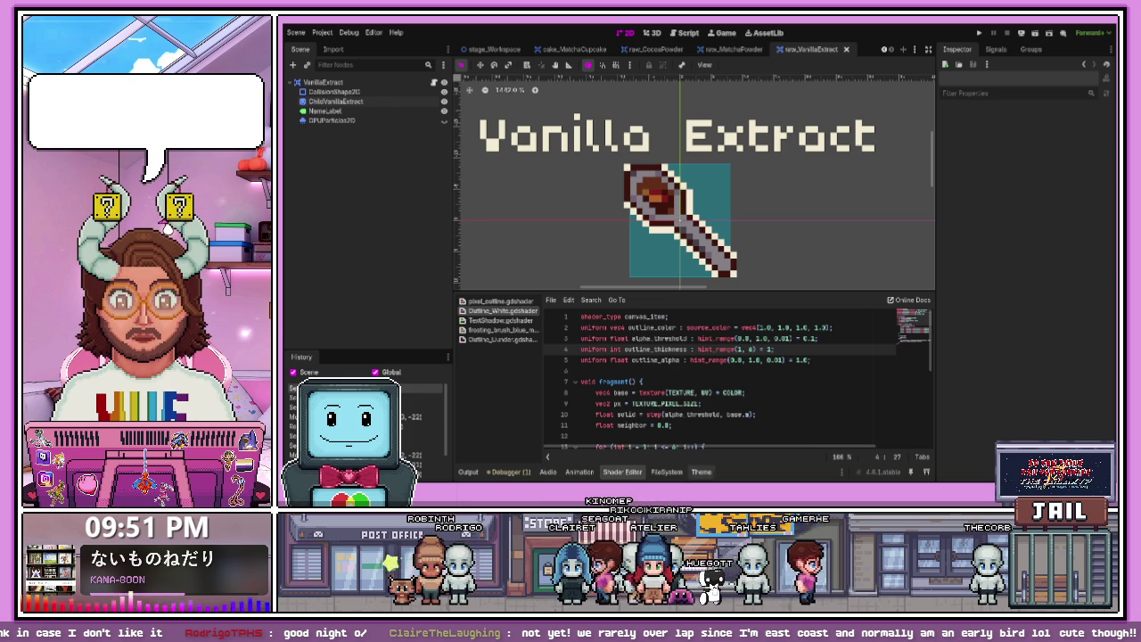
{"action": "left_click", "coordinate": [668, 472]}
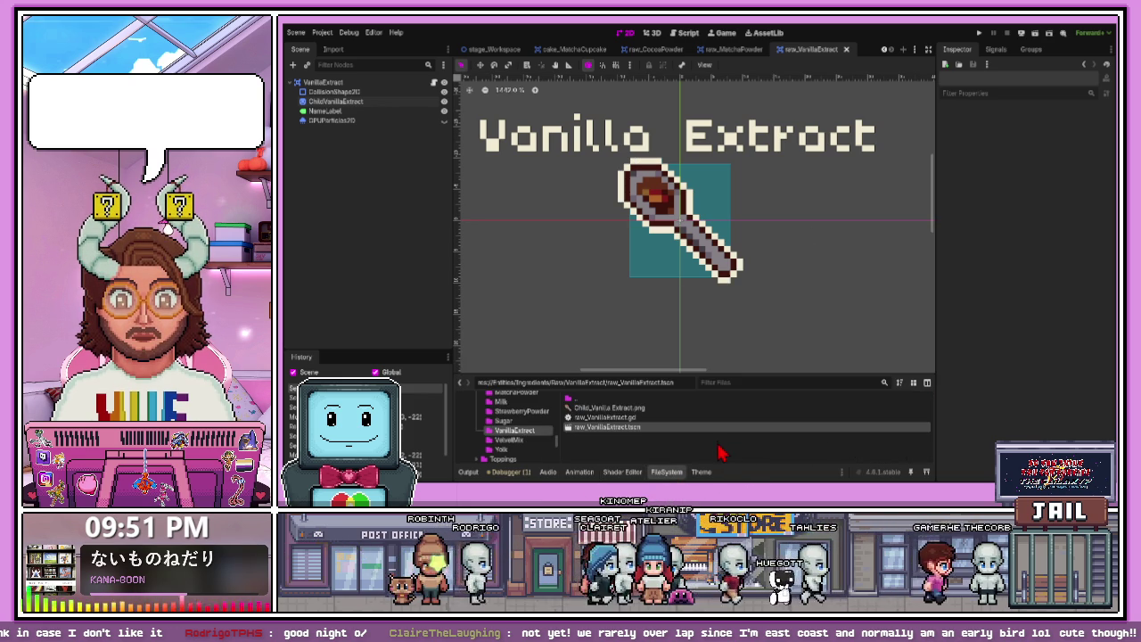
- Replace the vanilla rectangle collision shape with a capsule shape
{"action": "left_click", "coordinate": [716, 196]}
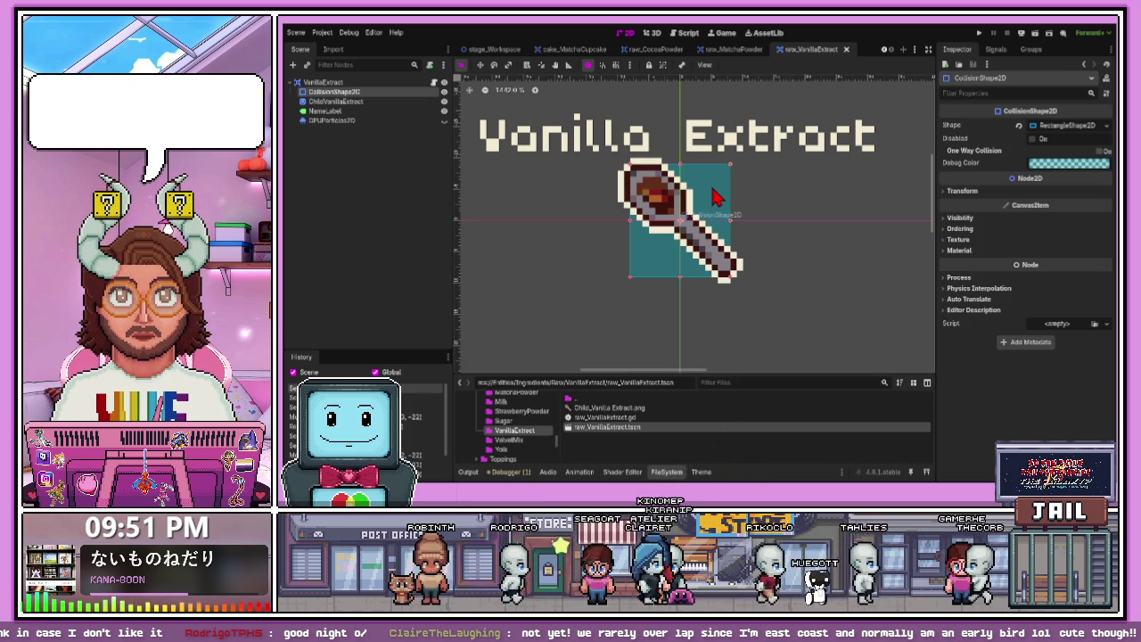
{"action": "left_click", "coordinate": [1033, 127]}
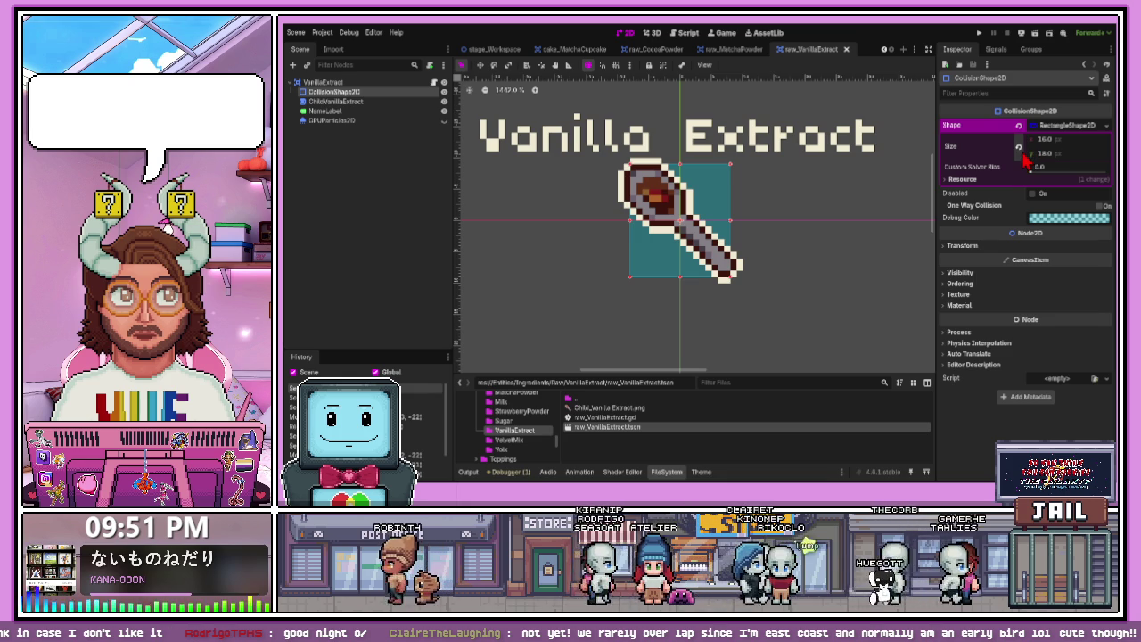
{"action": "left_click", "coordinate": [1020, 126]}
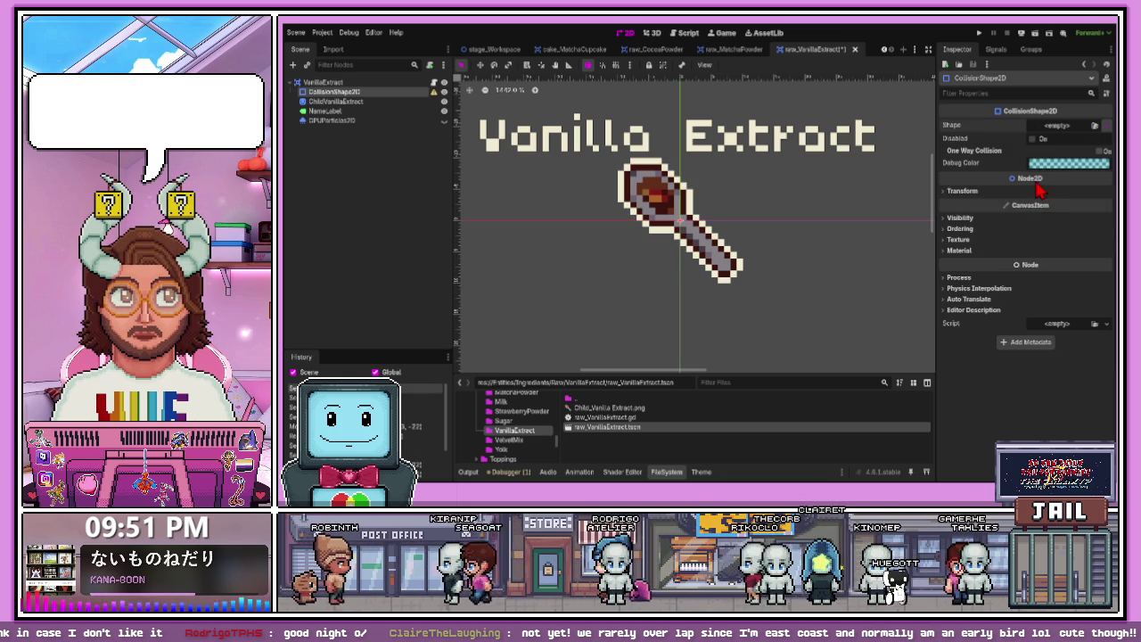
{"action": "key", "text": "ctrl+z"}
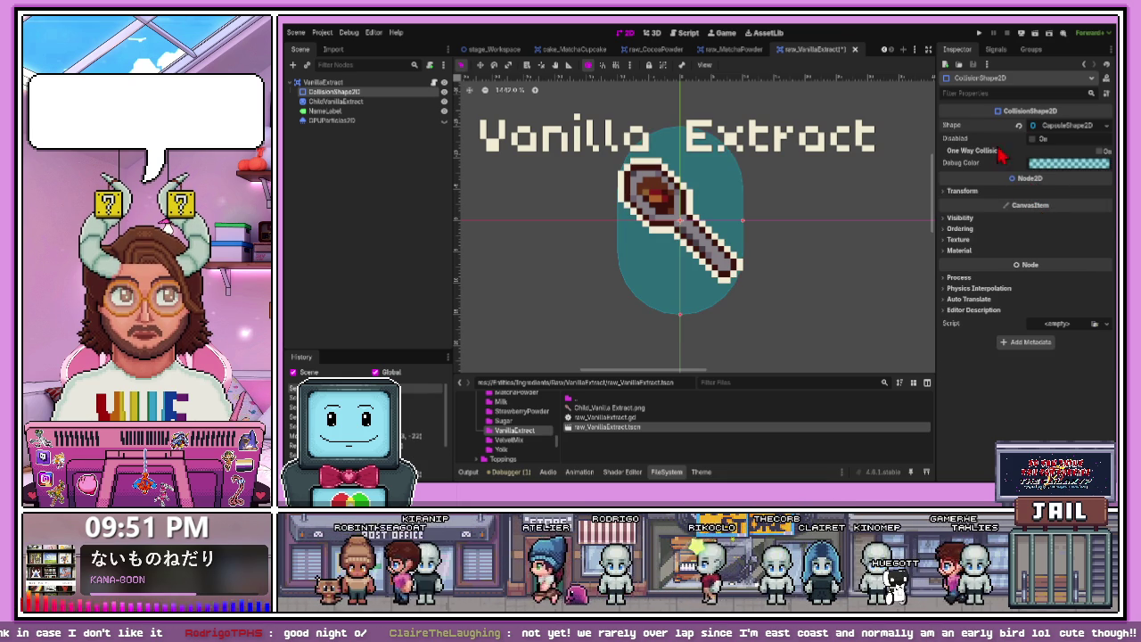
- Rotate the capsule to -45° and resize it to hug the diagonal vanilla spoon
{"action": "left_click", "coordinate": [949, 193]}
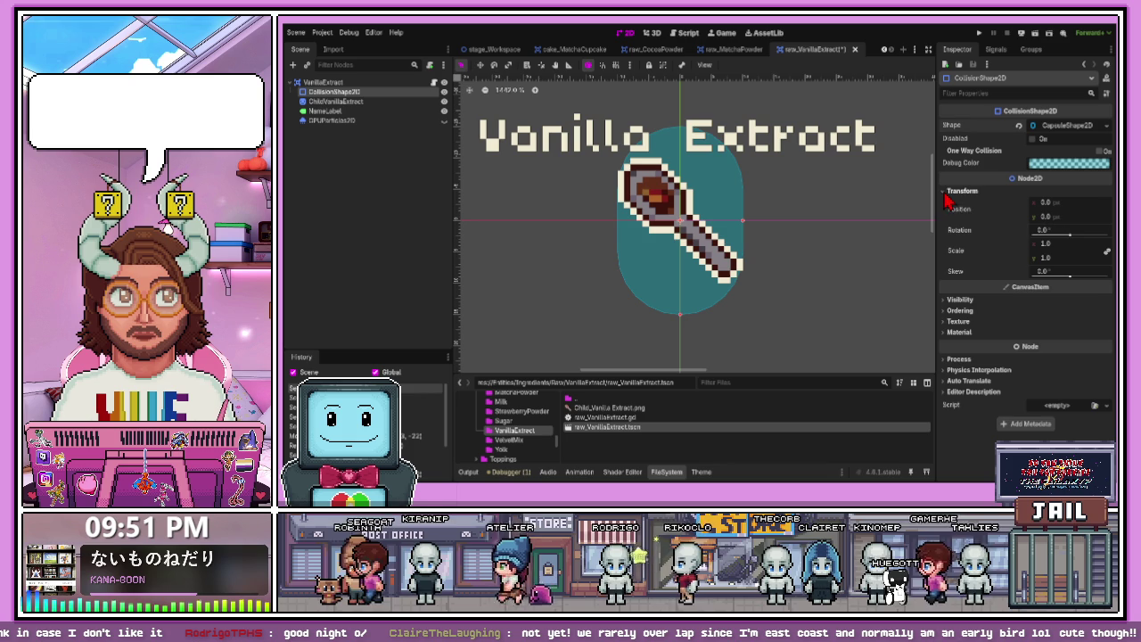
{"action": "left_click", "coordinate": [1053, 229]}
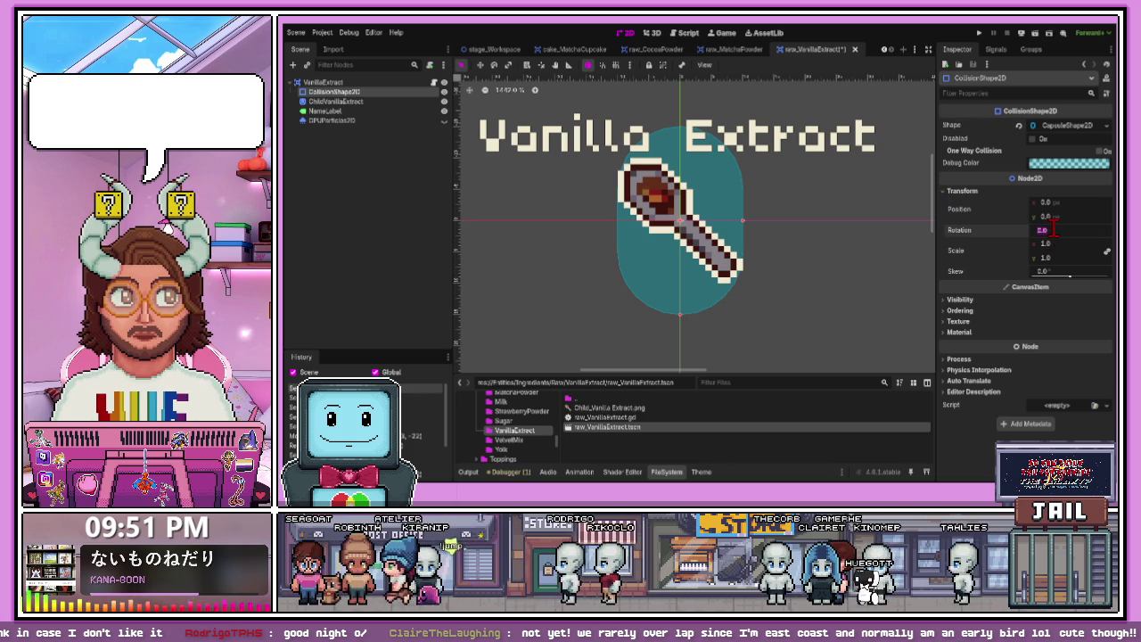
{"action": "type", "text": "45"}
{"action": "key", "text": "Return"}
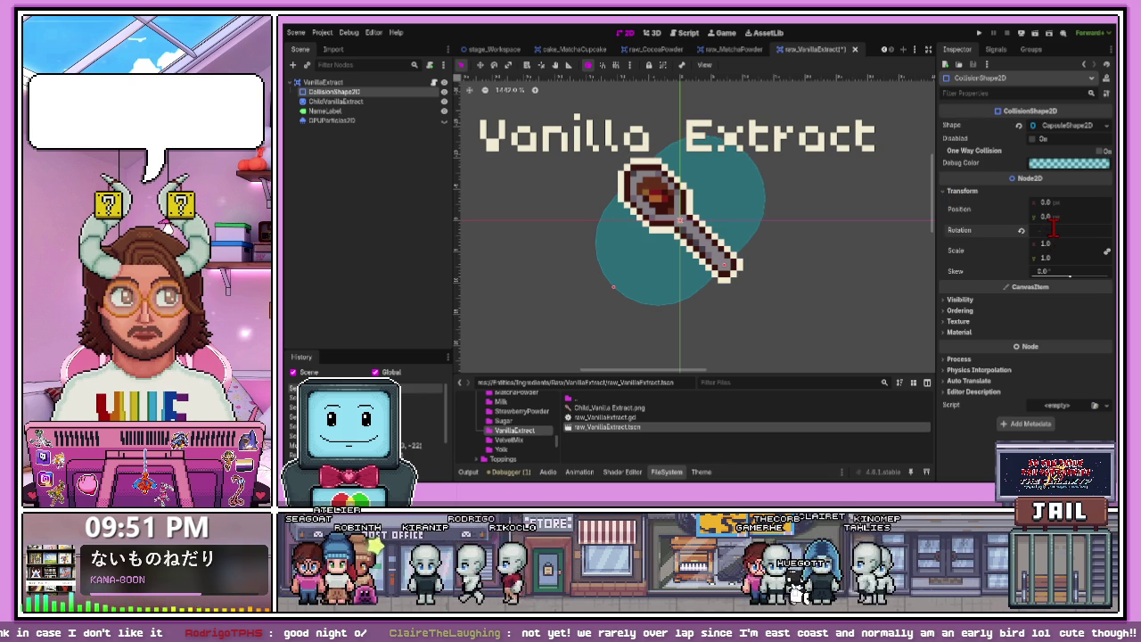
{"action": "type", "text": "5"}
{"action": "key", "text": "Return"}
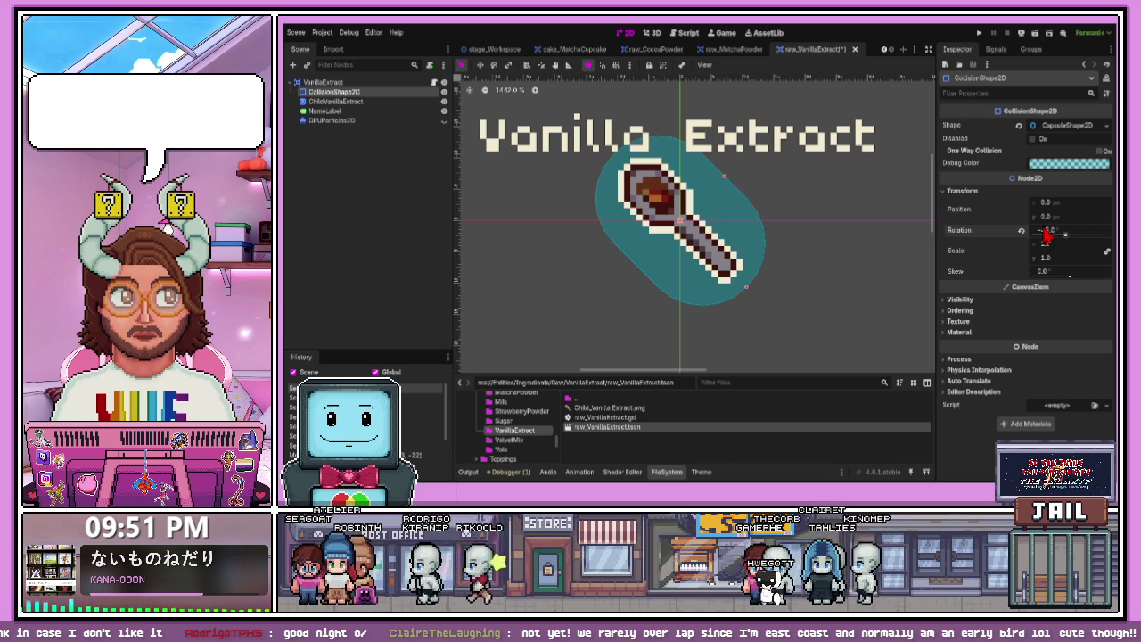
{"action": "scroll", "coordinate": [701, 311], "scroll_direction": "up", "scroll_amount": 2}
{"action": "left_click_drag", "start_coordinate": [759, 293], "coordinate": [749, 283]}
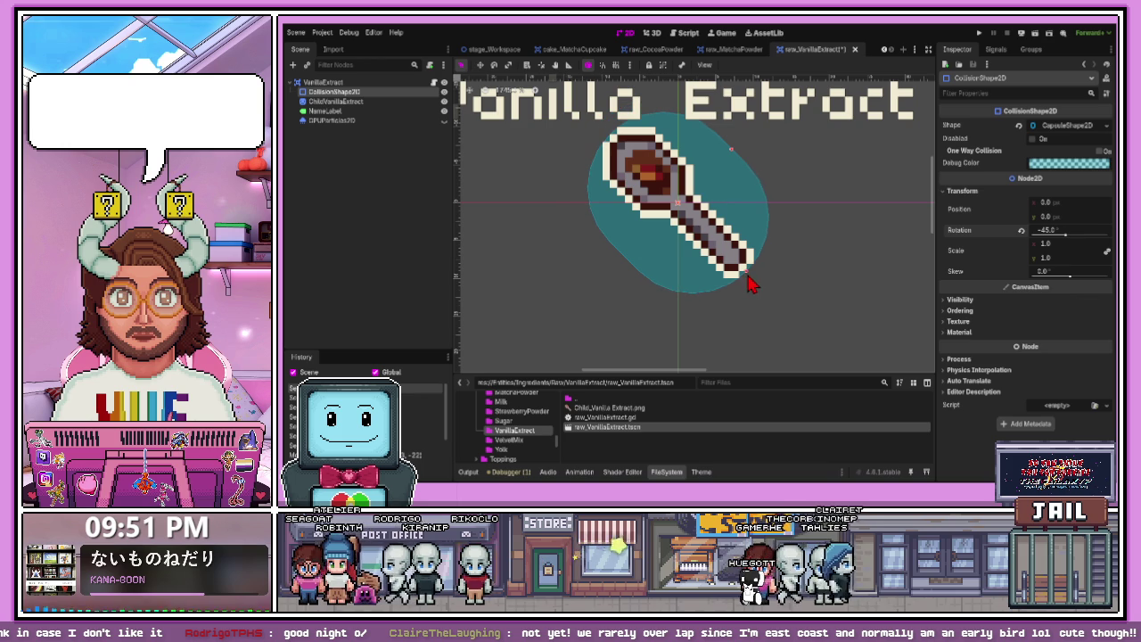
{"action": "left_click_drag", "start_coordinate": [733, 156], "coordinate": [699, 182]}
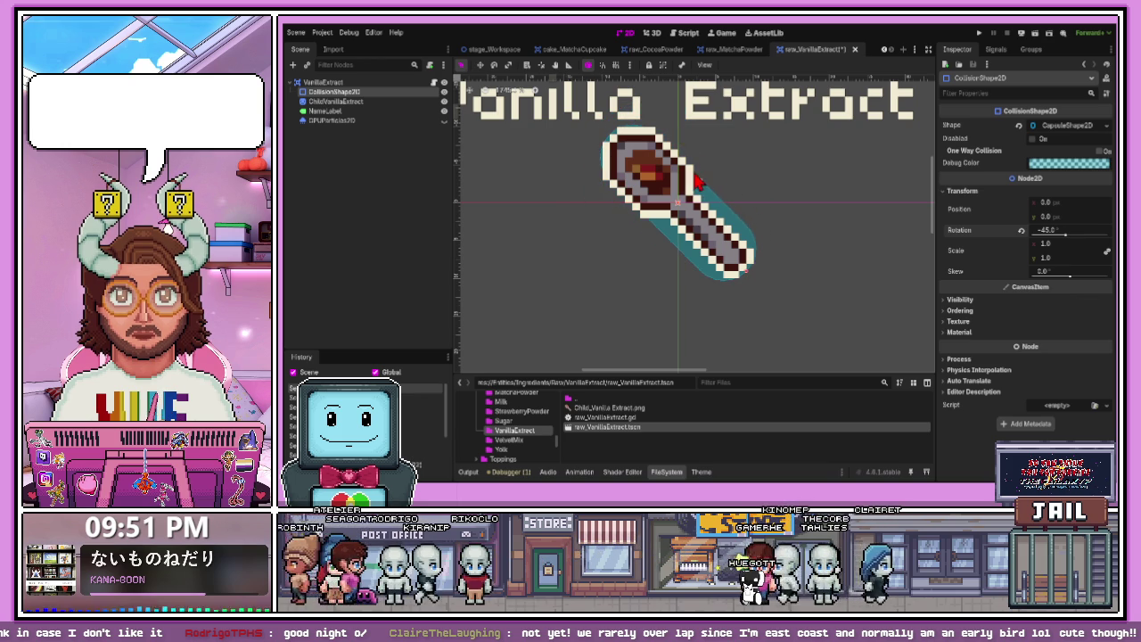
{"action": "scroll", "coordinate": [696, 183], "scroll_direction": "down", "scroll_amount": 3}
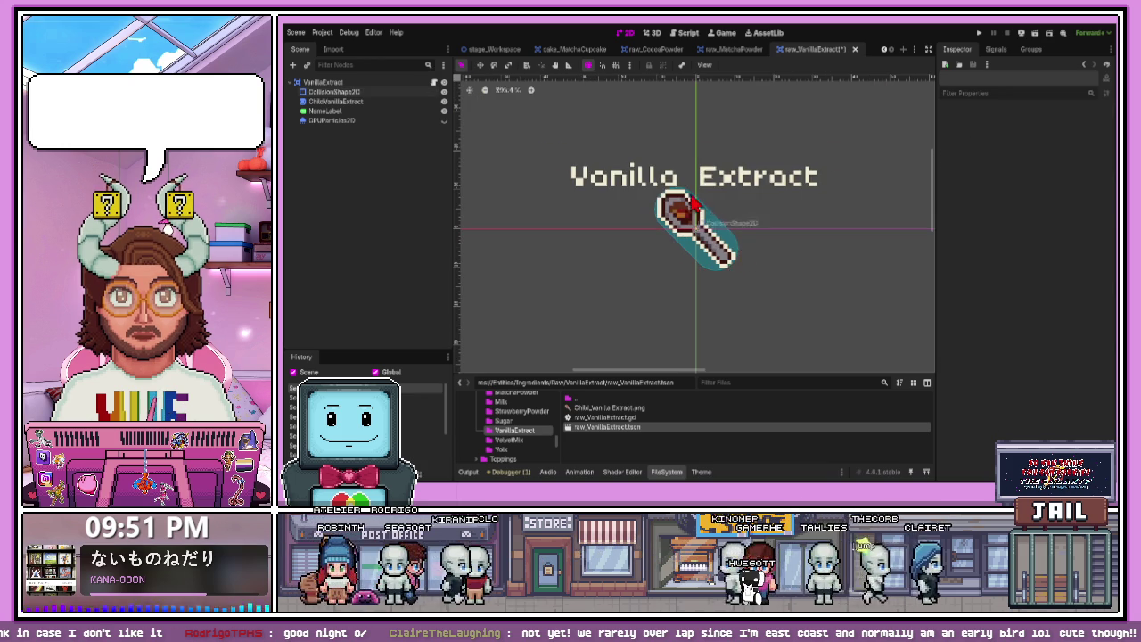
{"action": "scroll", "coordinate": [695, 205], "scroll_direction": "up", "scroll_amount": 2}
{"action": "left_click", "coordinate": [625, 167]}
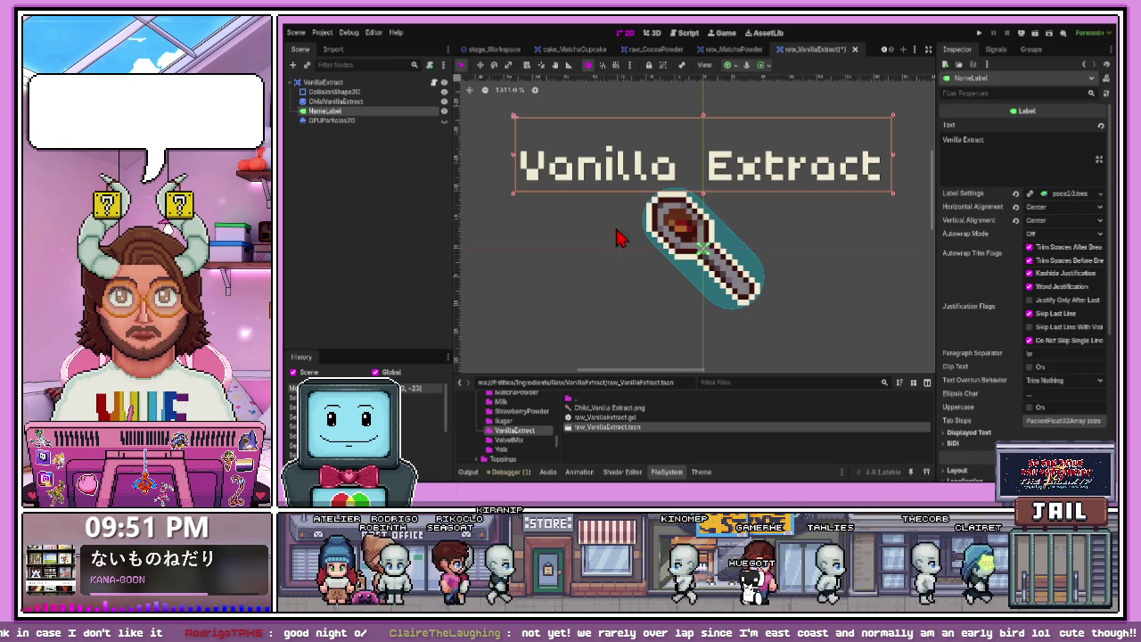
- Save the Vanilla Extract scene and close its tab
{"action": "left_click", "coordinate": [622, 238]}
{"action": "key", "text": "ctrl+s"}
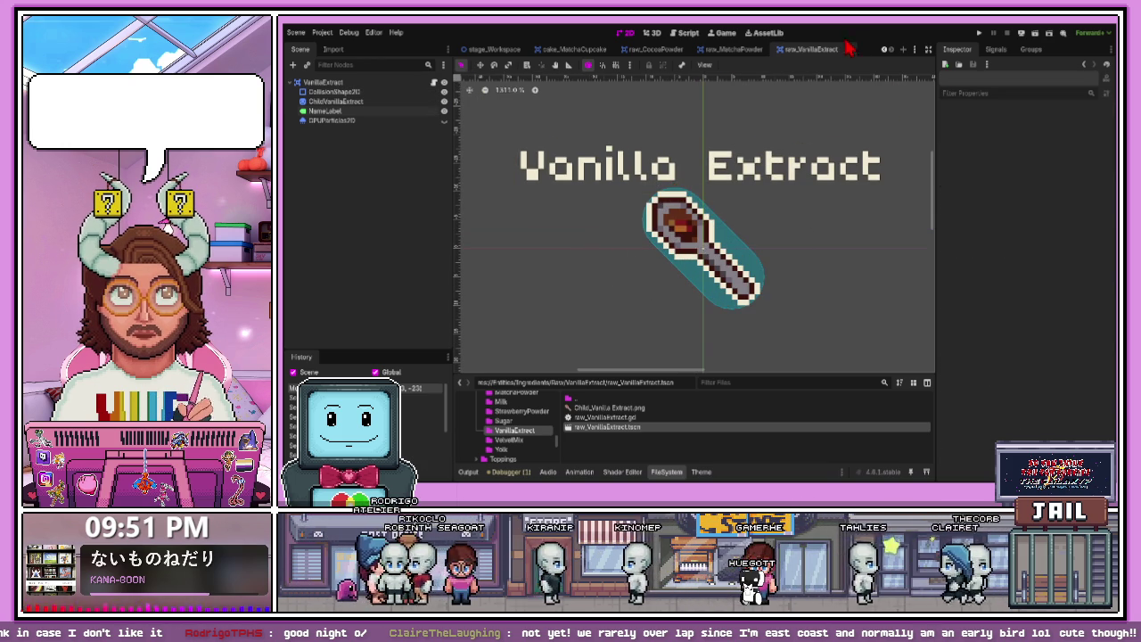
{"action": "left_click", "coordinate": [846, 50]}
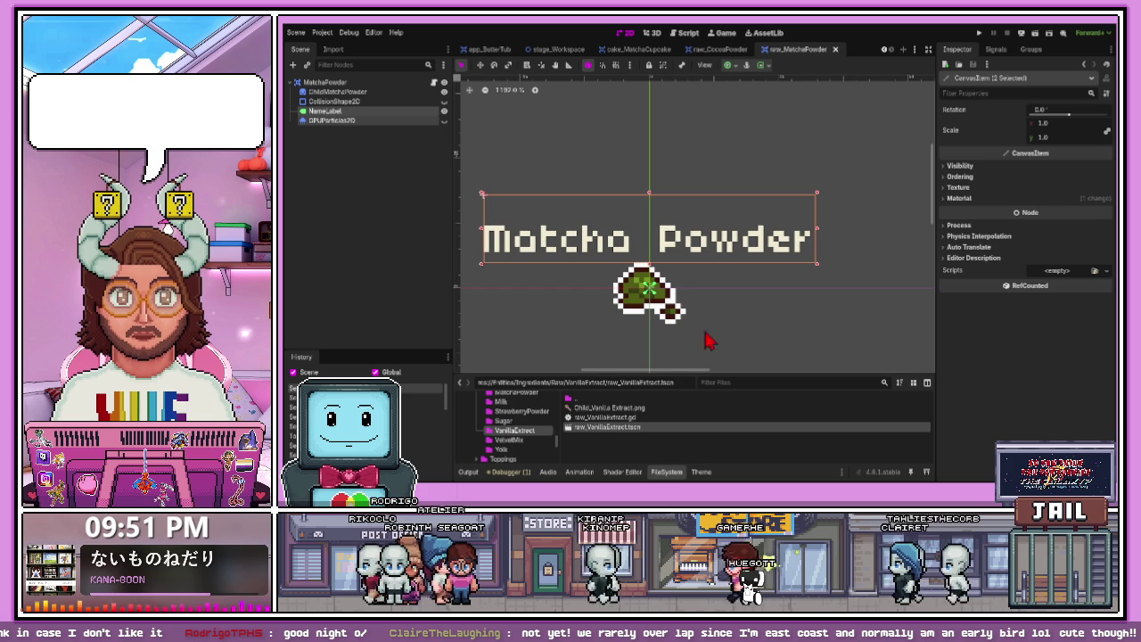
- Open raw_VelvetMix.tscn from the VelvetMix folder and paste in the NameLabel and GPUParticles2D nodes
{"action": "left_click_drag", "start_coordinate": [600, 372], "coordinate": [599, 325]}
{"action": "left_click", "coordinate": [509, 392]}
{"action": "double_click", "coordinate": [600, 380]}
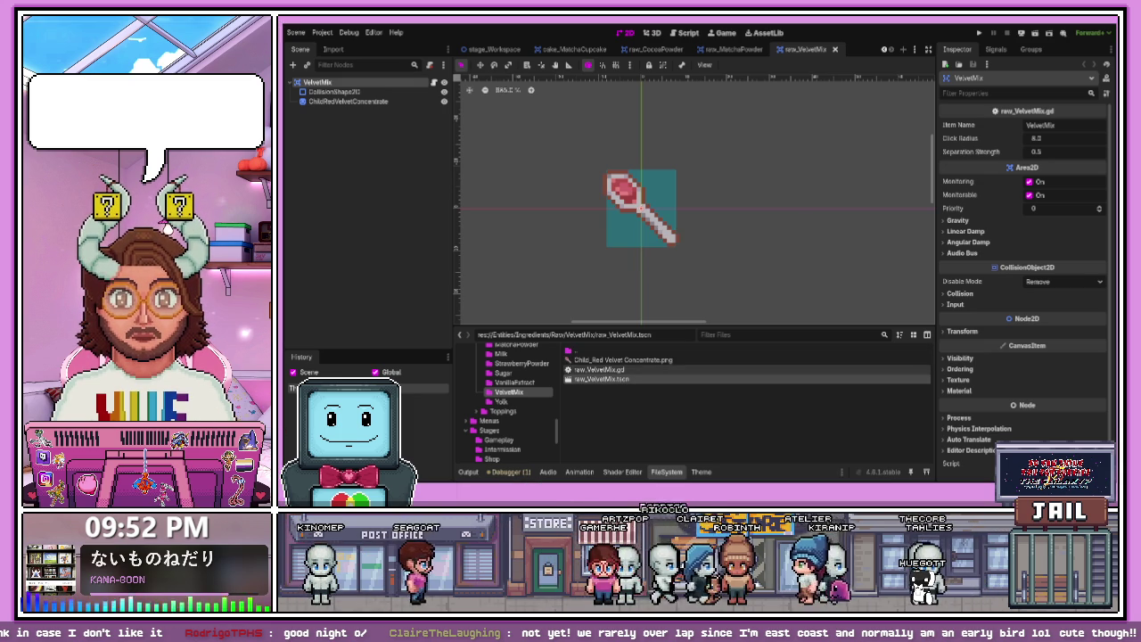
{"action": "key", "text": "ctrl+v"}
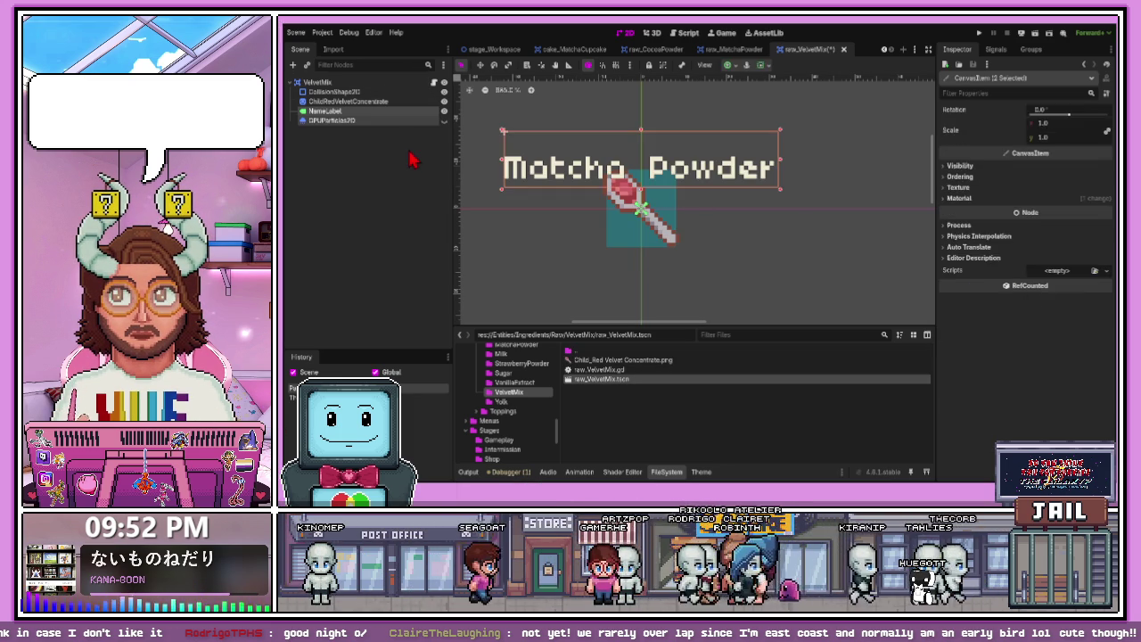
- Change the pasted NameLabel's text from 'Matcha Powder' to 'Velvet Mix'
{"action": "left_click", "coordinate": [597, 183]}
{"action": "left_click", "coordinate": [490, 176]}
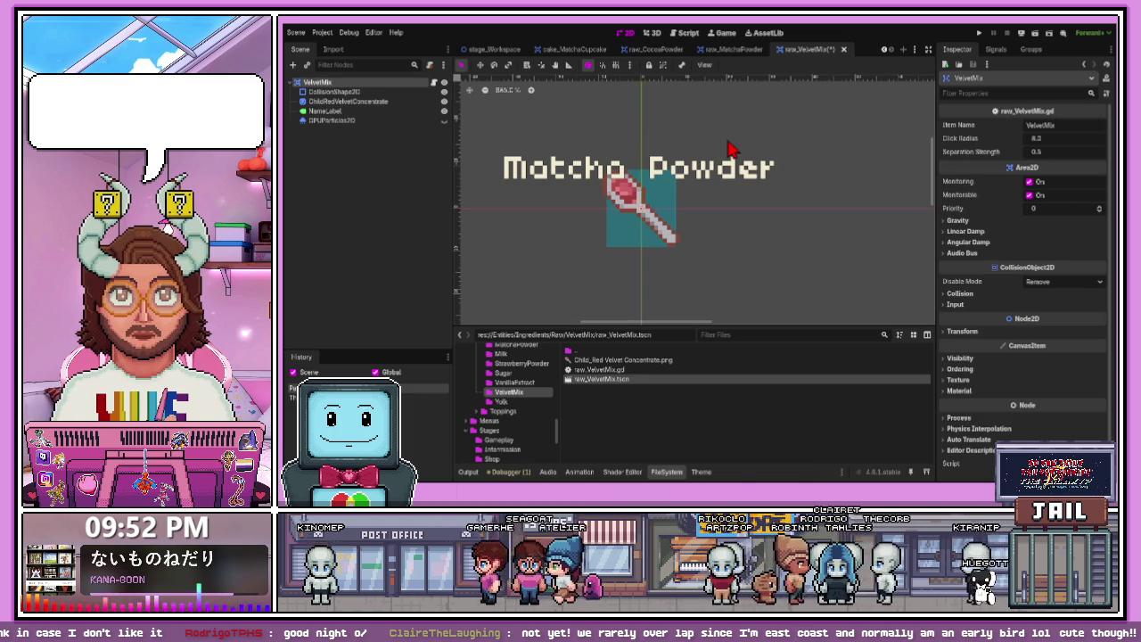
{"action": "left_click", "coordinate": [400, 111]}
{"action": "left_click", "coordinate": [990, 140]}
{"action": "key", "text": "ctrl+a"}
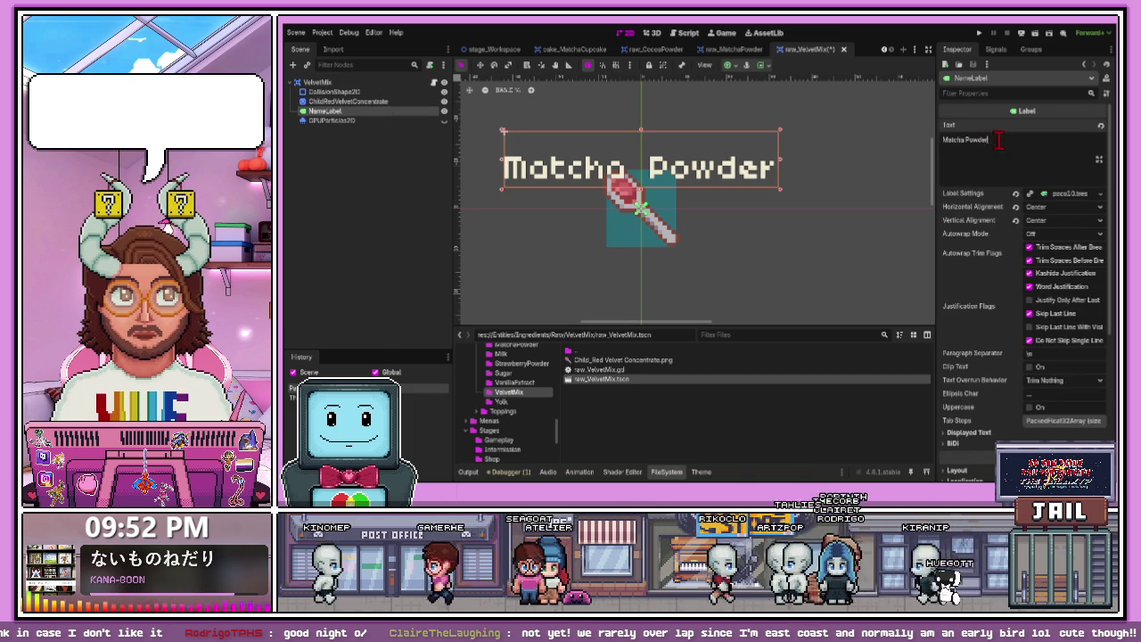
{"action": "type", "text": "VelvetMix"}
{"action": "left_click", "coordinate": [962, 140]}
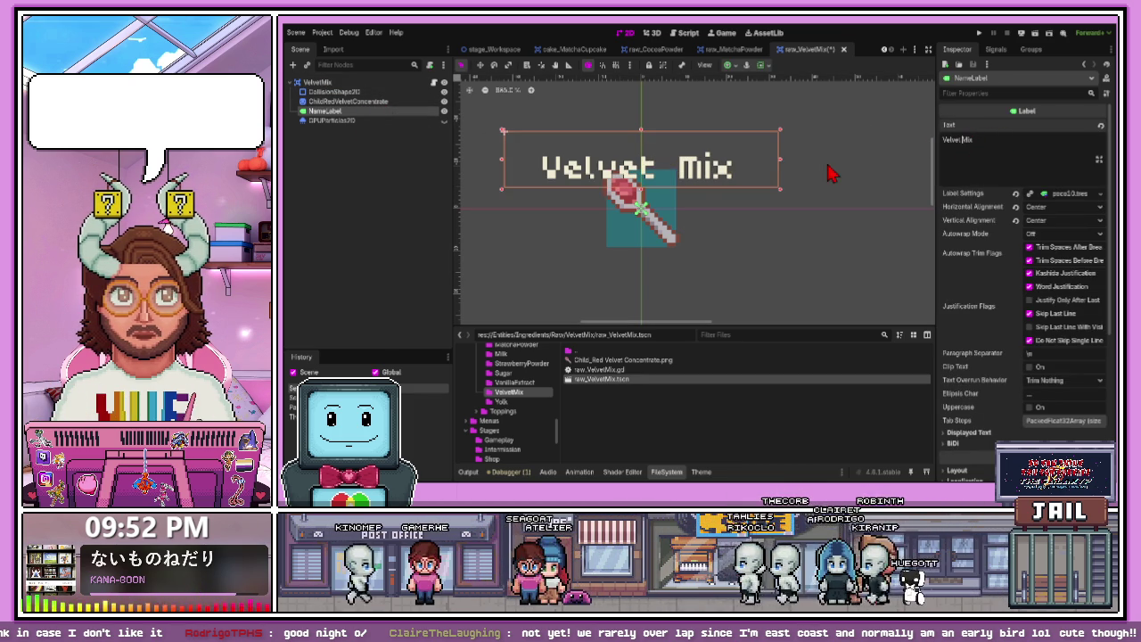
- Nudge the label two steps higher above the spoon and save the scene
{"action": "key", "text": "Up"}
{"action": "key", "text": "Up"}
{"action": "key", "text": "Up"}
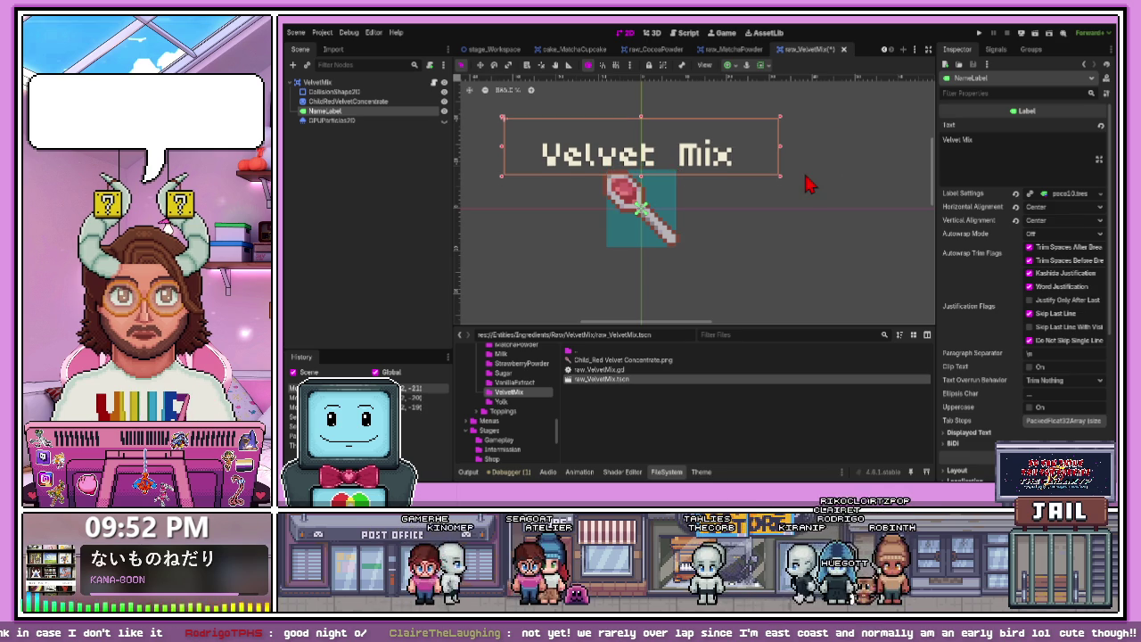
{"action": "key", "text": "Up"}
{"action": "left_click", "coordinate": [796, 201]}
{"action": "key", "text": "ctrl+s"}
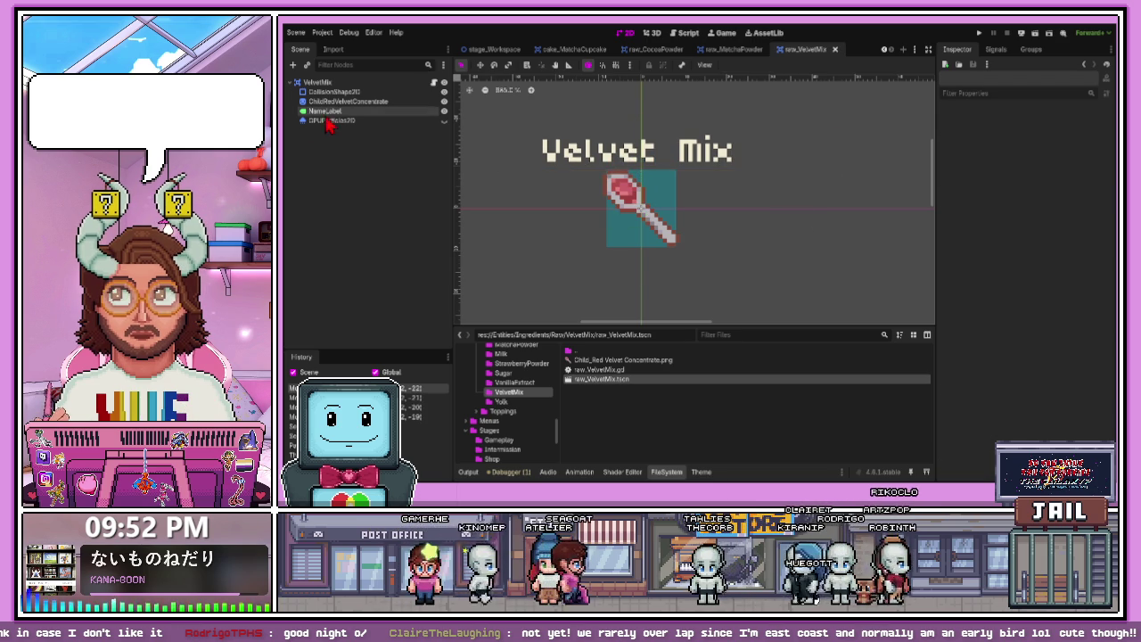
{"action": "left_click", "coordinate": [332, 114]}
{"action": "left_click", "coordinate": [337, 102]}
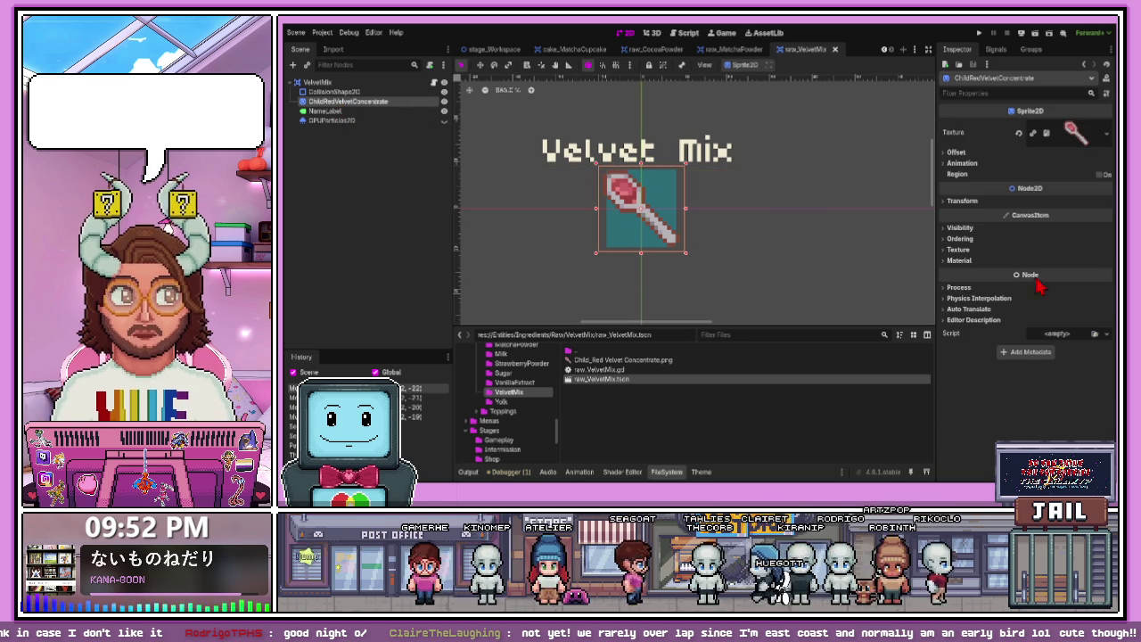
- Give the spoon sprite a new ShaderMaterial using the Outline_White shader with a cream outline colour
{"action": "left_click", "coordinate": [949, 261]}
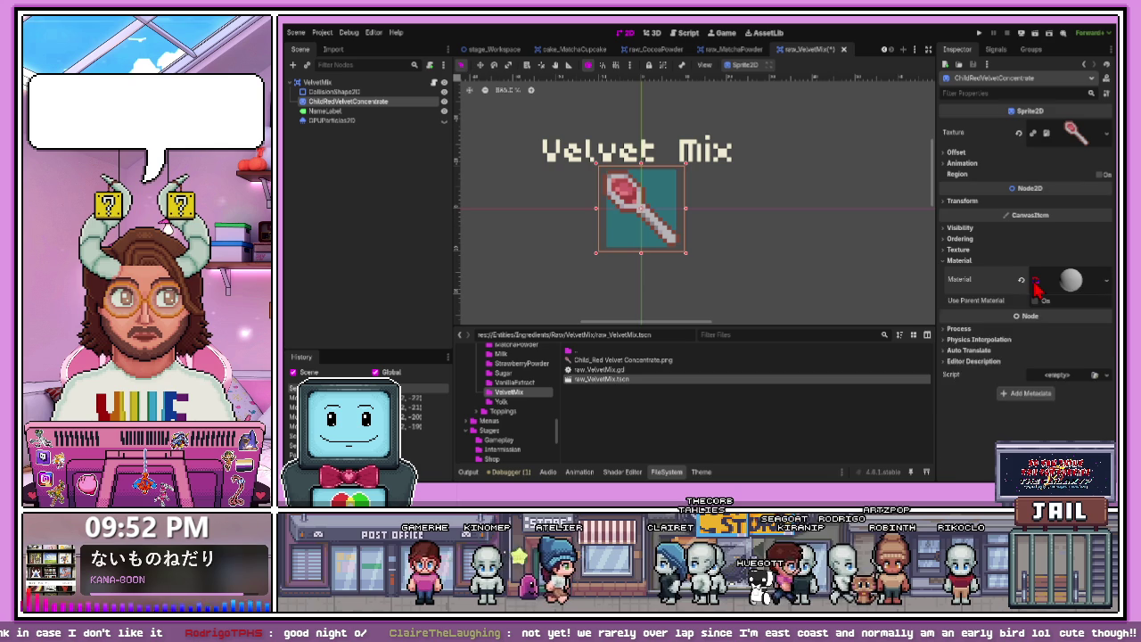
{"action": "left_click", "coordinate": [1036, 281]}
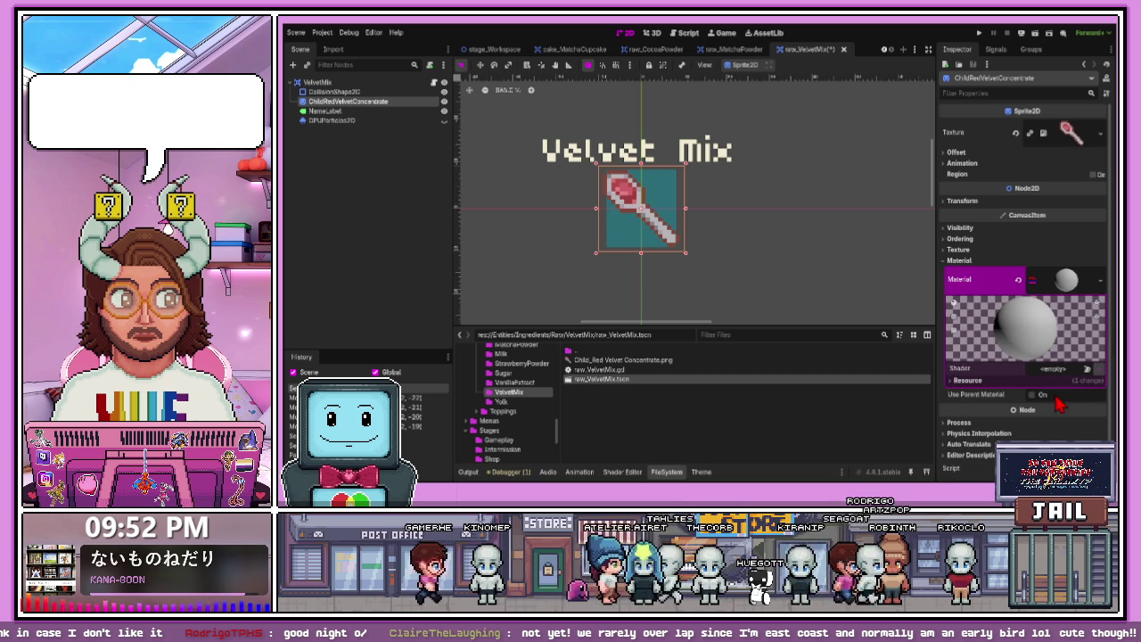
{"action": "mouse_move", "coordinate": [1069, 408]}
{"action": "left_mouse_down"}
{"action": "mouse_move", "coordinate": [841, 414]}
{"action": "mouse_move", "coordinate": [653, 161]}
{"action": "left_mouse_up"}
{"action": "scroll", "coordinate": [638, 249], "scroll_direction": "up", "scroll_amount": 1}
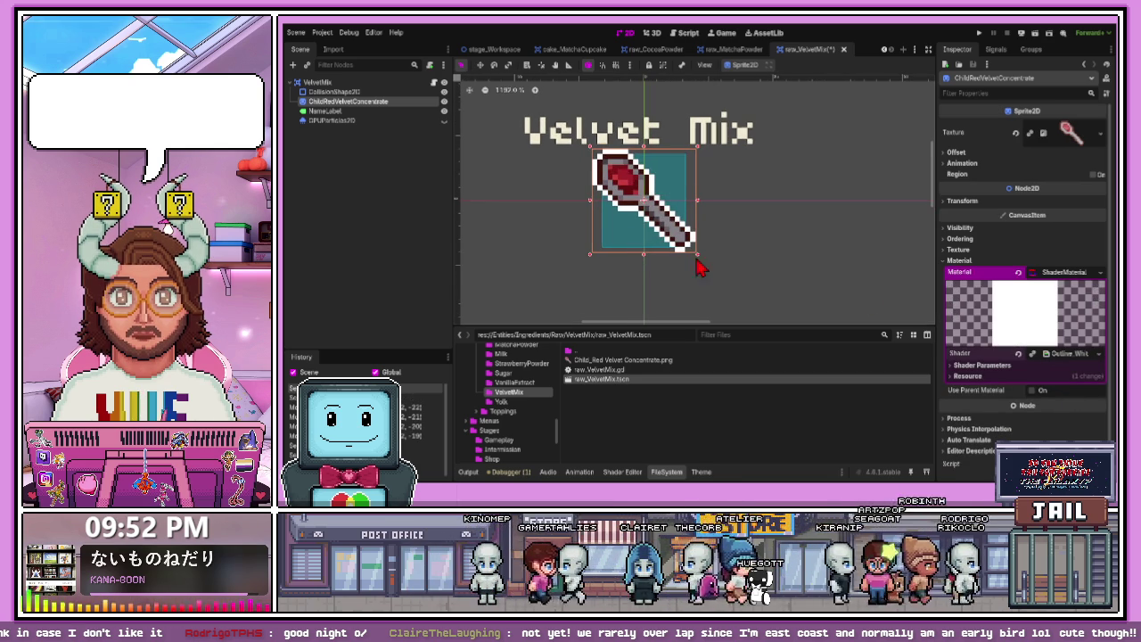
{"action": "left_click", "coordinate": [981, 365]}
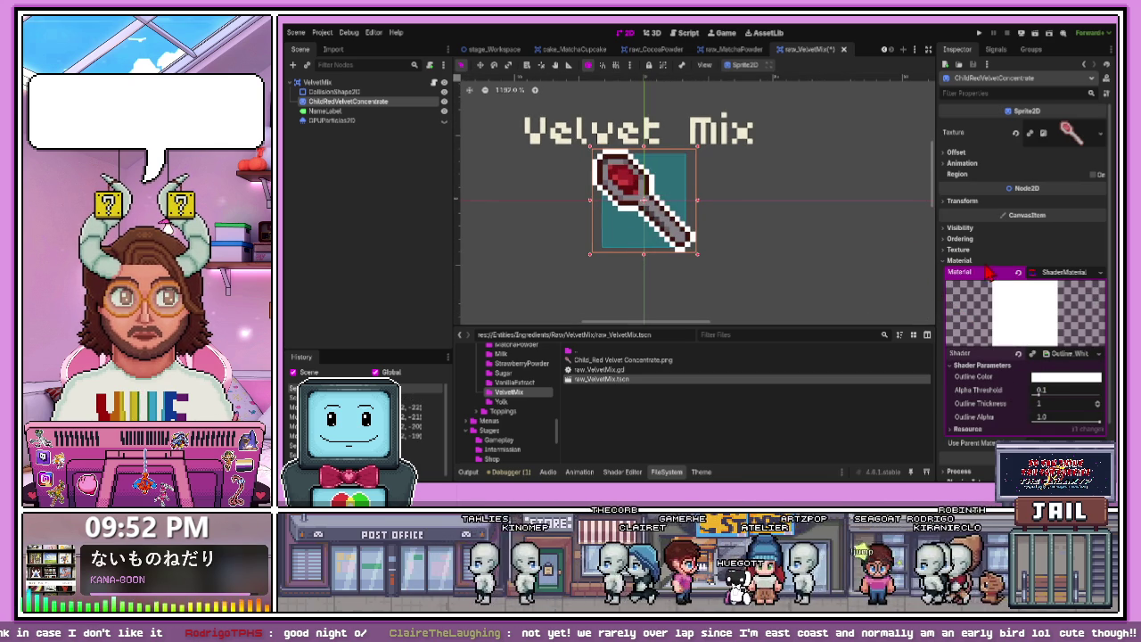
{"action": "key", "text": "ctrl+z"}
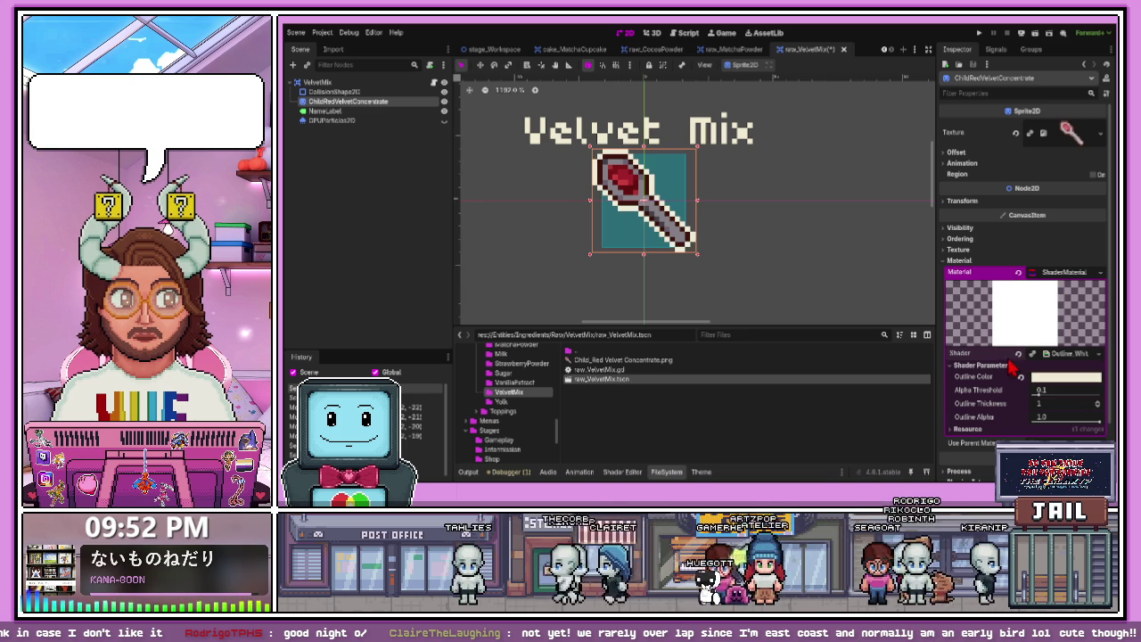
- Save raw_VelvetMix and zoom around the canvas to preview the cream outline
{"action": "key", "text": "ctrl+s"}
{"action": "left_click", "coordinate": [783, 259]}
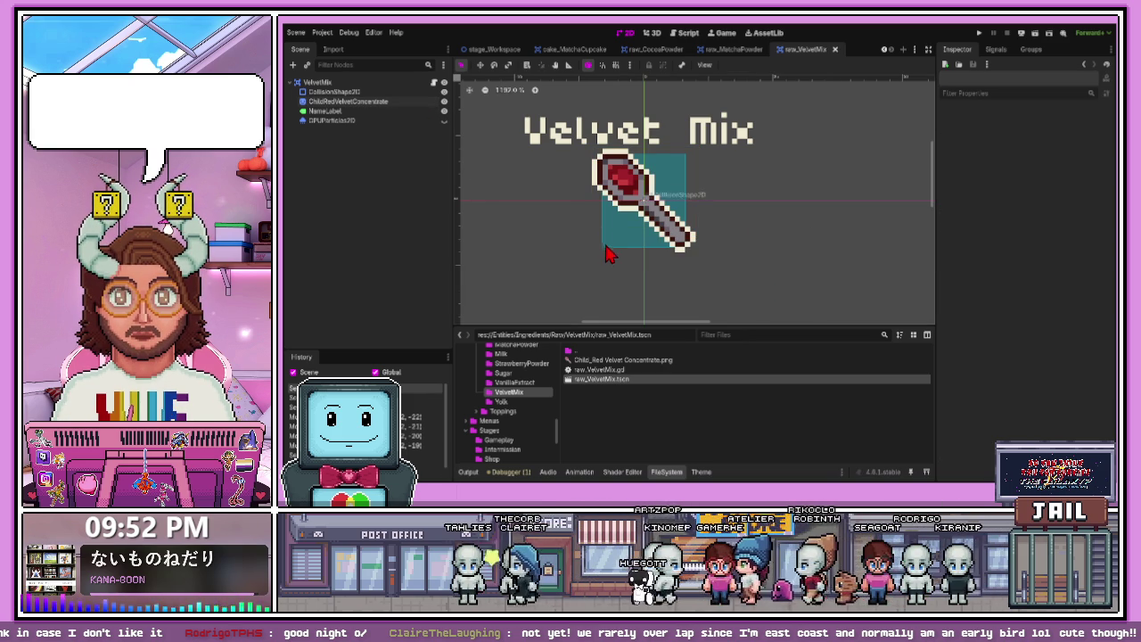
{"action": "scroll", "coordinate": [606, 241], "scroll_direction": "down", "scroll_amount": 2}
{"action": "scroll", "coordinate": [579, 187], "scroll_direction": "up", "scroll_amount": 2}
{"action": "scroll", "coordinate": [595, 200], "scroll_direction": "up", "scroll_amount": 1}
{"action": "scroll", "coordinate": [589, 228], "scroll_direction": "down", "scroll_amount": 2}
{"action": "scroll", "coordinate": [575, 254], "scroll_direction": "up", "scroll_amount": 2}
{"action": "scroll", "coordinate": [570, 261], "scroll_direction": "up", "scroll_amount": 1}
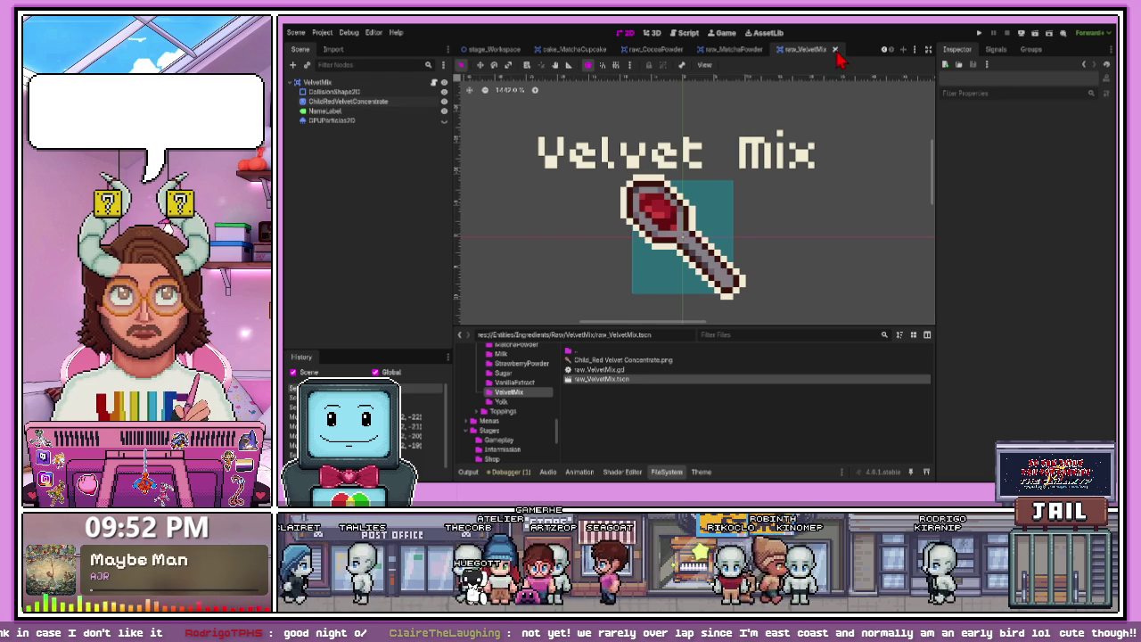
- Return to raw_MatchaPowder and select ChildMatchaPowder to view its Outline_White shader parameters
{"action": "left_click", "coordinate": [760, 49]}
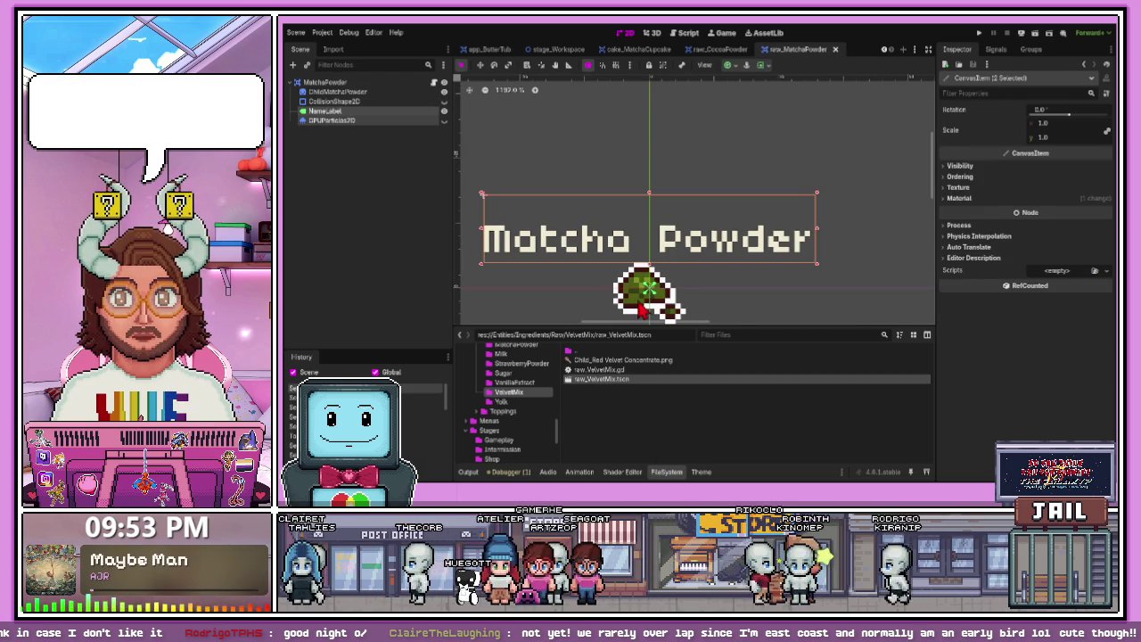
{"action": "left_click", "coordinate": [664, 308]}
{"action": "scroll", "coordinate": [1006, 313], "scroll_direction": "down", "scroll_amount": 3}
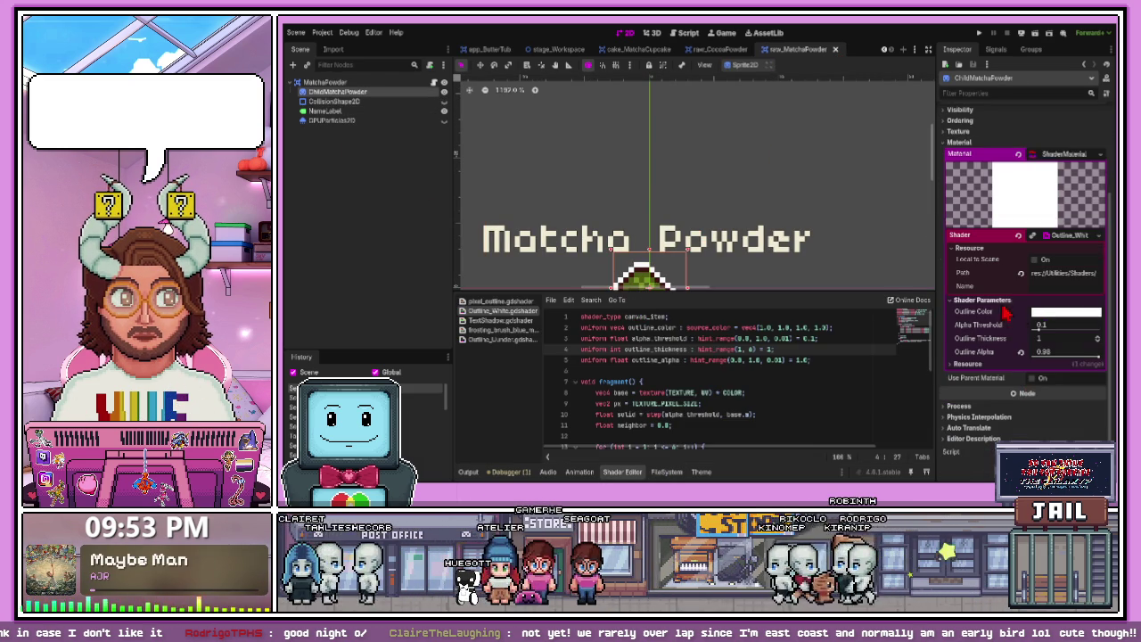
{"action": "left_click", "coordinate": [1051, 239]}
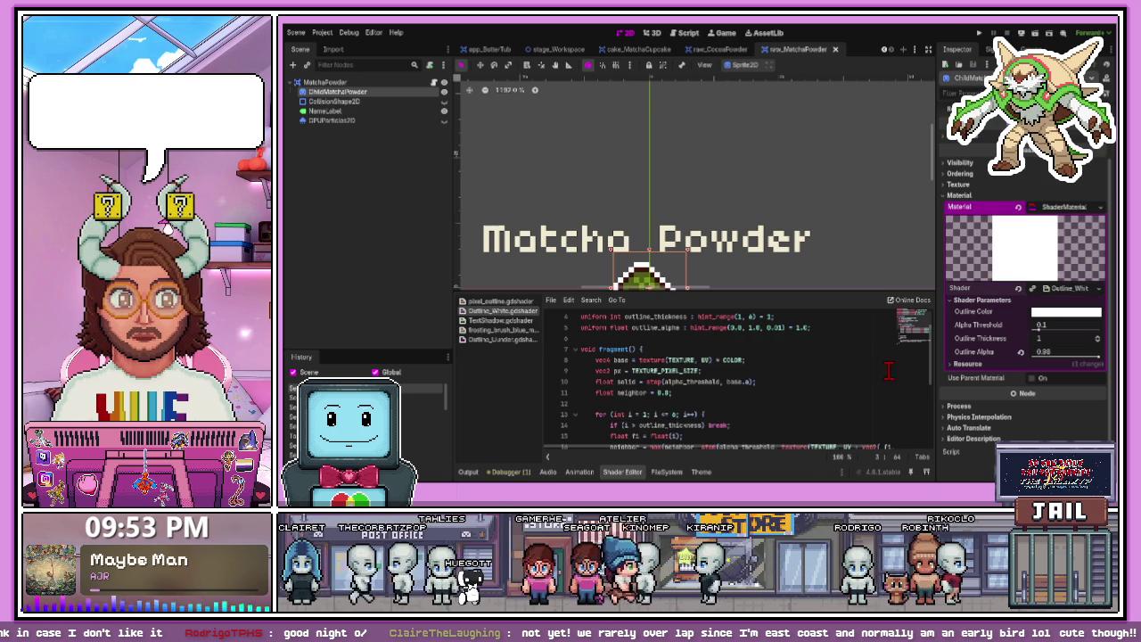
{"action": "scroll", "coordinate": [707, 383], "scroll_direction": "up", "scroll_amount": 1}
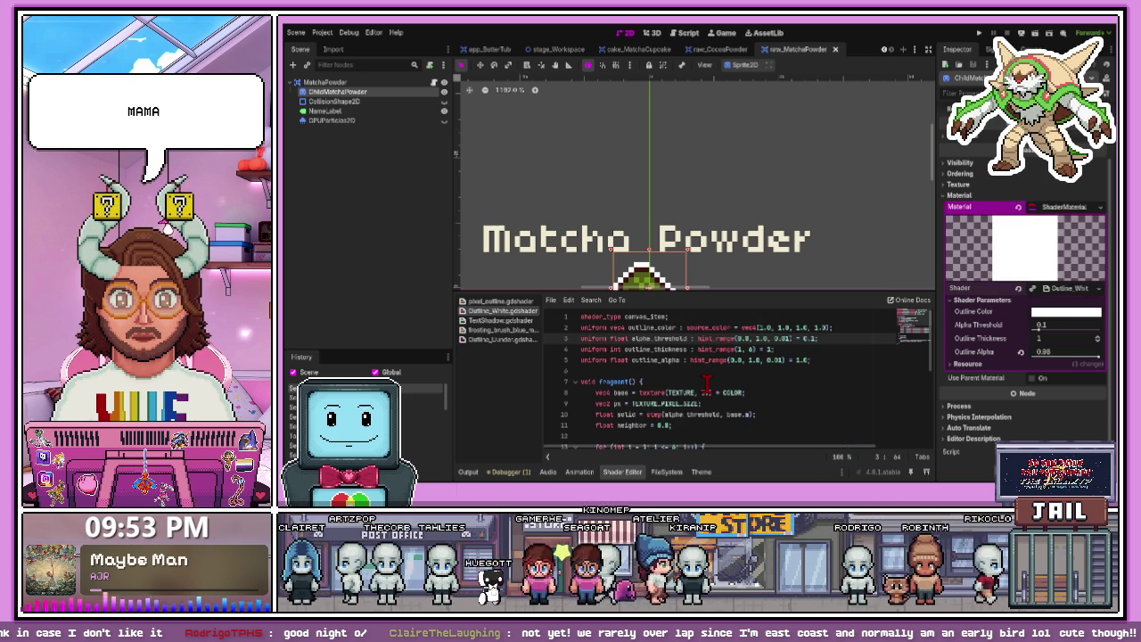
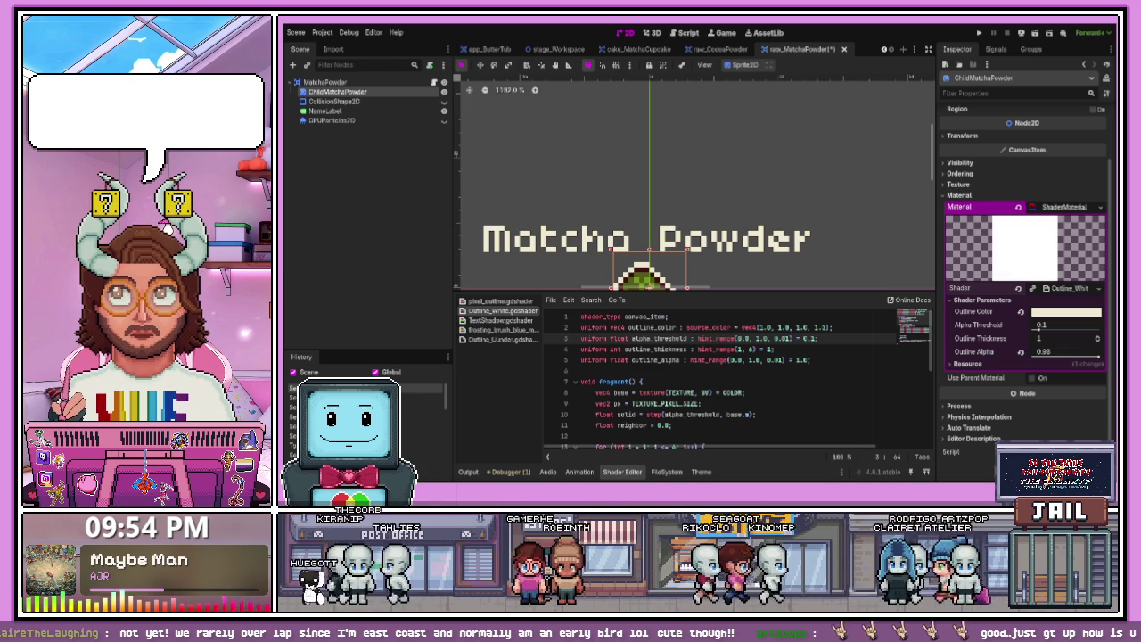
- Replace line 2's white vec4(1.0, 1.0, 1.0, 1.0) with vec4(0.941, 0.918, 0.839, 1.0) and save the shader
{"action": "left_click", "coordinate": [719, 339]}
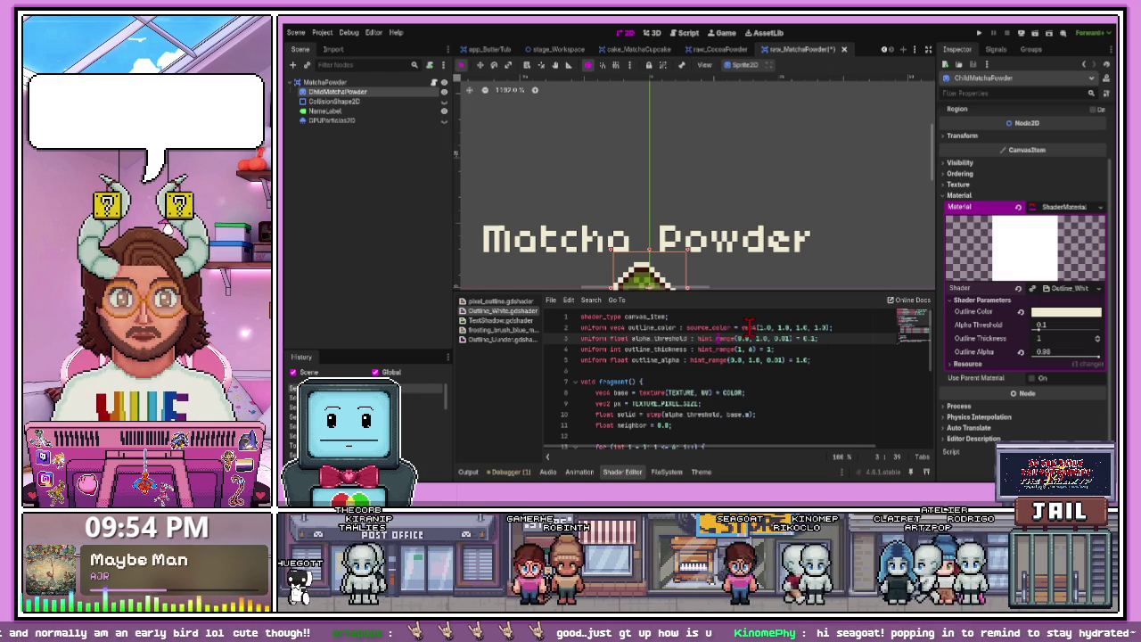
{"action": "left_click", "coordinate": [838, 327]}
{"action": "key", "text": "ctrl+v"}
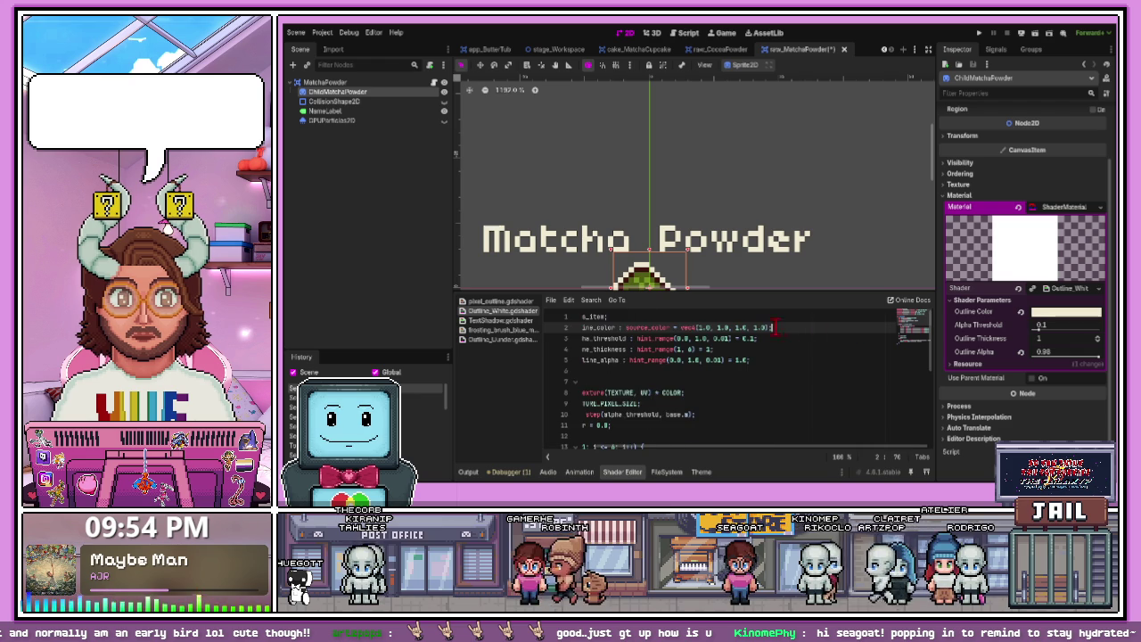
{"action": "left_click_drag", "start_coordinate": [721, 325], "coordinate": [682, 327]}
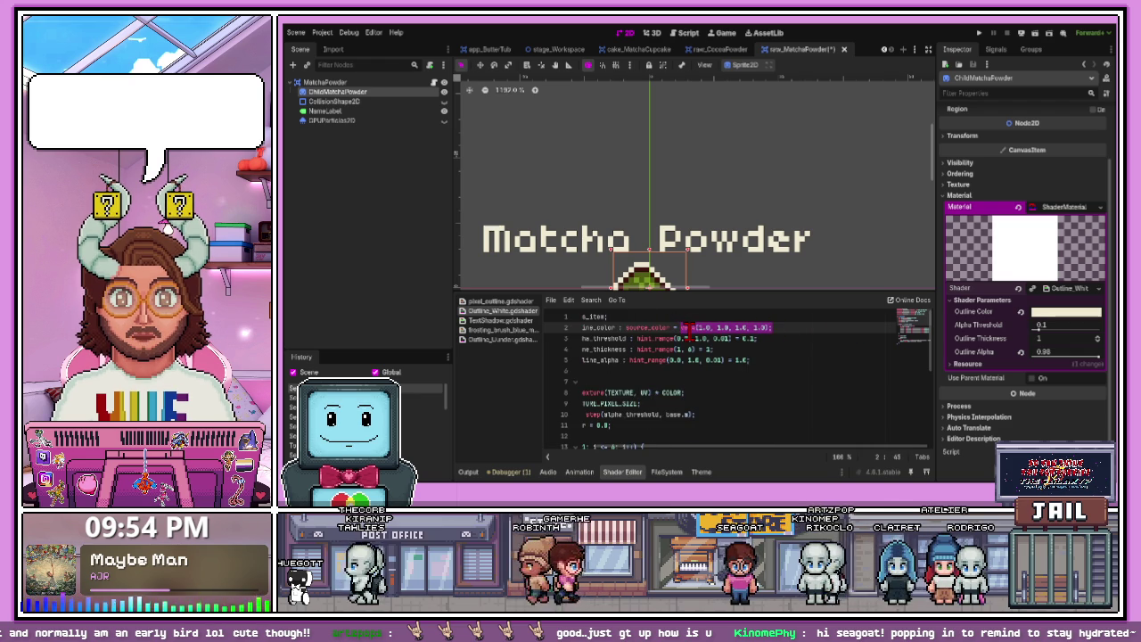
{"action": "key", "text": "BackSpace"}
{"action": "type", "text": "2"}
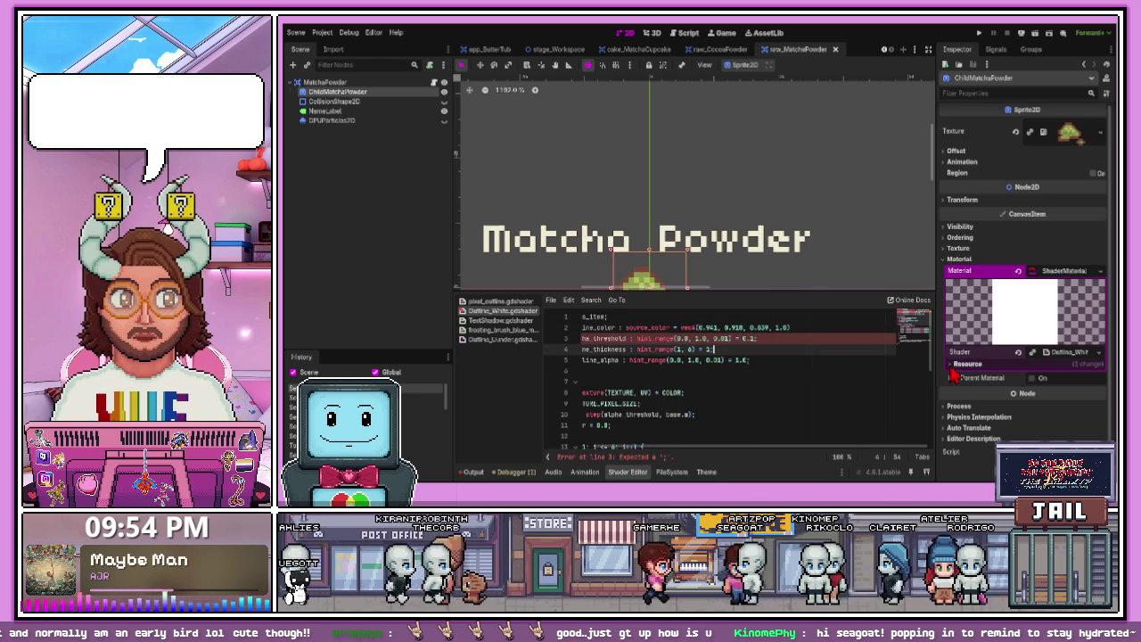
{"action": "key", "text": "ctrl+z"}
{"action": "key", "text": "ctrl+z"}
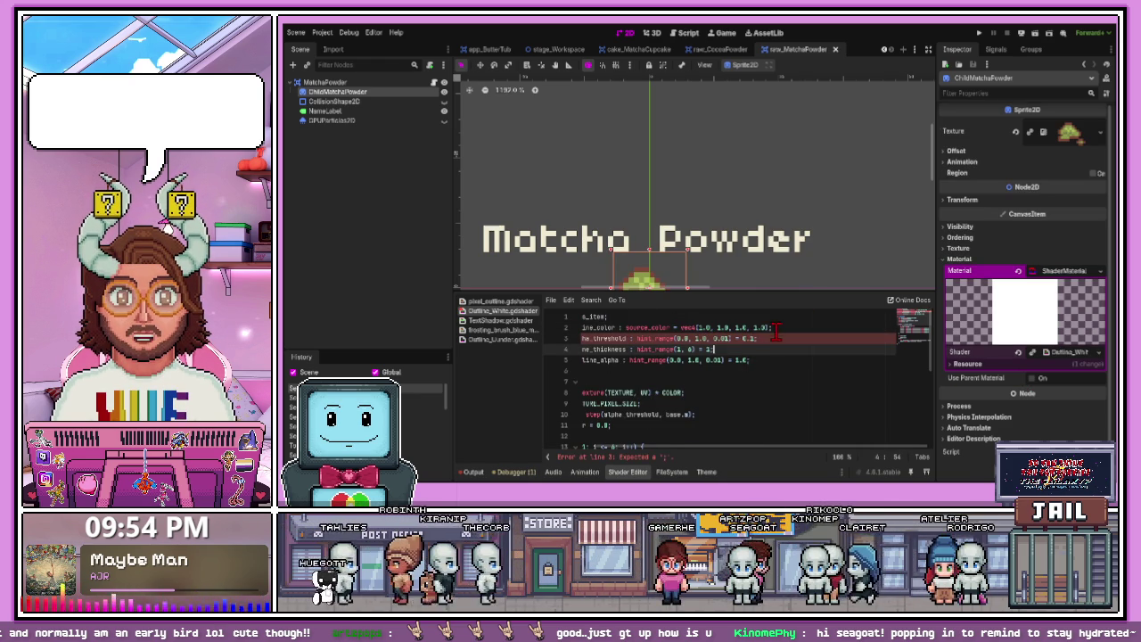
{"action": "left_click_drag", "start_coordinate": [769, 327], "coordinate": [687, 328]}
{"action": "key", "text": "ctrl+v"}
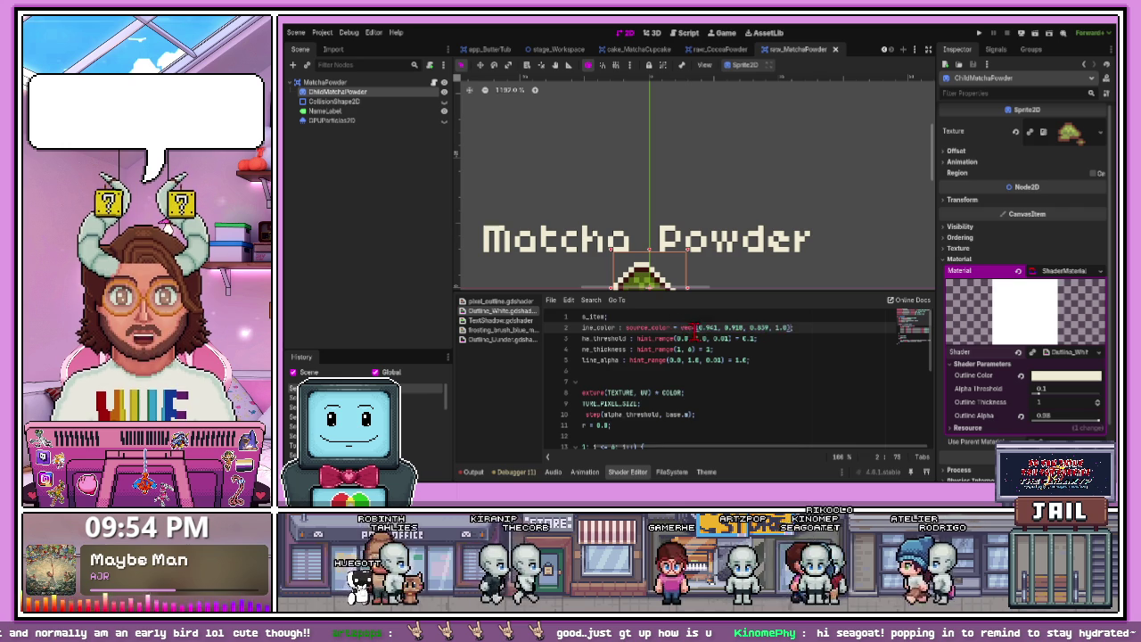
{"action": "key", "text": "Down"}
{"action": "key", "text": "ctrl+s"}
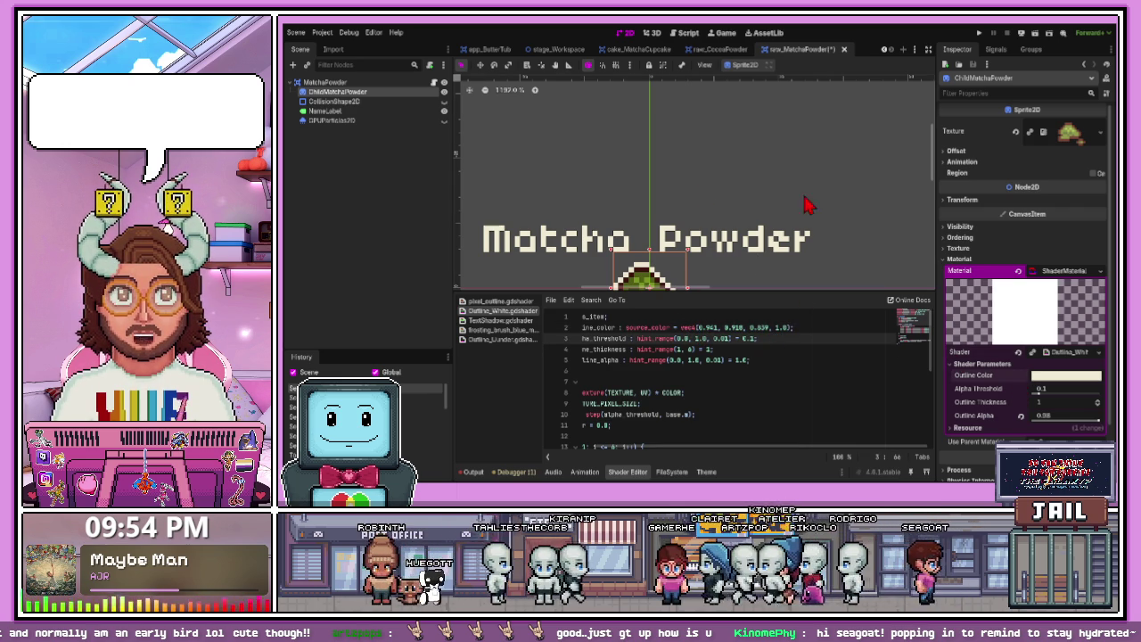
{"action": "scroll", "coordinate": [691, 243], "scroll_direction": "down", "scroll_amount": 3}
{"action": "scroll", "coordinate": [671, 258], "scroll_direction": "up", "scroll_amount": 2}
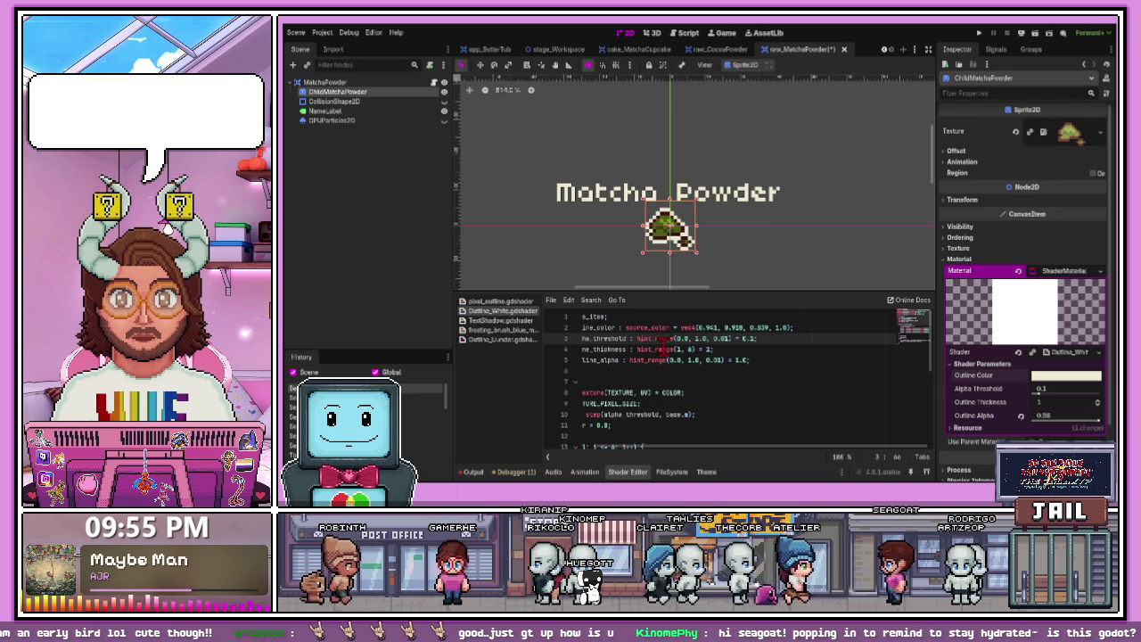
- Enlarge the Shader Editor to review the outline code, then hide it and deselect the sprite
{"action": "left_click_drag", "start_coordinate": [674, 288], "coordinate": [673, 125]}
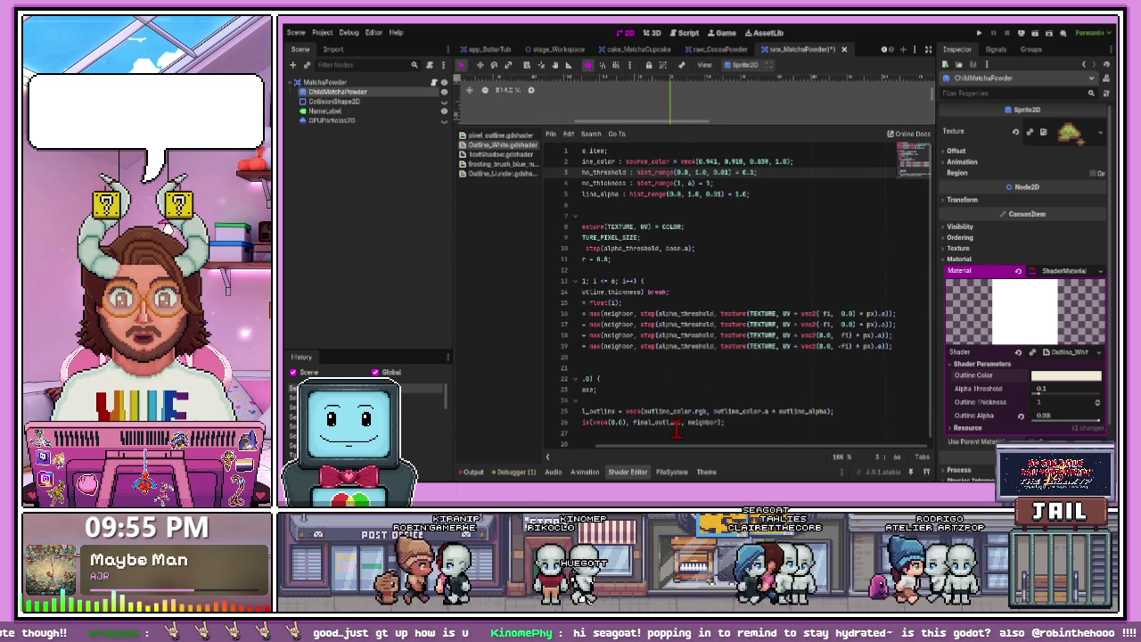
{"action": "left_click_drag", "start_coordinate": [676, 444], "coordinate": [596, 458]}
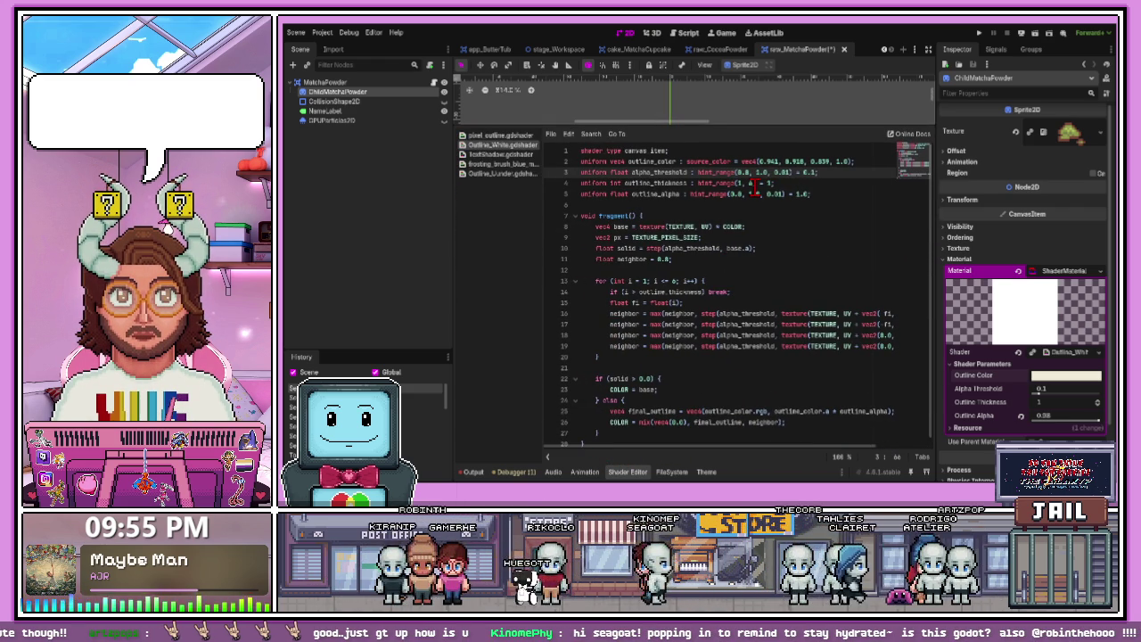
{"action": "scroll", "coordinate": [697, 241], "scroll_direction": "down", "scroll_amount": 1}
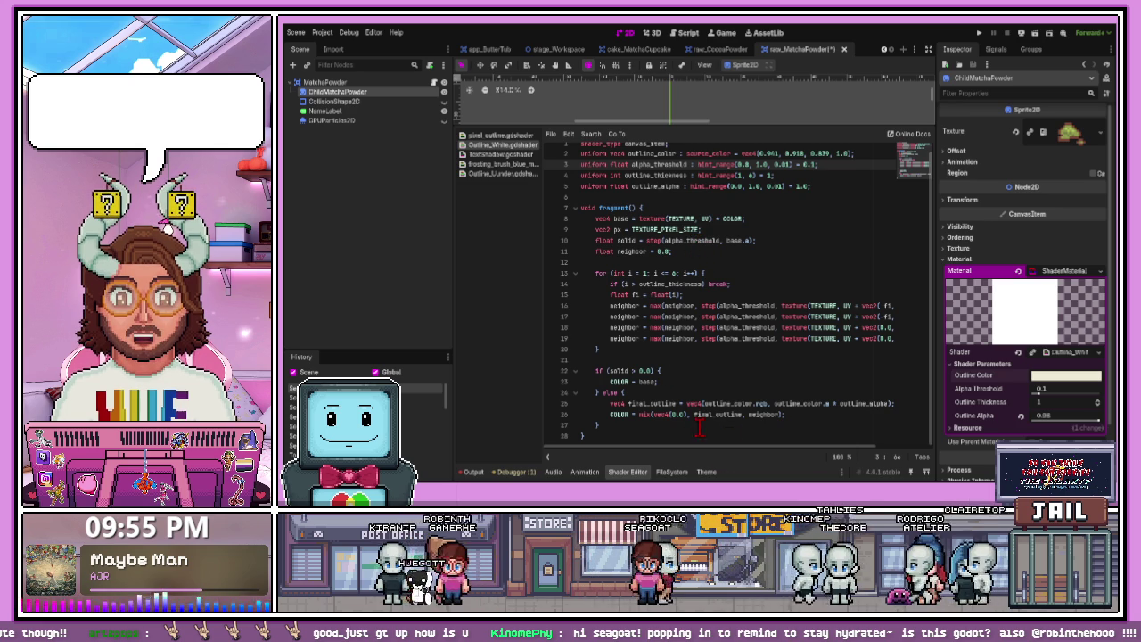
{"action": "left_click", "coordinate": [627, 472]}
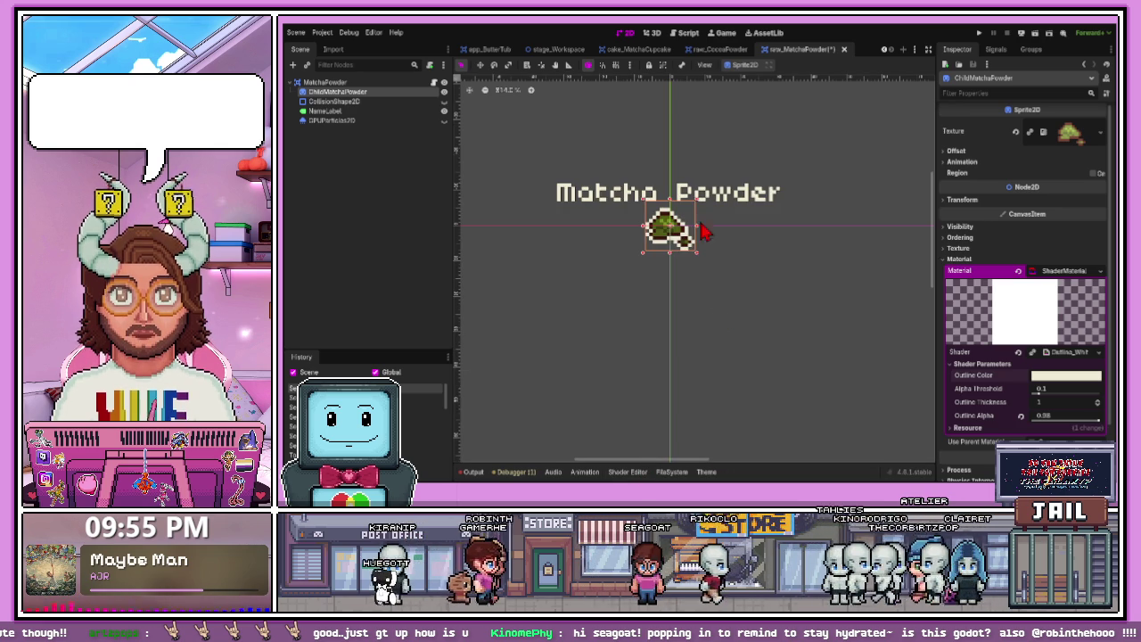
{"action": "left_click", "coordinate": [727, 282]}
{"action": "scroll", "coordinate": [697, 314], "scroll_direction": "up", "scroll_amount": 2}
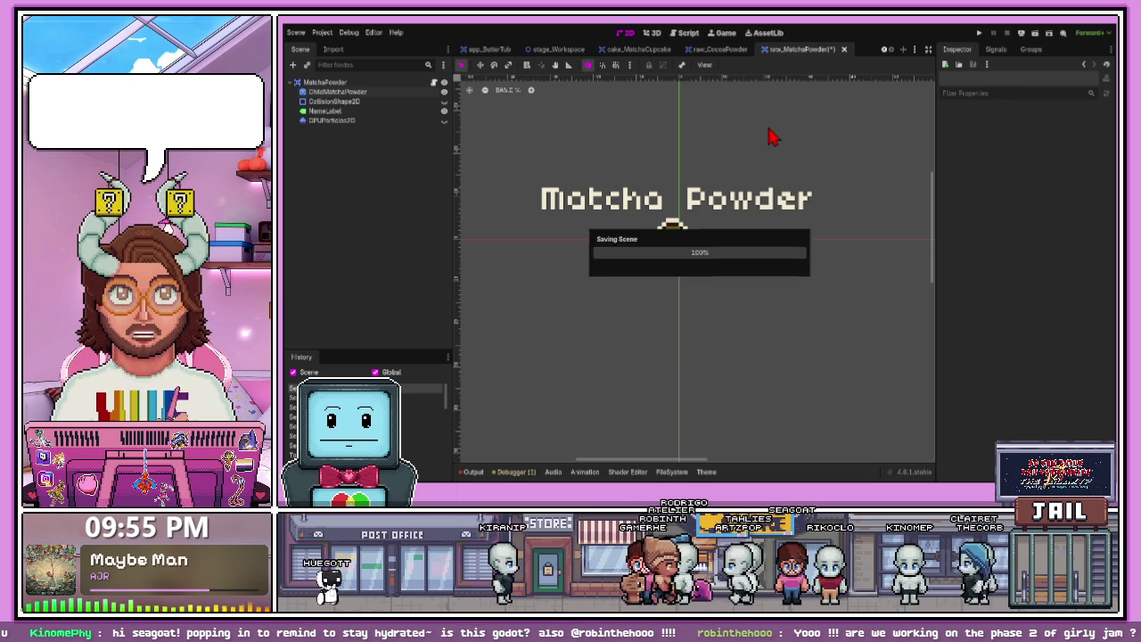
- Save the matcha powder scene and open raw_Yolk.tscn from the Yolk folder
{"action": "key", "text": "ctrl+s"}
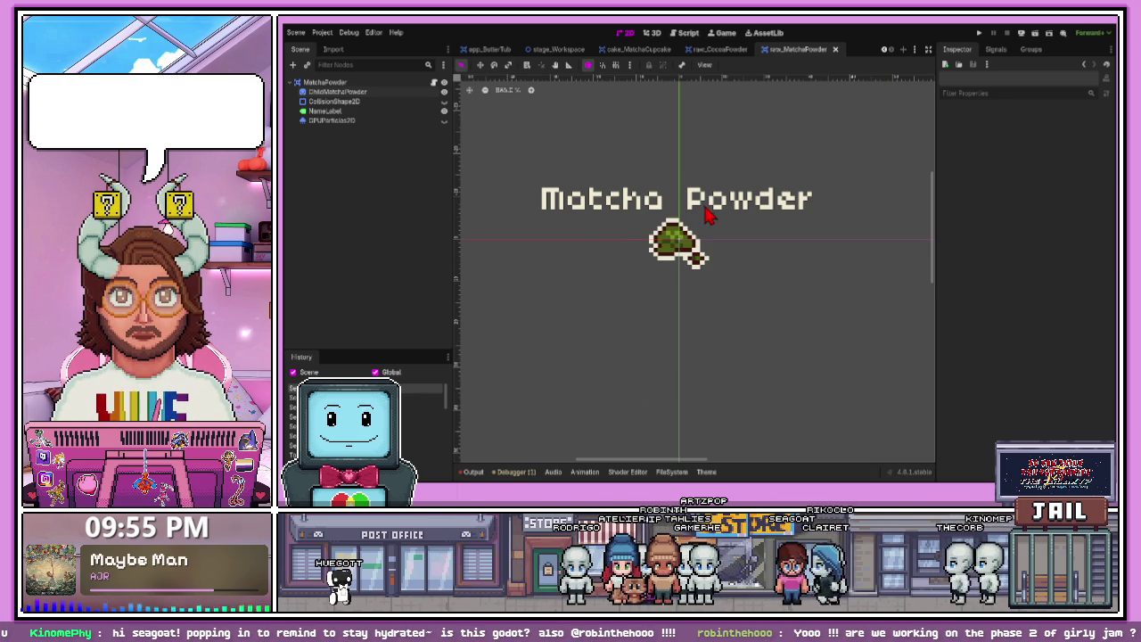
{"action": "scroll", "coordinate": [709, 214], "scroll_direction": "down", "scroll_amount": 1}
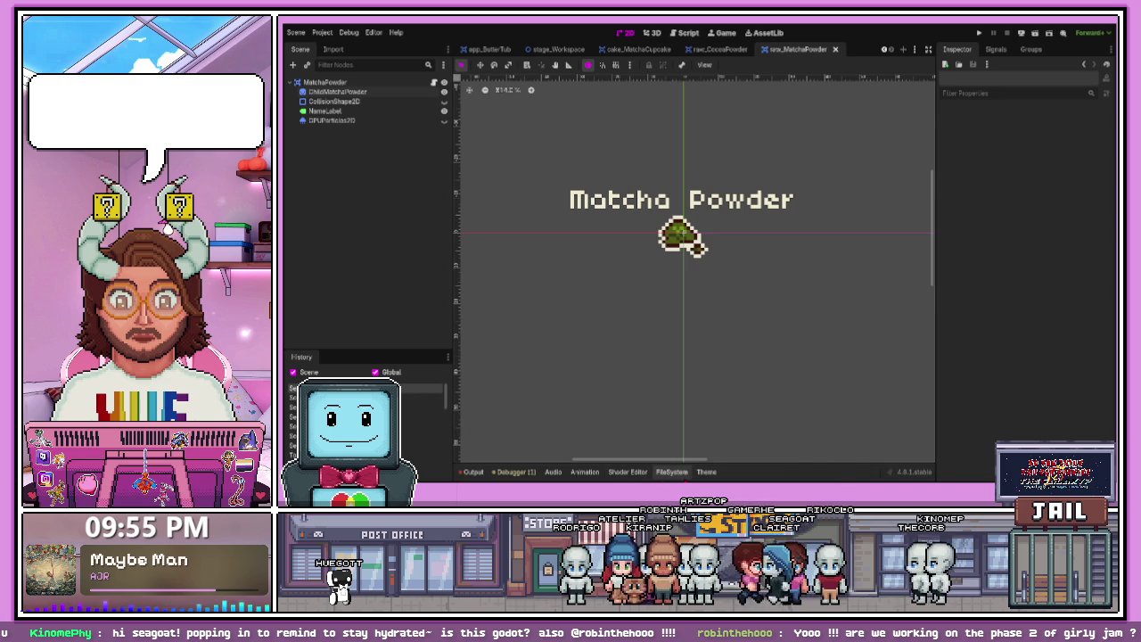
{"action": "left_click", "coordinate": [673, 471]}
{"action": "left_click", "coordinate": [501, 401]}
{"action": "double_click", "coordinate": [591, 379]}
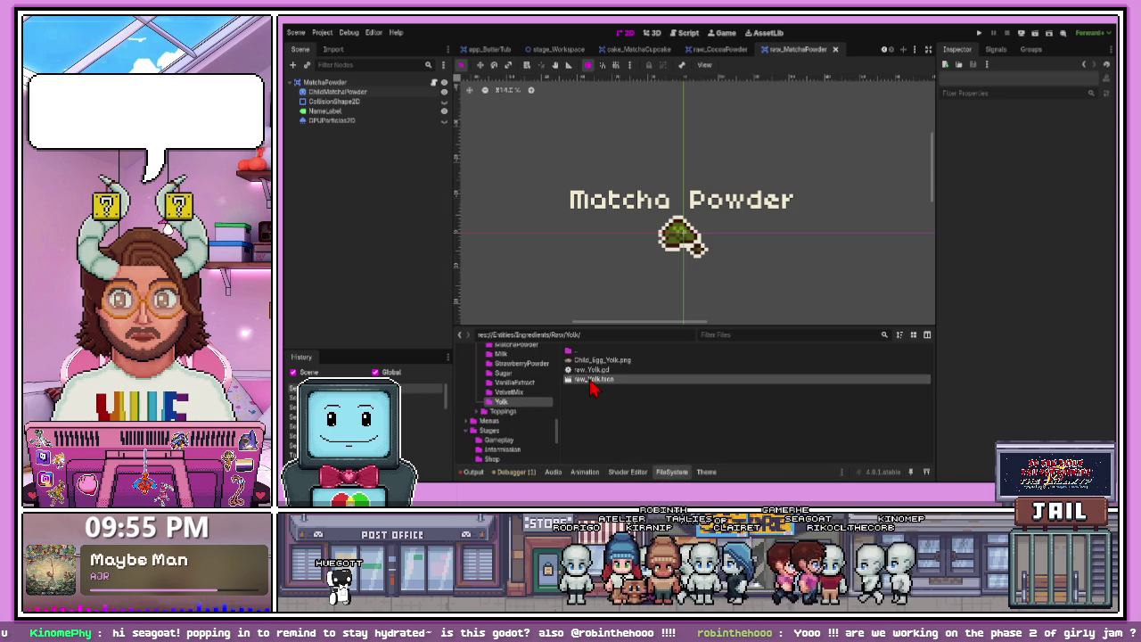
- Select the ChildEggYolk sprite, then return to the raw_MatchaPowder scene
{"action": "left_click", "coordinate": [581, 236]}
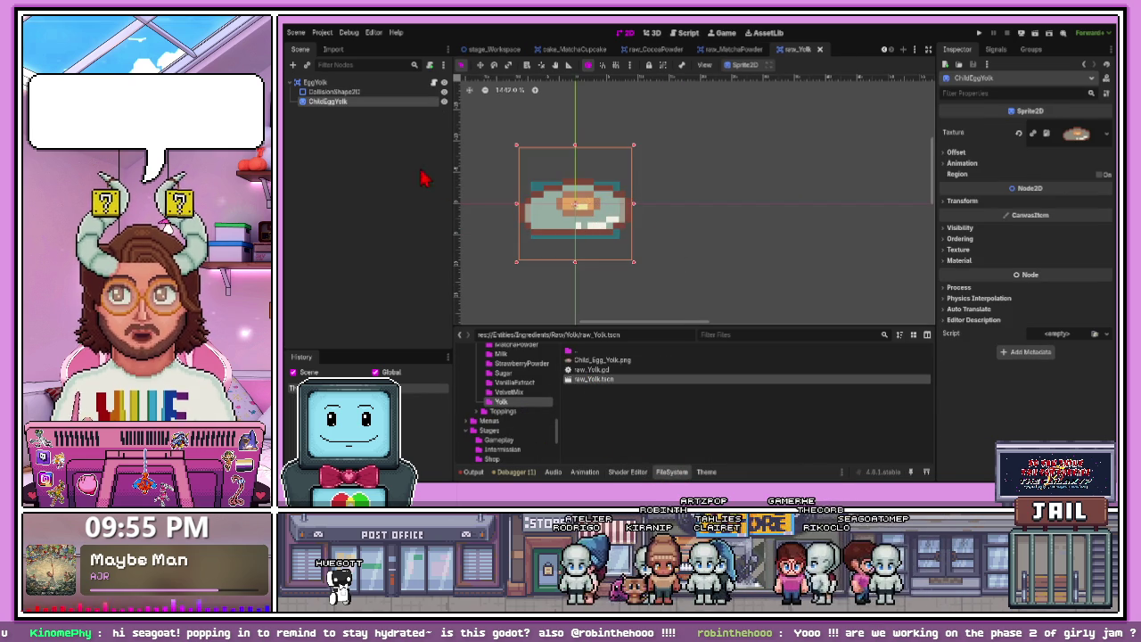
{"action": "scroll", "coordinate": [601, 234], "scroll_direction": "down", "scroll_amount": 2}
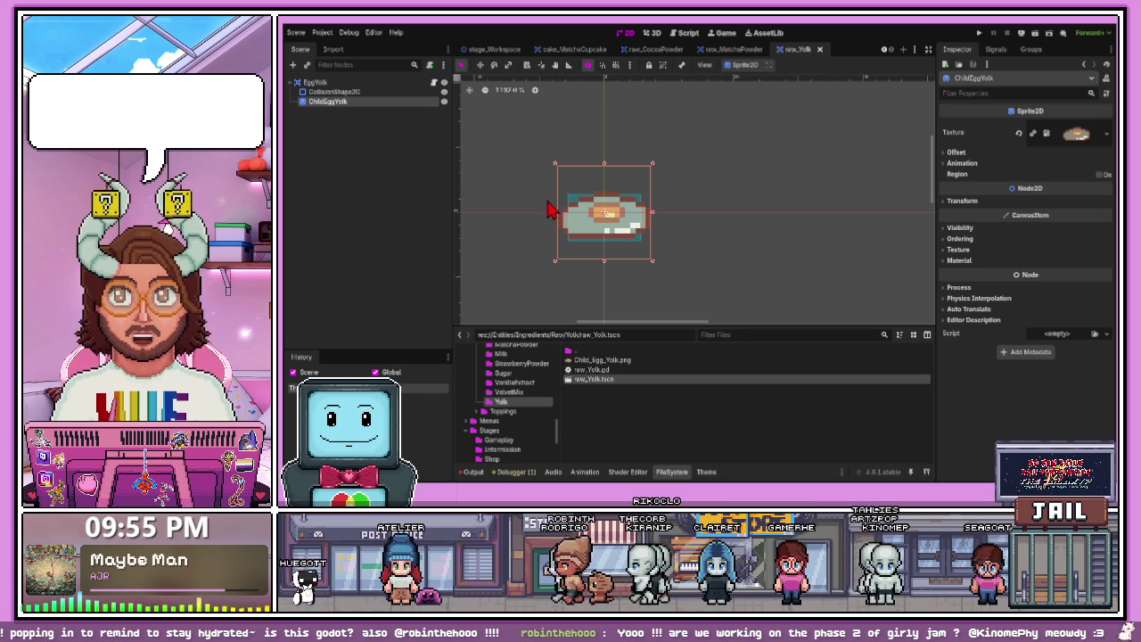
{"action": "left_click", "coordinate": [727, 49]}
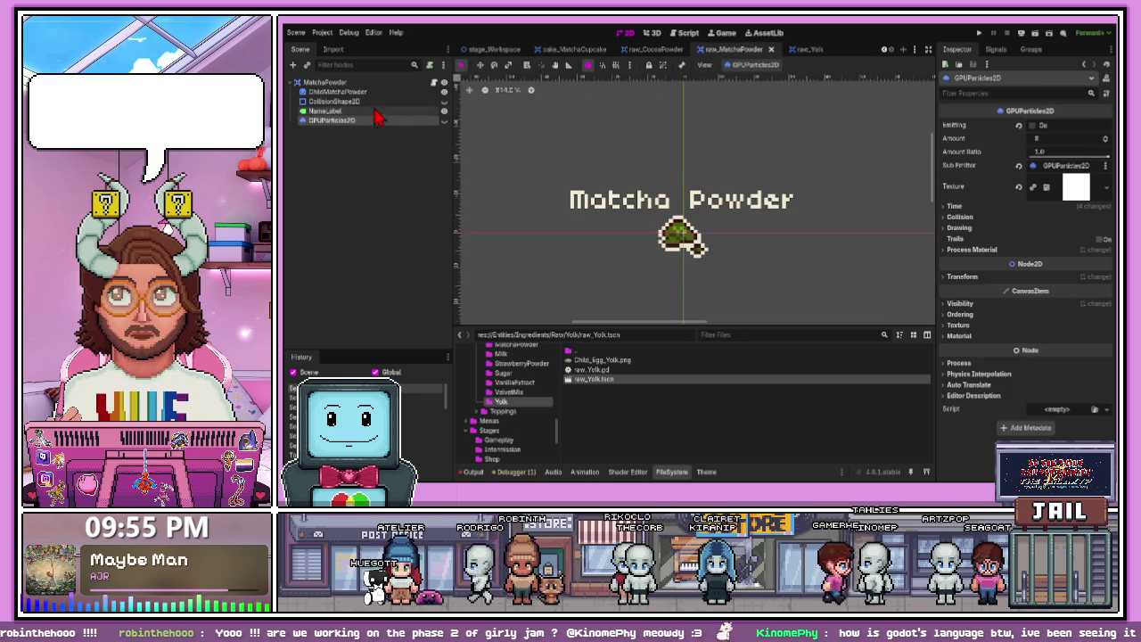
- Paste the NameLabel and GPUParticles2D nodes from Matcha Powder into the raw_Yolk scene
{"action": "left_click", "coordinate": [377, 110]}
{"action": "left_click", "coordinate": [798, 49]}
{"action": "key", "text": "ctrl+v"}
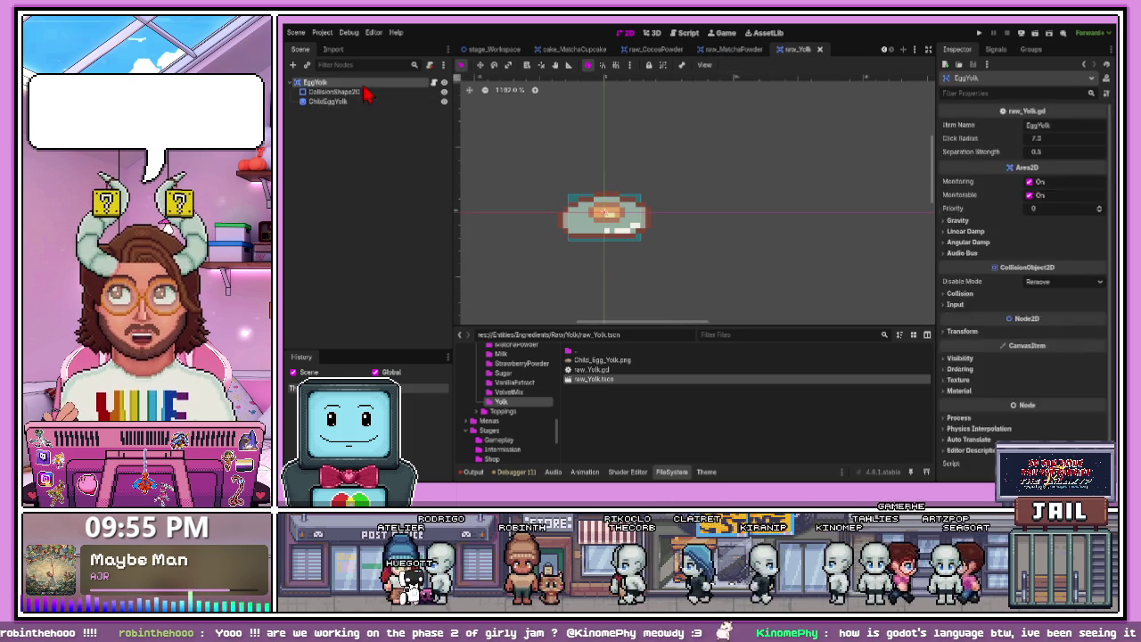
{"action": "left_click", "coordinate": [705, 207]}
{"action": "scroll", "coordinate": [682, 211], "scroll_direction": "down", "scroll_amount": 4}
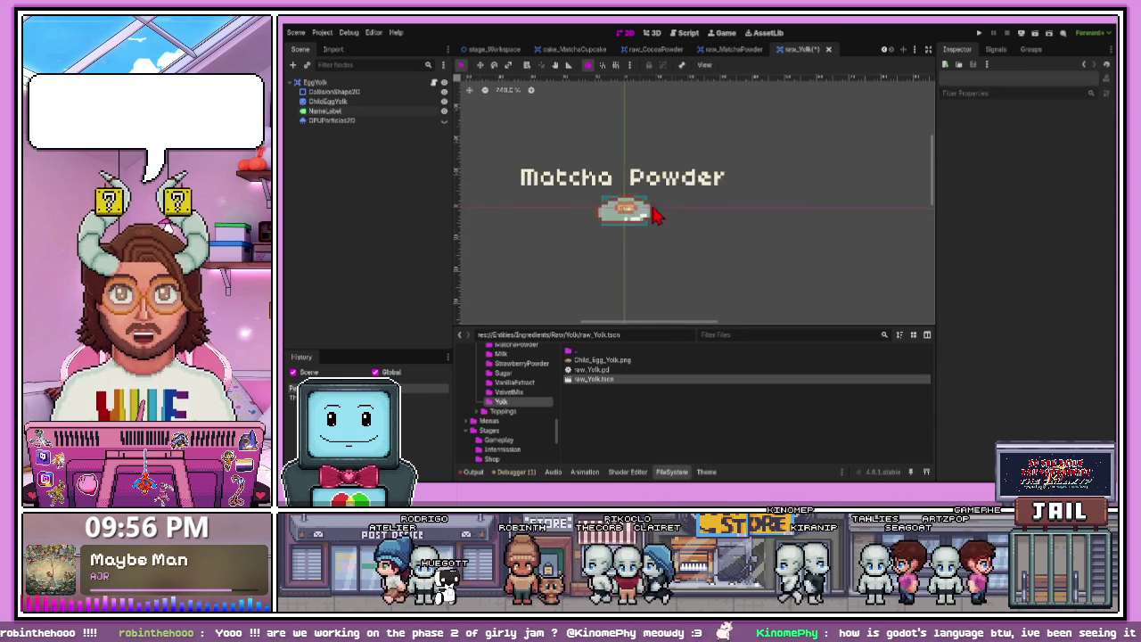
{"action": "scroll", "coordinate": [588, 212], "scroll_direction": "up", "scroll_amount": 1}
{"action": "scroll", "coordinate": [631, 209], "scroll_direction": "up", "scroll_amount": 1}
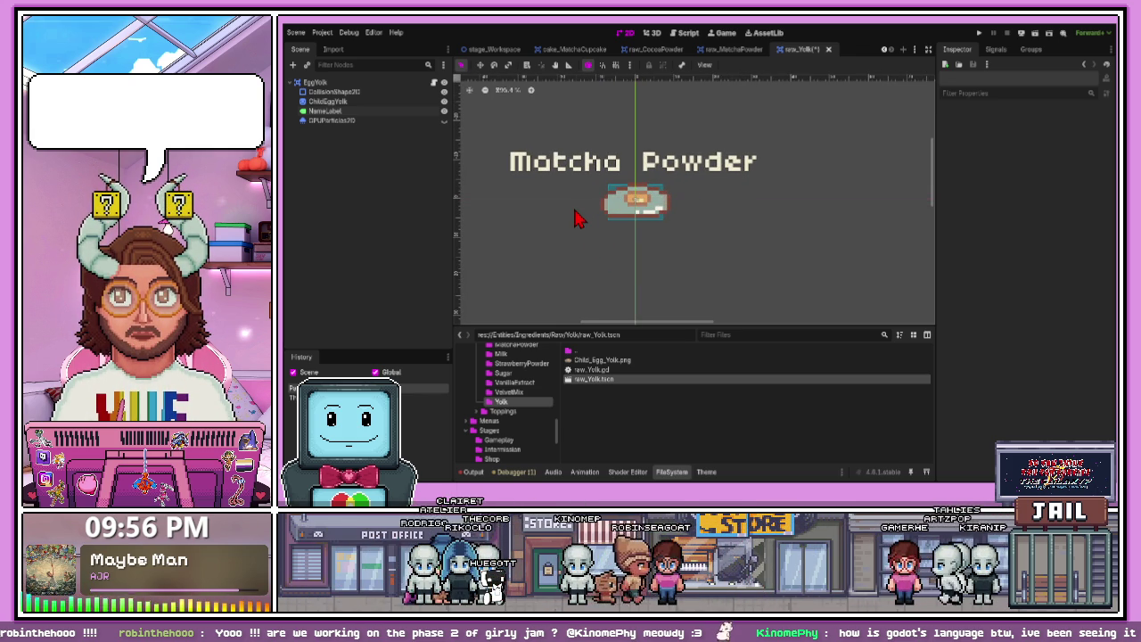
- Move the pasted name label above the egg yolk, then run the game to test
{"action": "left_click", "coordinate": [608, 172]}
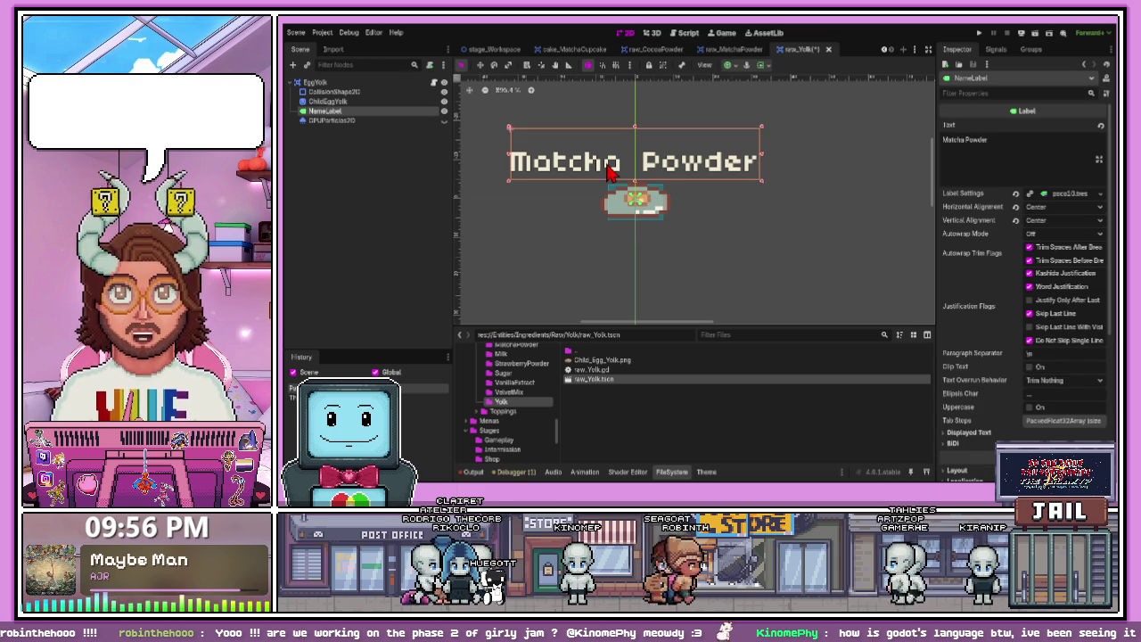
{"action": "left_click_drag", "start_coordinate": [513, 161], "coordinate": [493, 161]}
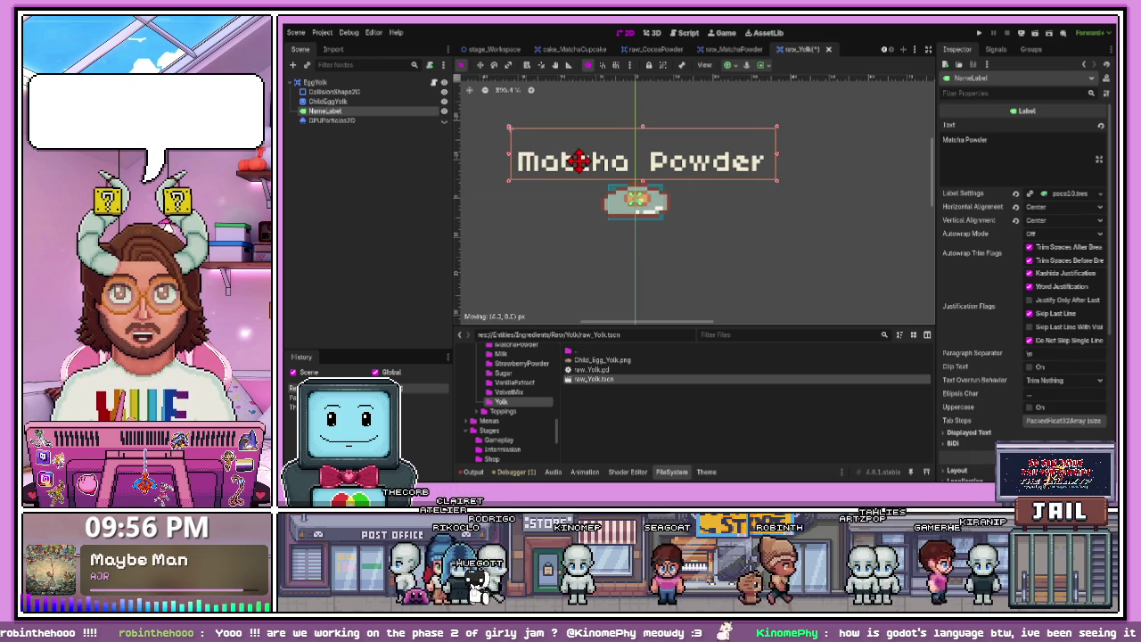
{"action": "left_click", "coordinate": [709, 236]}
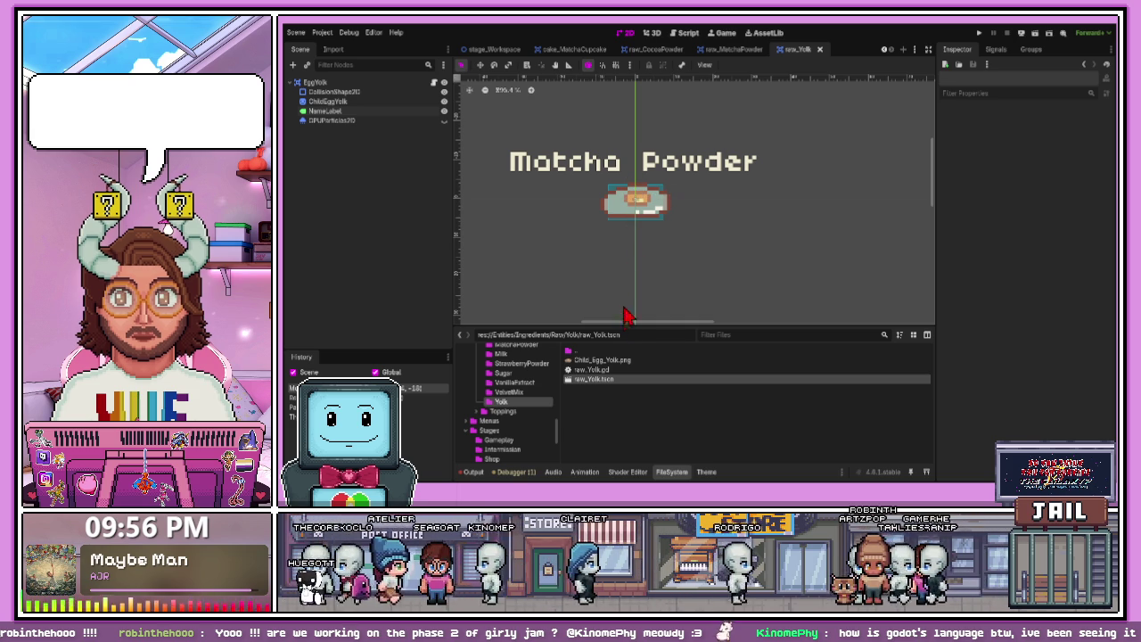
{"action": "mouse_move", "coordinate": [627, 323]}
{"action": "left_mouse_down"}
{"action": "mouse_move", "coordinate": [627, 272]}
{"action": "mouse_move", "coordinate": [628, 293]}
{"action": "left_mouse_up"}
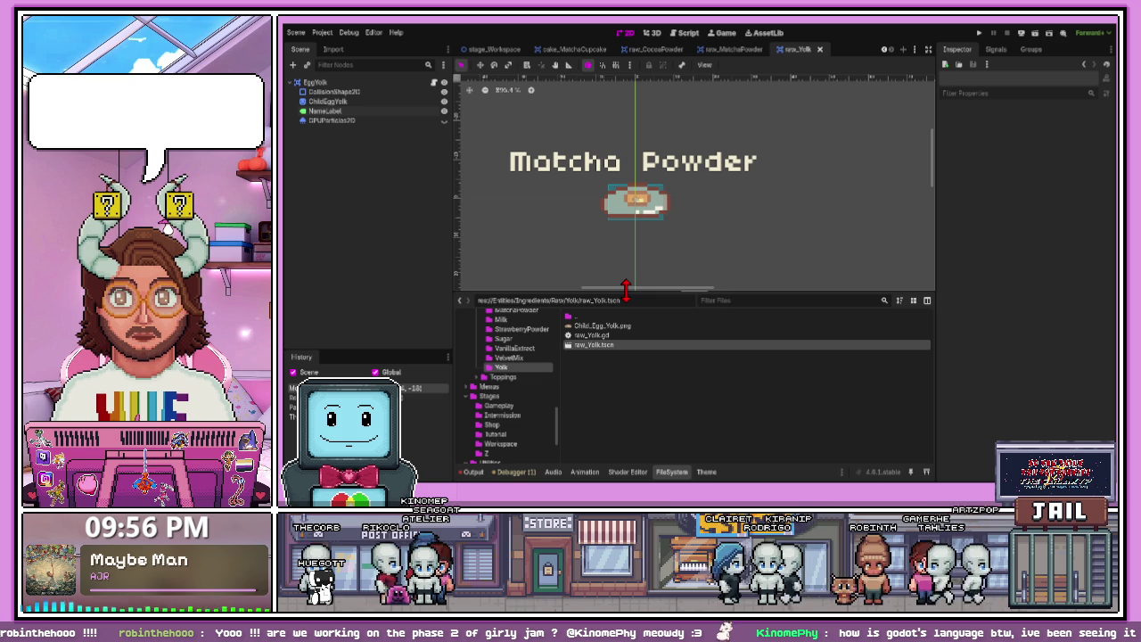
{"action": "left_click_drag", "start_coordinate": [627, 288], "coordinate": [627, 297]}
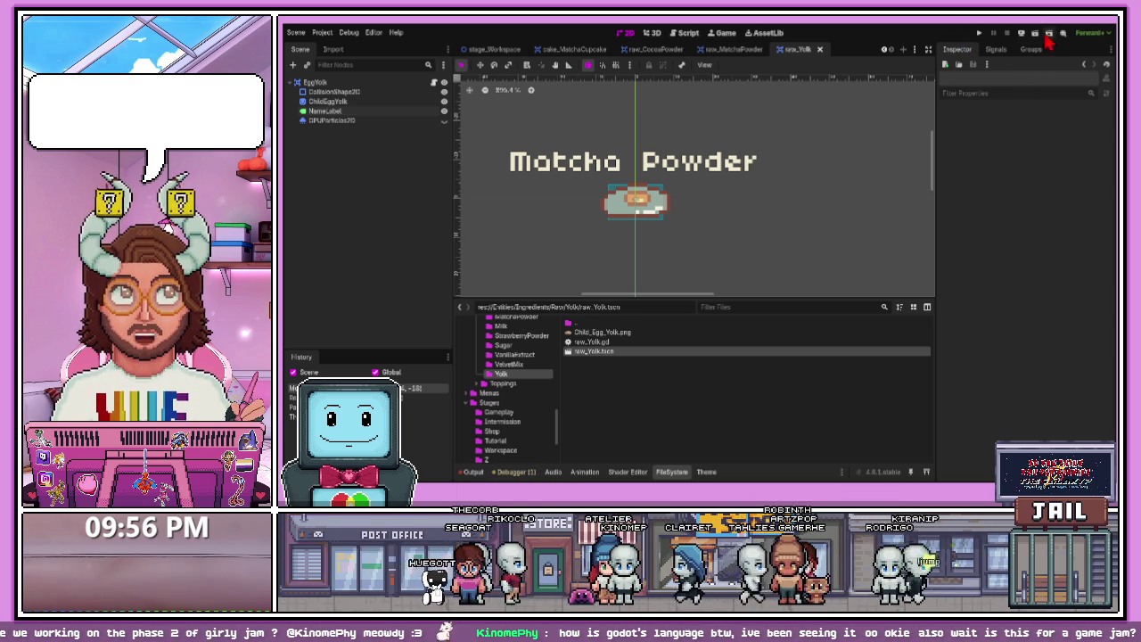
{"action": "left_click", "coordinate": [979, 33]}
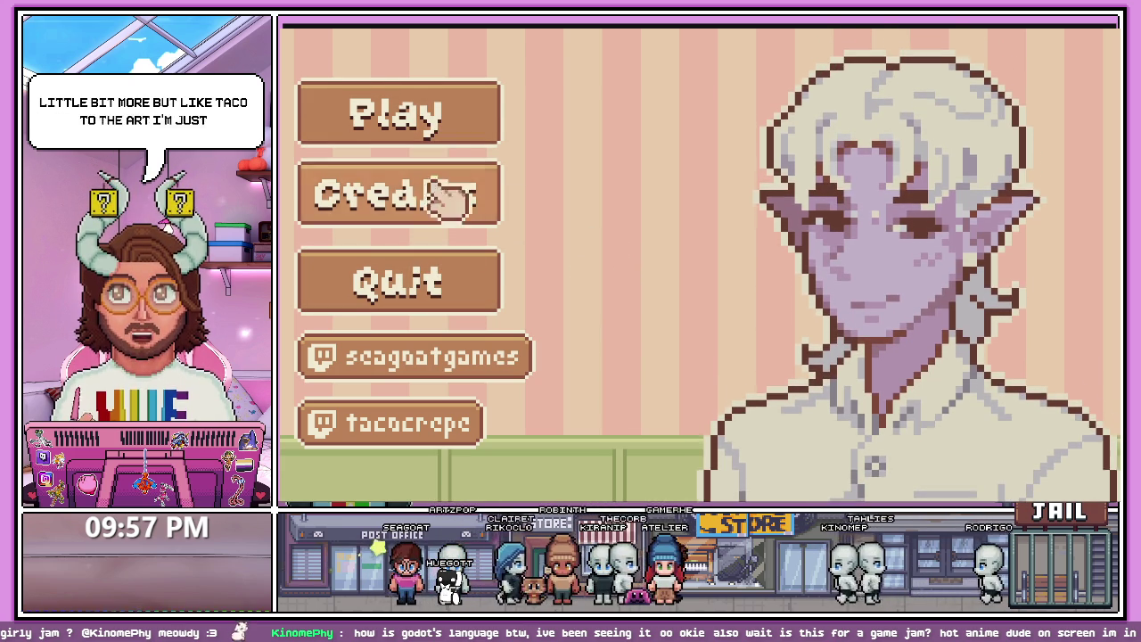
- Start a new game, take the Red Velvet, white frosting, sprinkles order, and go to the kitchen
{"action": "left_click", "coordinate": [428, 125]}
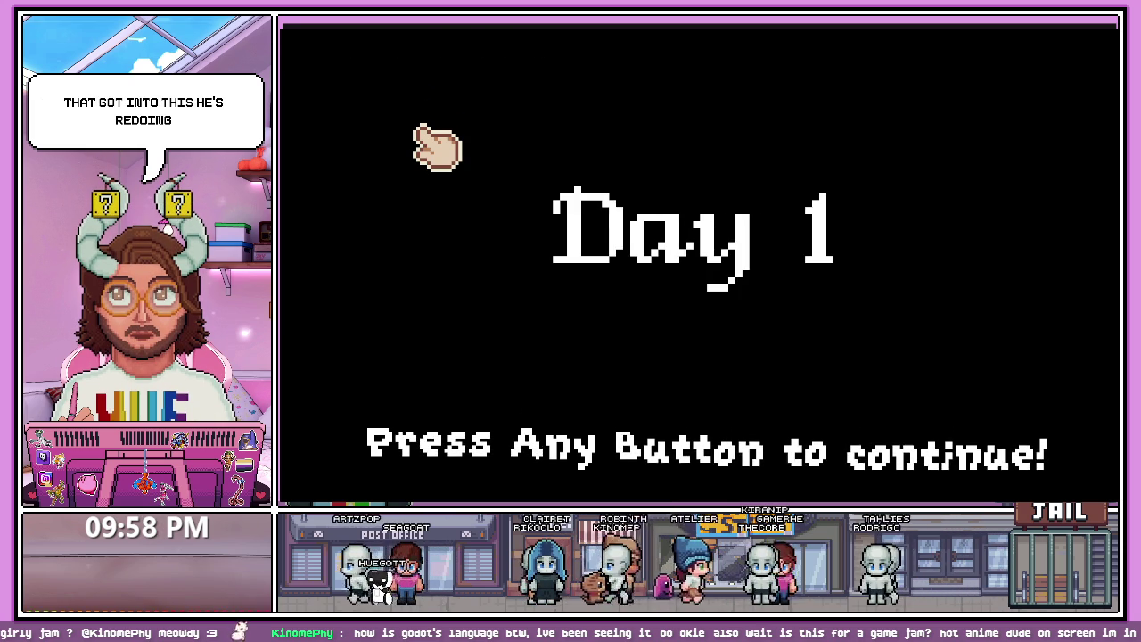
{"action": "left_click", "coordinate": [522, 204]}
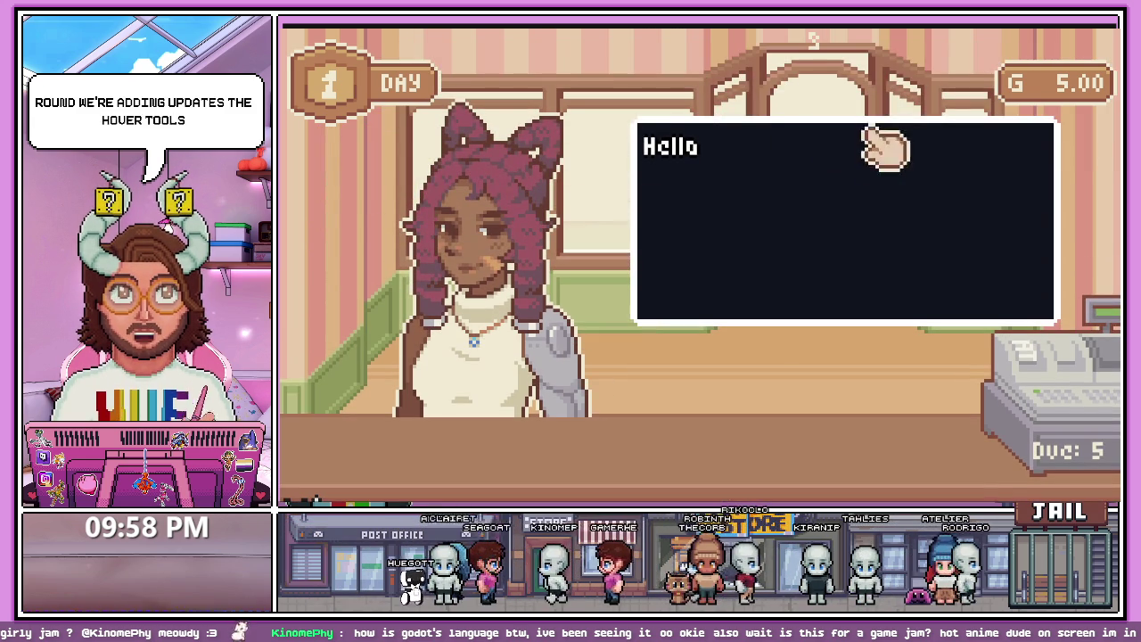
{"action": "left_click", "coordinate": [801, 234]}
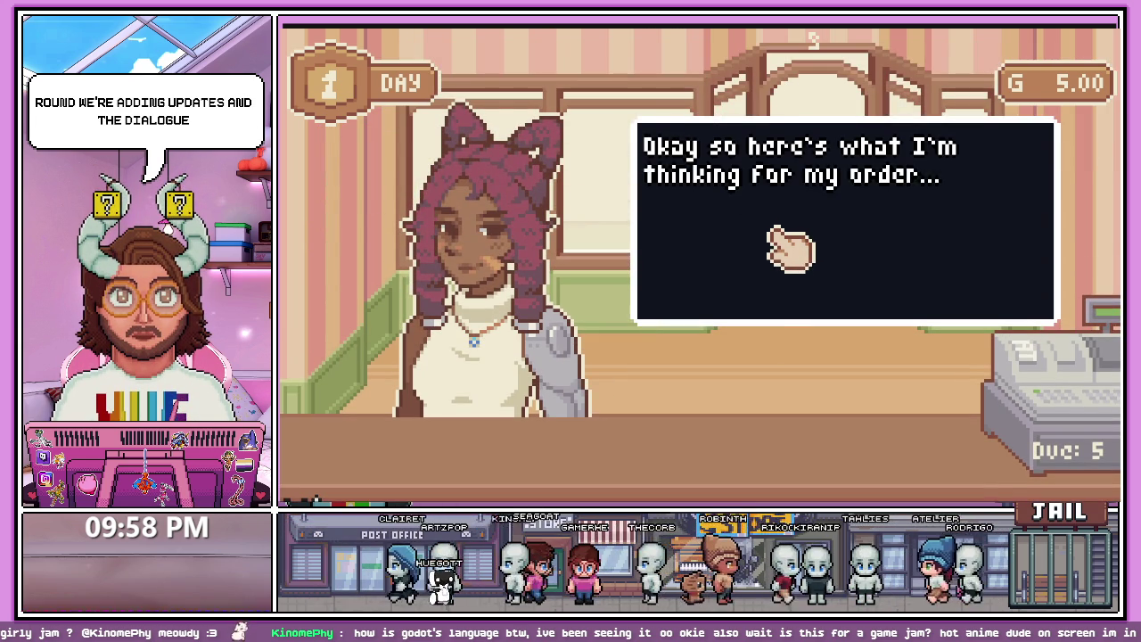
{"action": "left_click", "coordinate": [791, 248]}
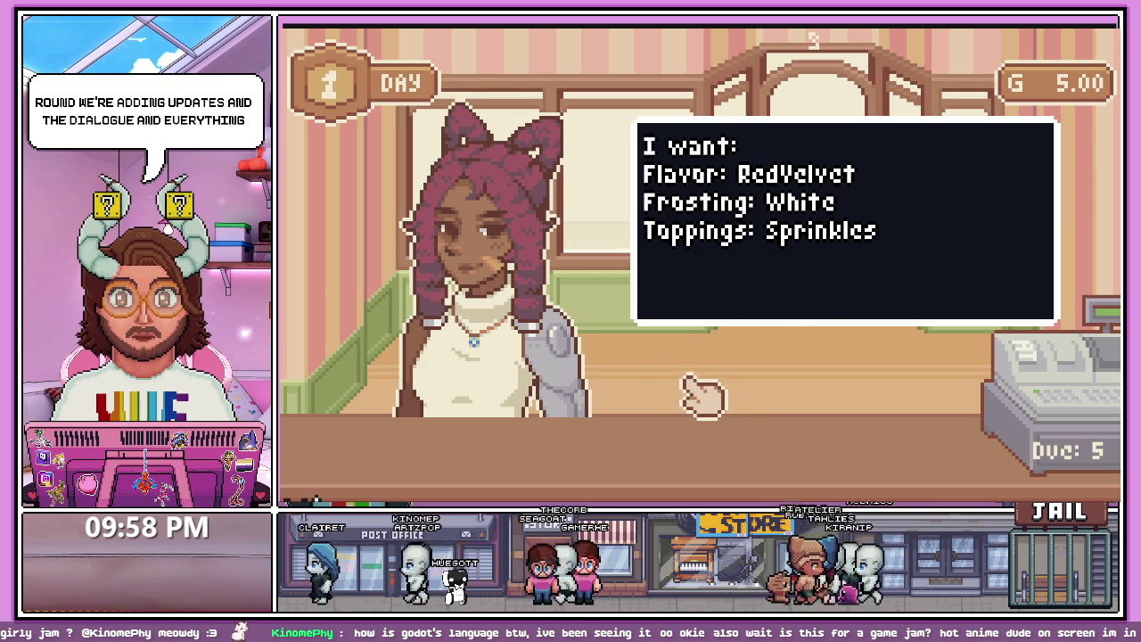
{"action": "left_click", "coordinate": [611, 413]}
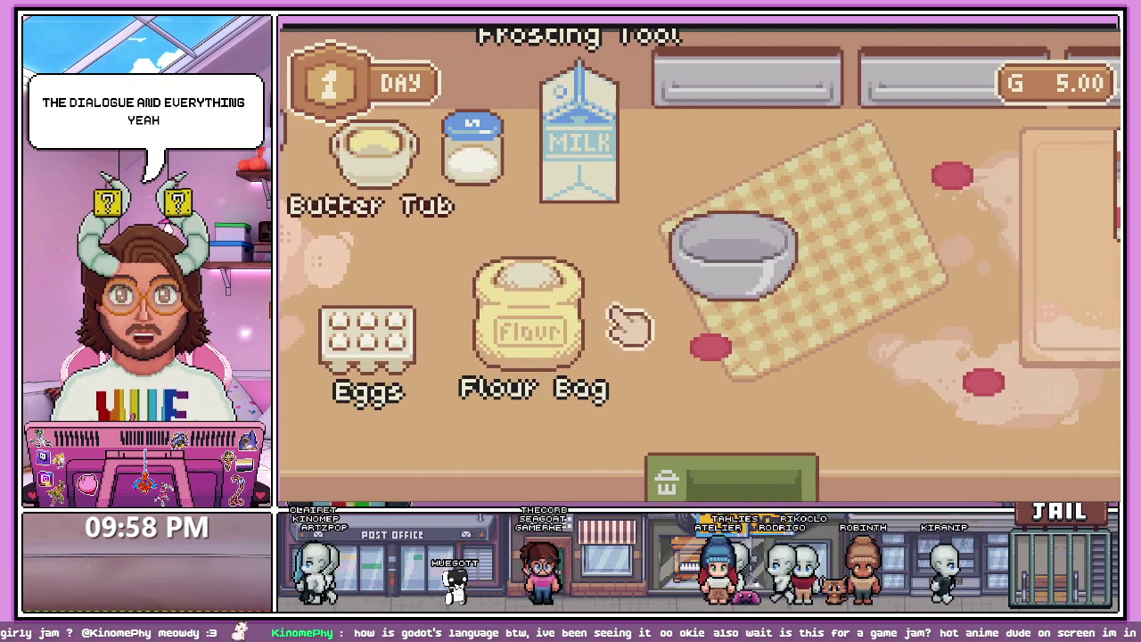
- Add flour, a cracked egg yolk, milk, sugar and butter to the mixing bowl
{"action": "left_click", "coordinate": [612, 293]}
{"action": "left_click", "coordinate": [401, 343]}
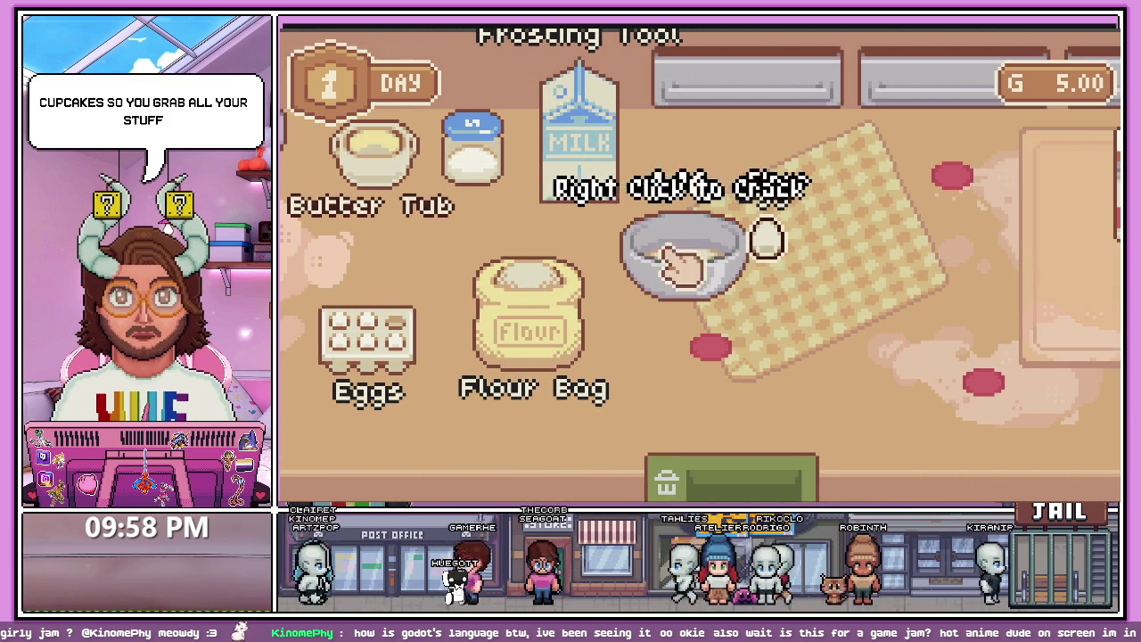
{"action": "right_click", "coordinate": [879, 236]}
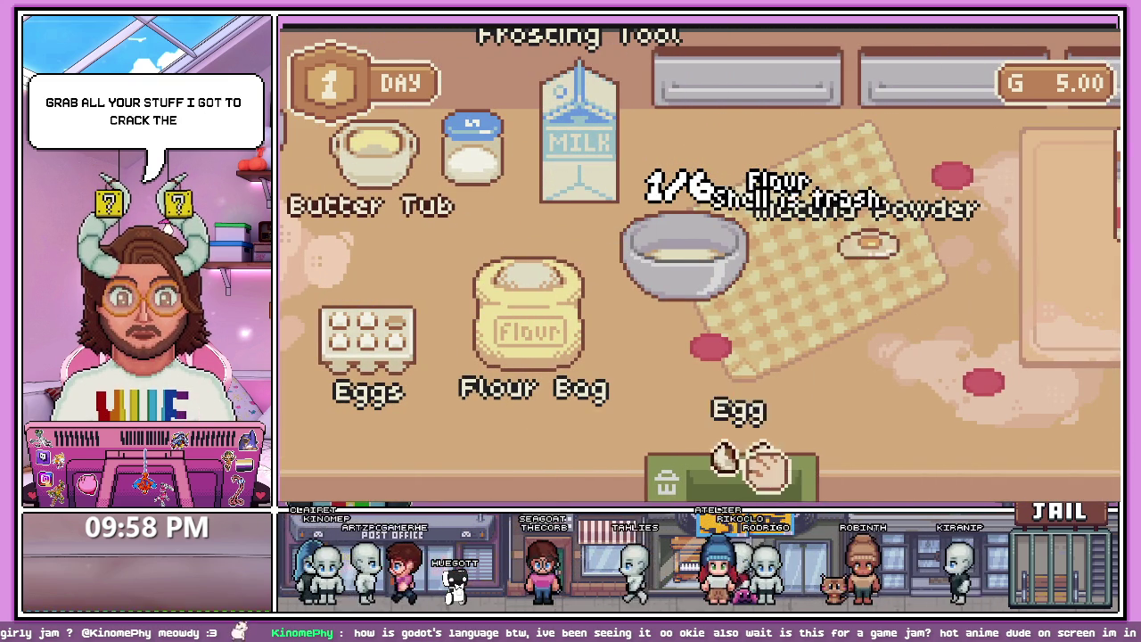
{"action": "left_click", "coordinate": [740, 473]}
{"action": "left_click", "coordinate": [869, 242]}
{"action": "left_click", "coordinate": [684, 254]}
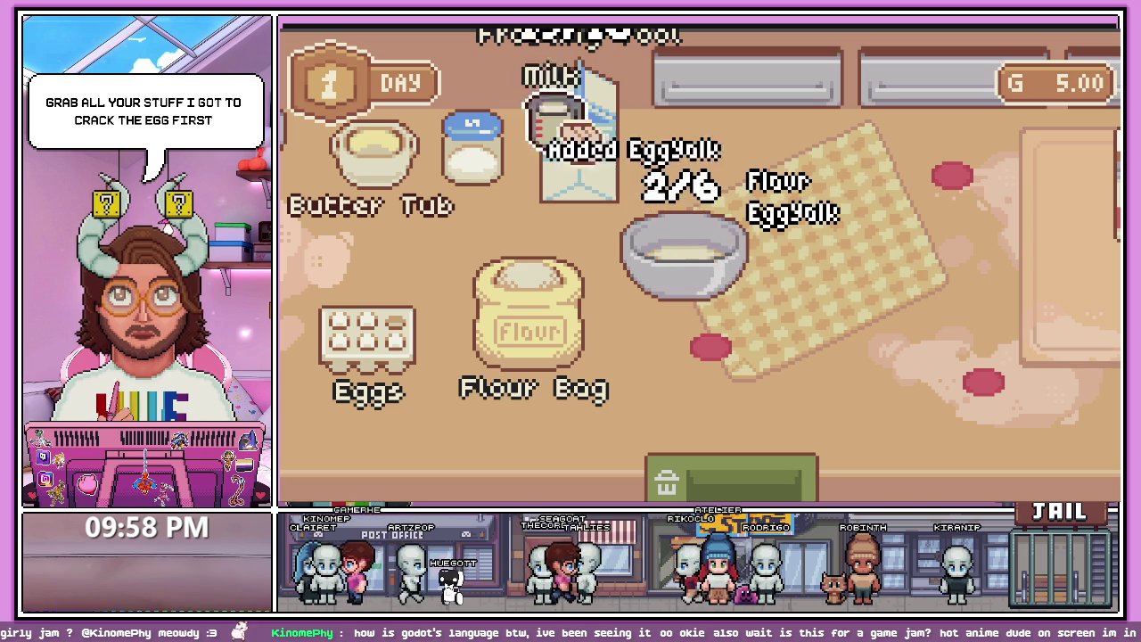
{"action": "left_click", "coordinate": [562, 125]}
{"action": "left_click", "coordinate": [726, 301]}
{"action": "left_click", "coordinate": [486, 152]}
{"action": "left_click", "coordinate": [721, 294]}
{"action": "left_click", "coordinate": [500, 165]}
{"action": "left_click", "coordinate": [790, 254]}
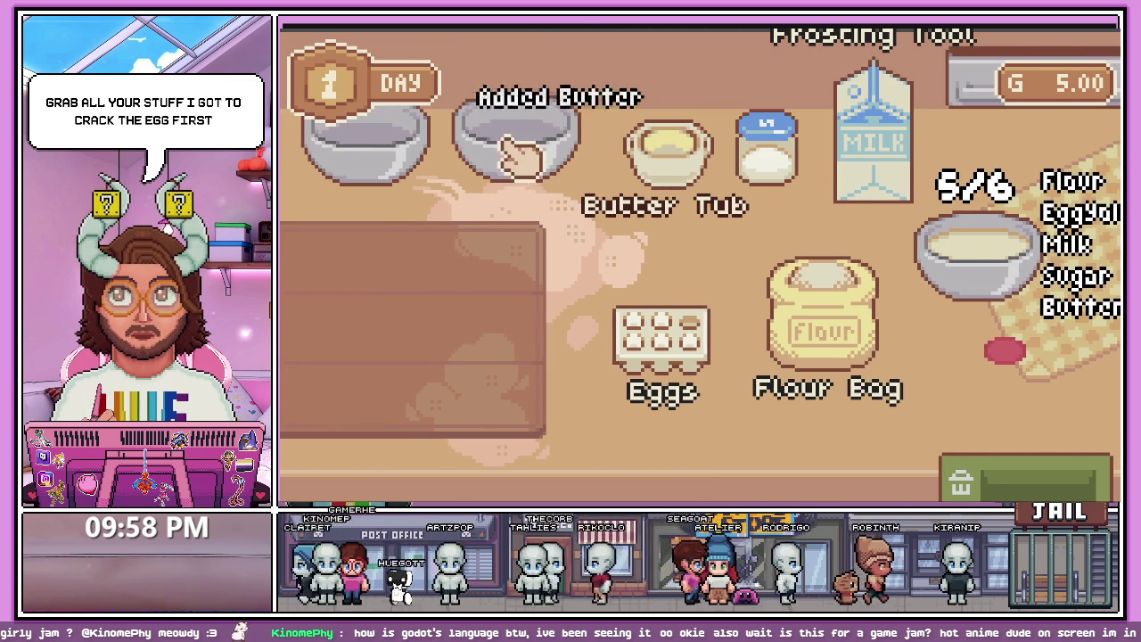
- Recheck the customer's order, then drag the Red Velvet flavouring into the batter
{"action": "left_click", "coordinate": [714, 370]}
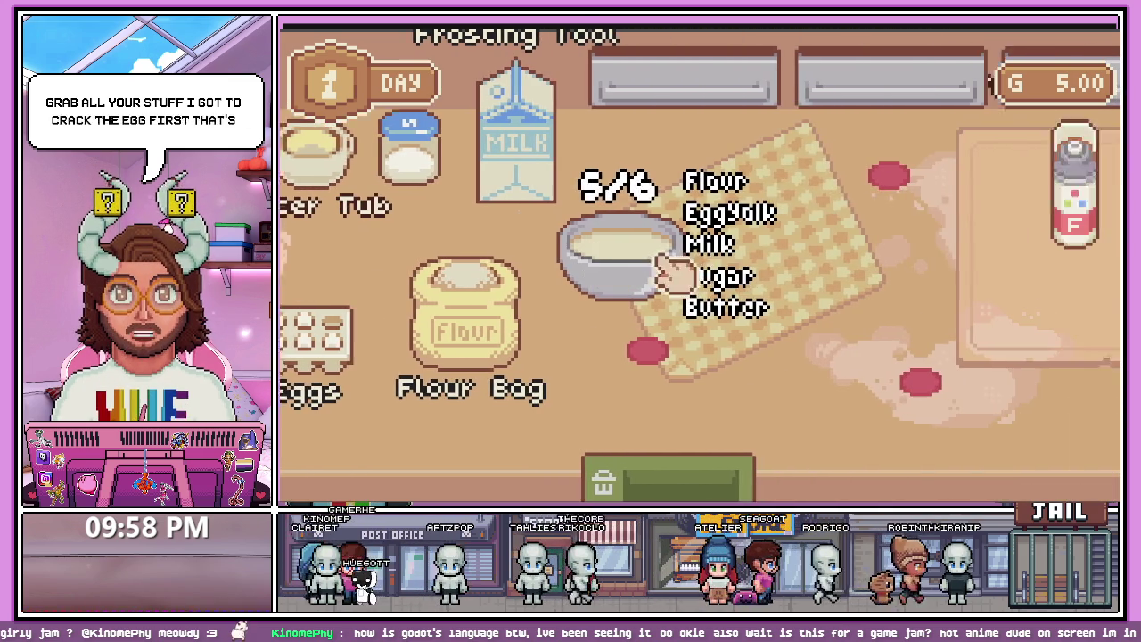
{"action": "key", "text": "d"}
{"action": "key", "text": "w"}
{"action": "key", "text": "w"}
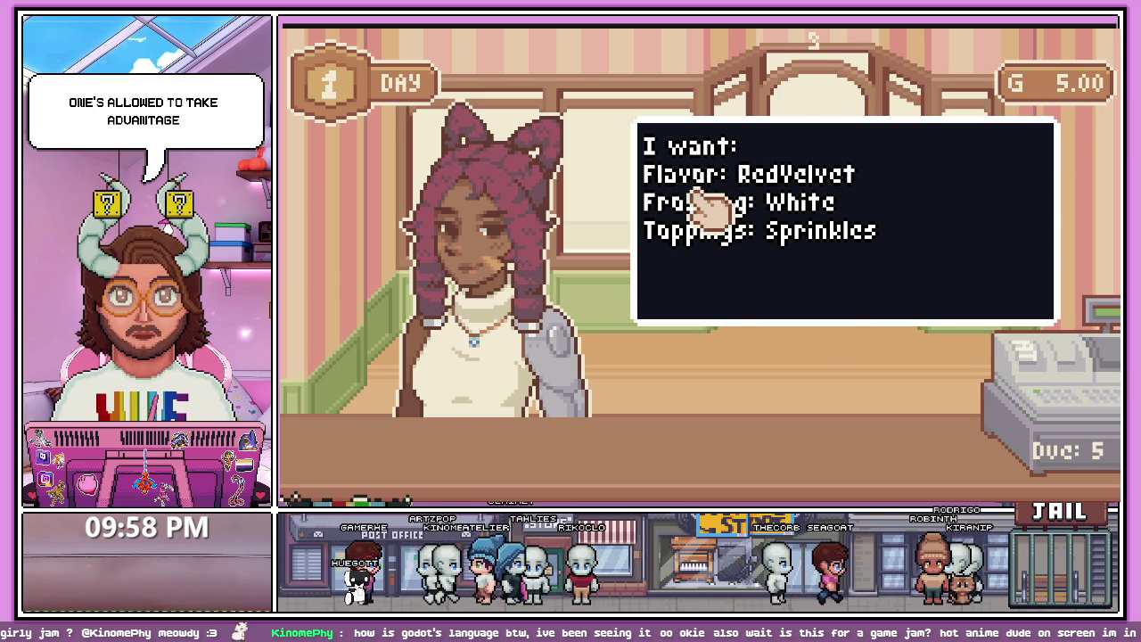
{"action": "left_click", "coordinate": [795, 200]}
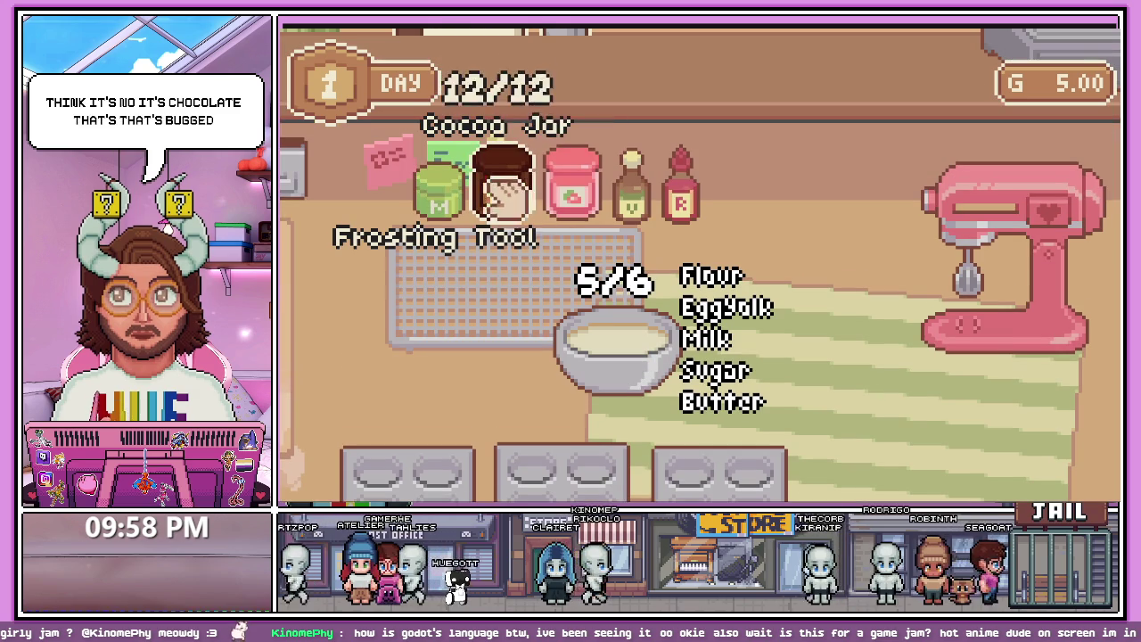
{"action": "mouse_move", "coordinate": [671, 209]}
{"action": "left_mouse_down"}
{"action": "mouse_move", "coordinate": [664, 393]}
{"action": "mouse_move", "coordinate": [964, 324]}
{"action": "mouse_move", "coordinate": [1012, 223]}
{"action": "left_mouse_up"}
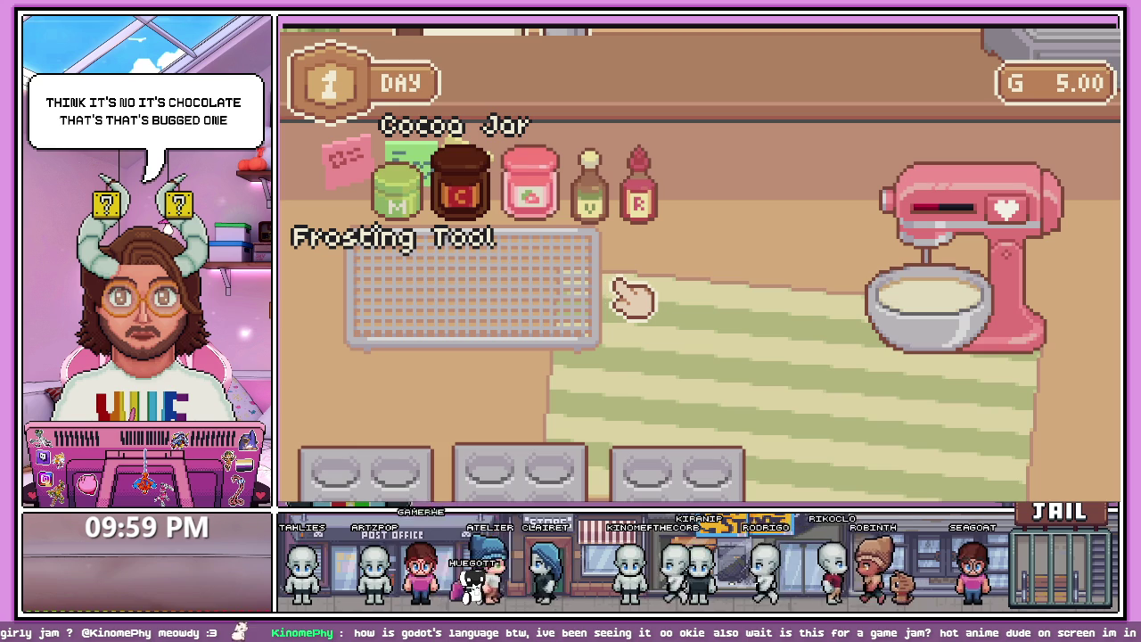
{"action": "mouse_move", "coordinate": [665, 212]}
{"action": "left_mouse_down"}
{"action": "mouse_move", "coordinate": [576, 387]}
{"action": "mouse_move", "coordinate": [607, 369]}
{"action": "mouse_move", "coordinate": [635, 312]}
{"action": "mouse_move", "coordinate": [692, 247]}
{"action": "mouse_move", "coordinate": [637, 204]}
{"action": "mouse_move", "coordinate": [652, 214]}
{"action": "left_mouse_up"}
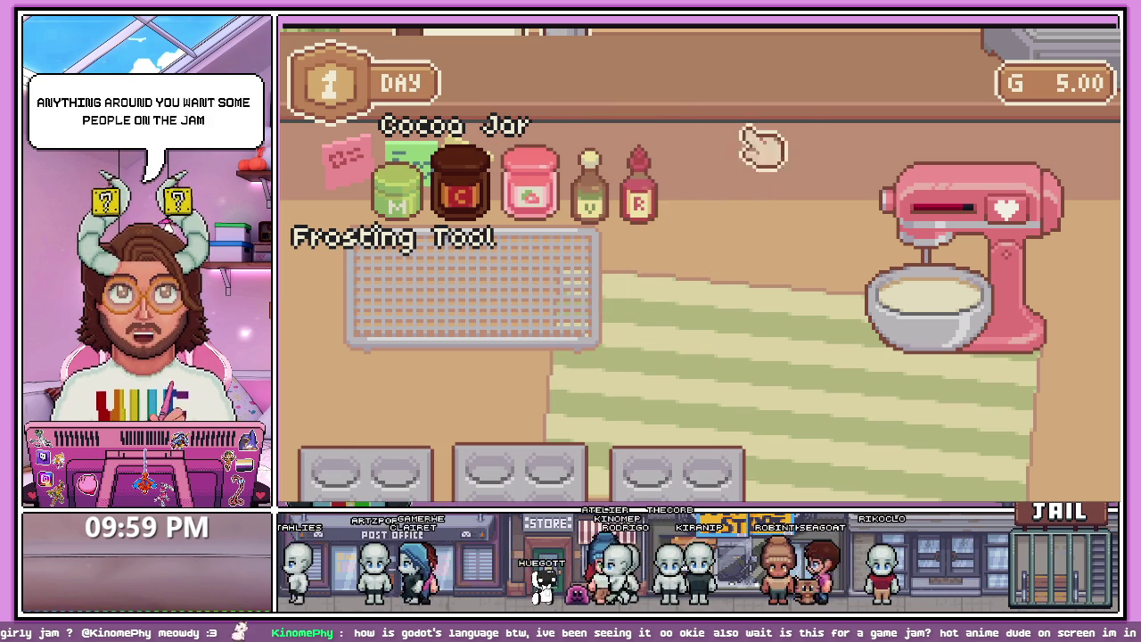
{"action": "mouse_move", "coordinate": [642, 191]}
{"action": "left_mouse_down"}
{"action": "mouse_move", "coordinate": [772, 184]}
{"action": "mouse_move", "coordinate": [754, 158]}
{"action": "mouse_move", "coordinate": [753, 214]}
{"action": "mouse_move", "coordinate": [764, 187]}
{"action": "mouse_move", "coordinate": [658, 153]}
{"action": "mouse_move", "coordinate": [624, 160]}
{"action": "mouse_move", "coordinate": [606, 192]}
{"action": "mouse_move", "coordinate": [604, 365]}
{"action": "mouse_move", "coordinate": [716, 375]}
{"action": "mouse_move", "coordinate": [740, 337]}
{"action": "mouse_move", "coordinate": [658, 255]}
{"action": "mouse_move", "coordinate": [619, 255]}
{"action": "mouse_move", "coordinate": [668, 280]}
{"action": "mouse_move", "coordinate": [671, 255]}
{"action": "left_mouse_up"}
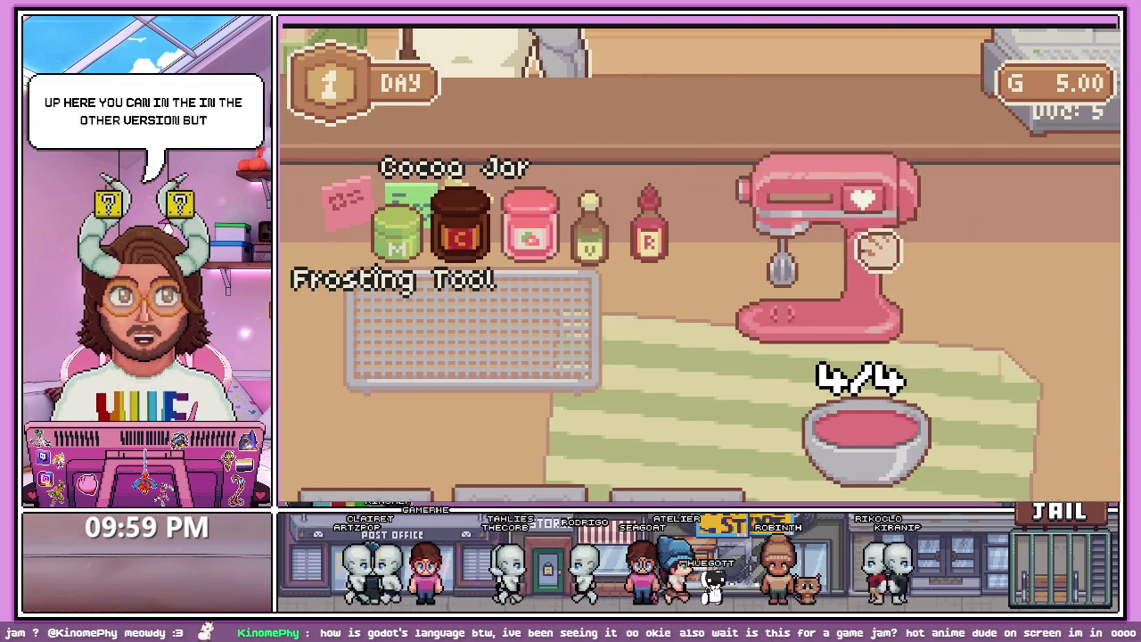
- Carry the batter bowl across the kitchen to the oven and bake the cupcakes
{"action": "mouse_move", "coordinate": [623, 292]}
{"action": "left_mouse_down"}
{"action": "mouse_move", "coordinate": [734, 247]}
{"action": "mouse_move", "coordinate": [943, 259]}
{"action": "left_mouse_up"}
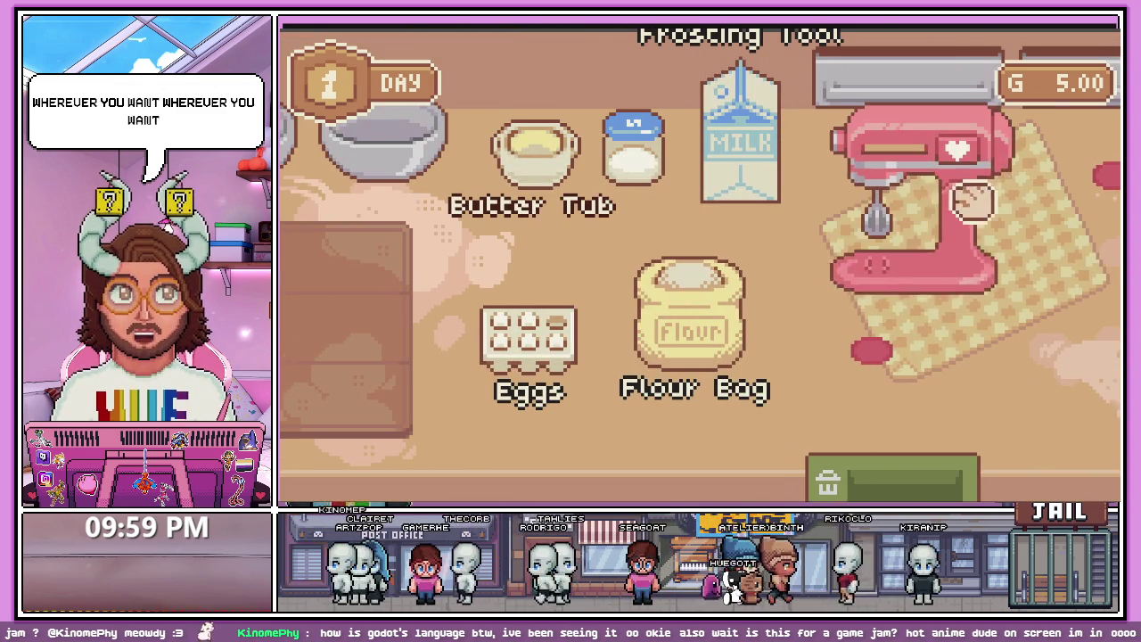
{"action": "mouse_move", "coordinate": [976, 214]}
{"action": "left_mouse_down"}
{"action": "mouse_move", "coordinate": [675, 223]}
{"action": "mouse_move", "coordinate": [780, 298]}
{"action": "left_mouse_up"}
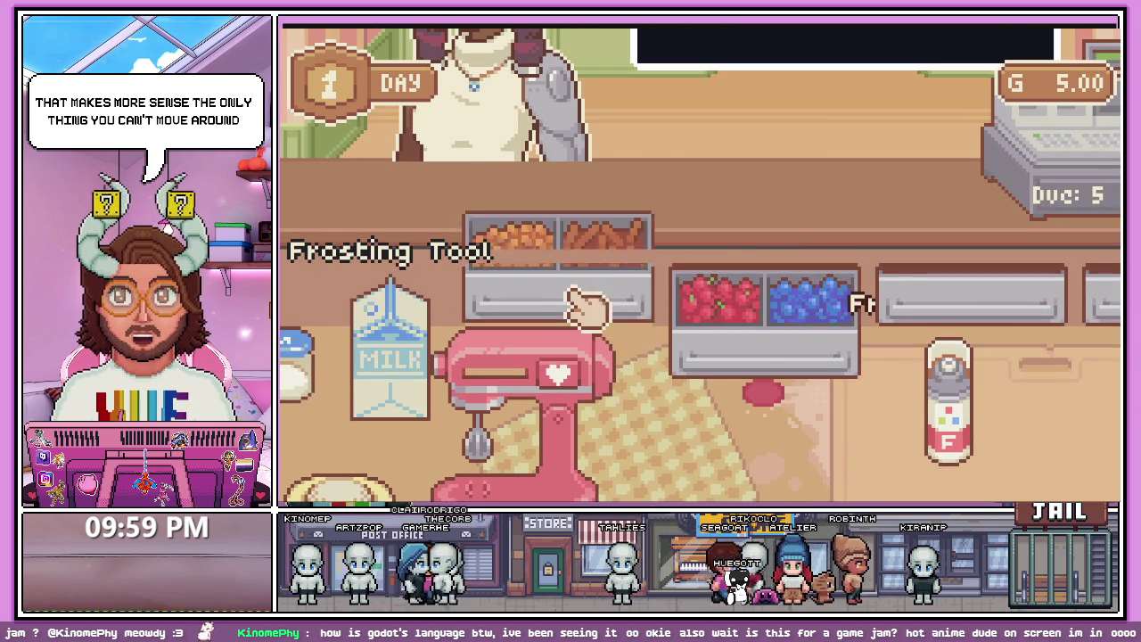
{"action": "scroll", "coordinate": [613, 347], "scroll_direction": "down", "scroll_amount": 2}
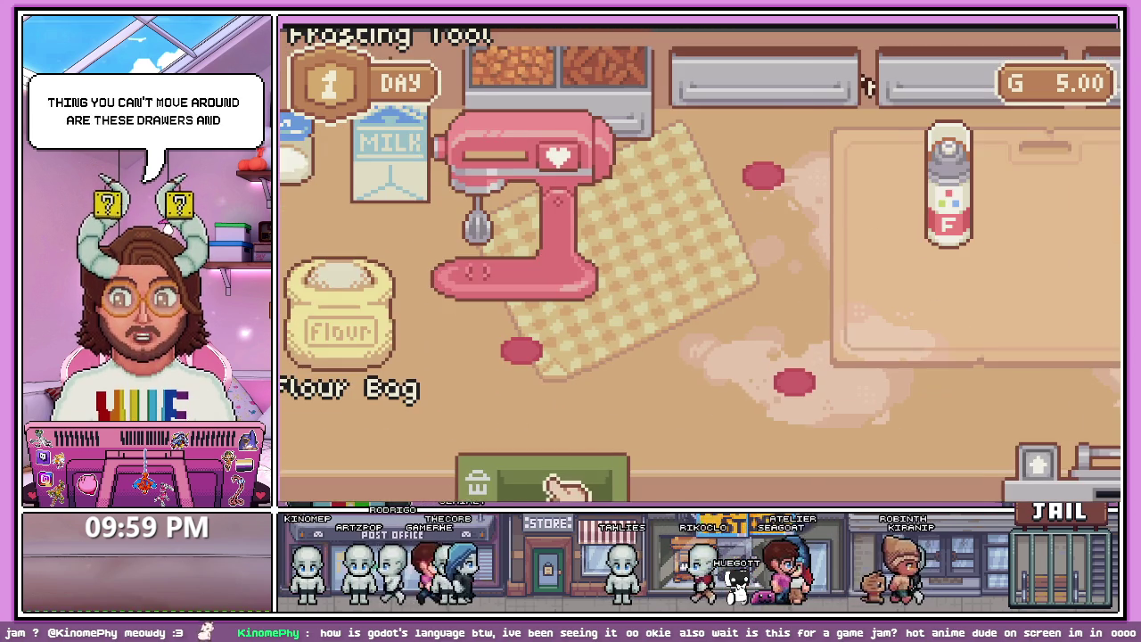
{"action": "scroll", "coordinate": [566, 486], "scroll_direction": "right", "scroll_amount": 3}
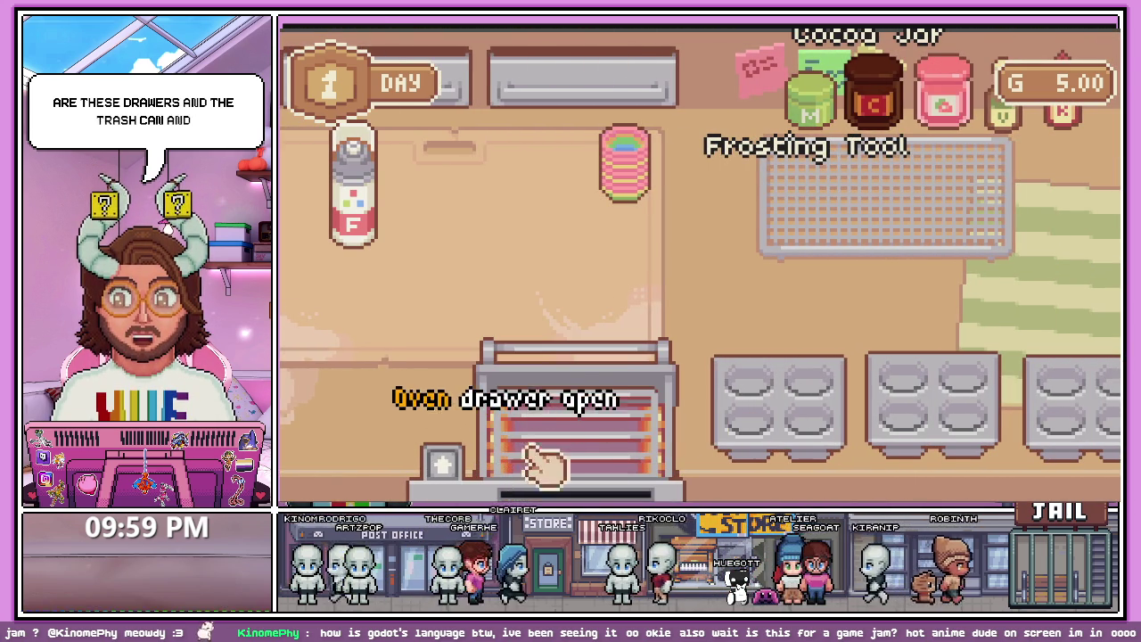
{"action": "scroll", "coordinate": [560, 326], "scroll_direction": "right", "scroll_amount": 5}
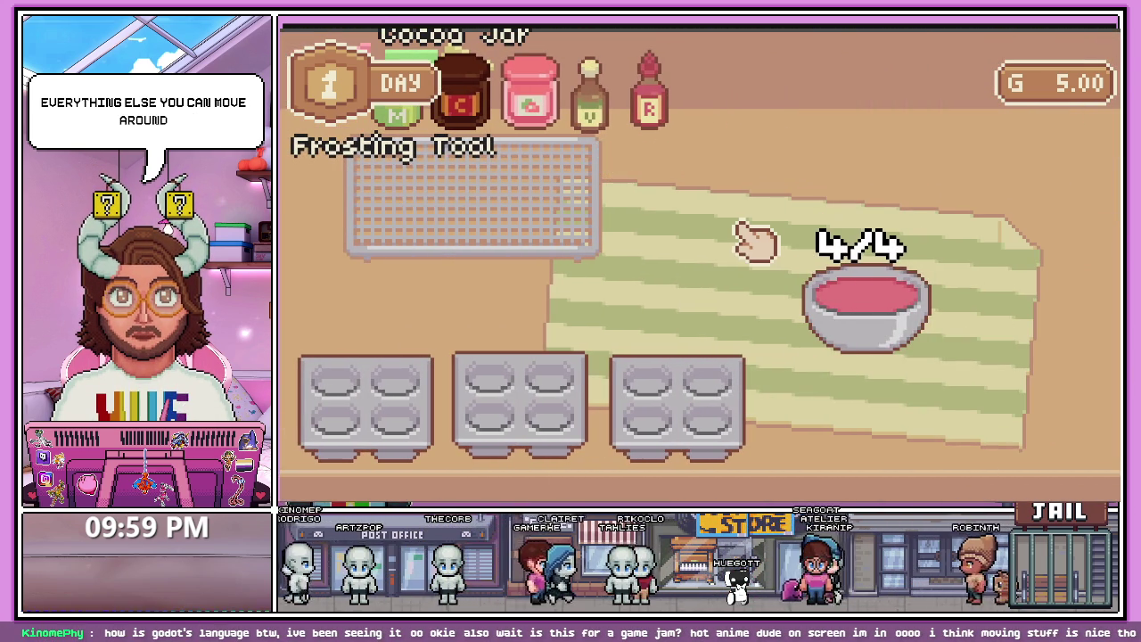
{"action": "scroll", "coordinate": [769, 274], "scroll_direction": "left", "scroll_amount": 6}
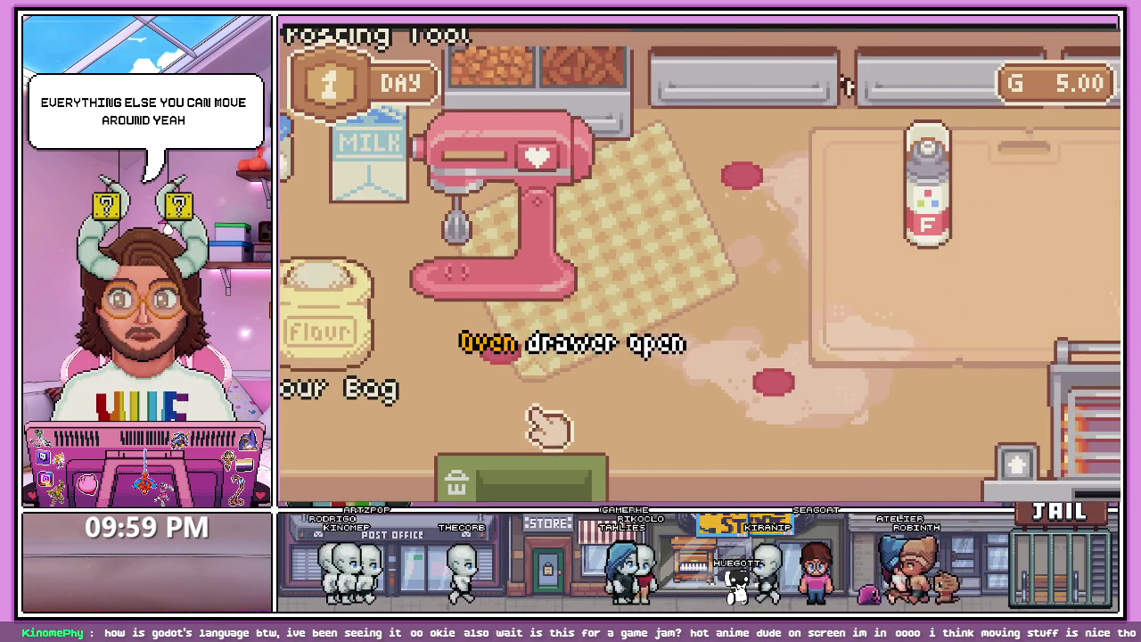
{"action": "scroll", "coordinate": [548, 428], "scroll_direction": "right", "scroll_amount": 4}
{"action": "left_click", "coordinate": [765, 368]}
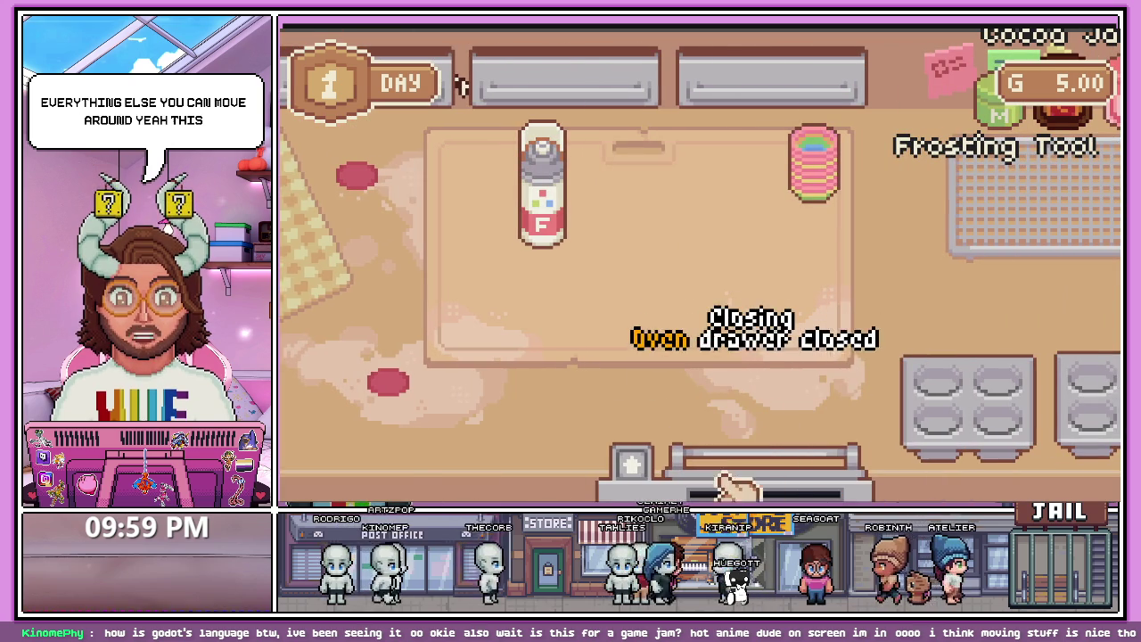
{"action": "scroll", "coordinate": [828, 349], "scroll_direction": "left", "scroll_amount": 5}
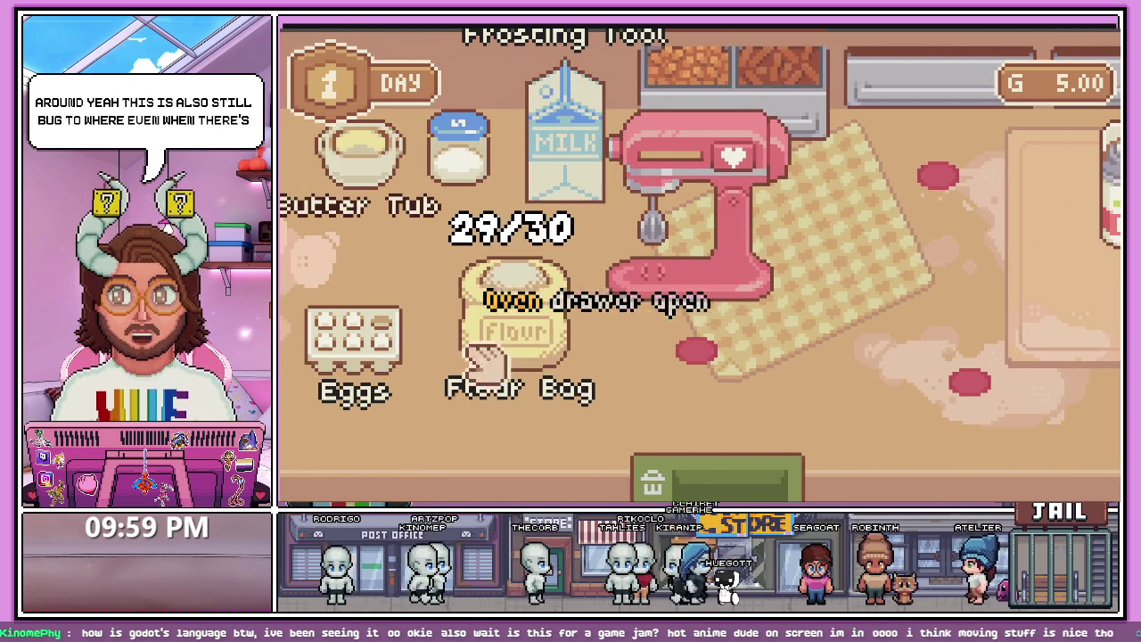
{"action": "scroll", "coordinate": [696, 398], "scroll_direction": "right", "scroll_amount": 6}
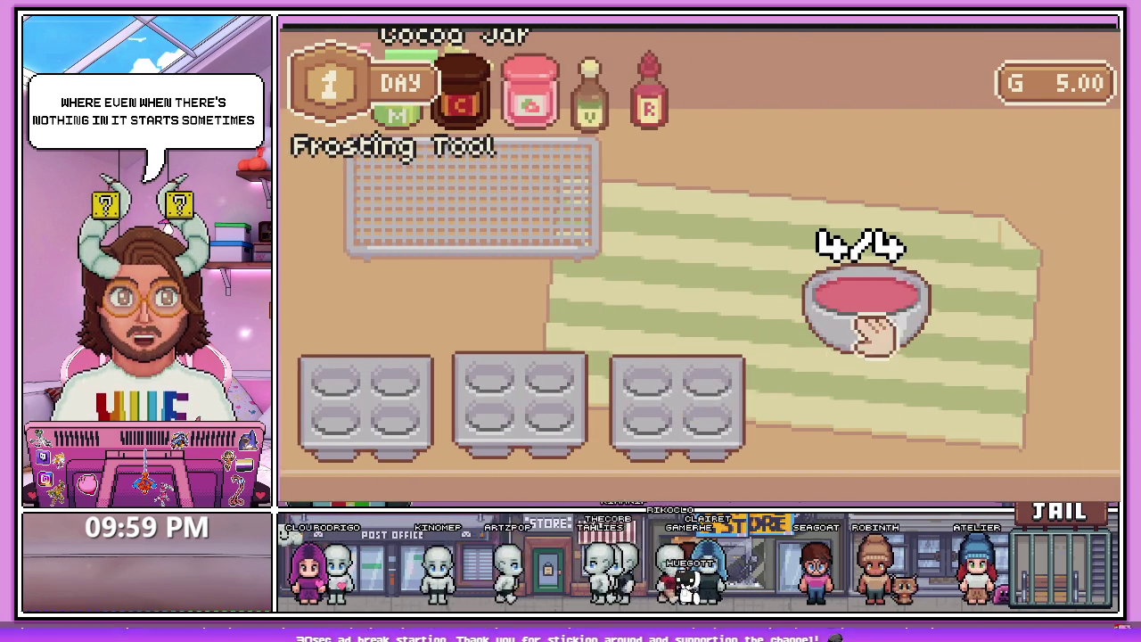
{"action": "mouse_move", "coordinate": [865, 328]}
{"action": "left_mouse_down"}
{"action": "mouse_move", "coordinate": [693, 293]}
{"action": "mouse_move", "coordinate": [627, 301]}
{"action": "mouse_move", "coordinate": [576, 165]}
{"action": "mouse_move", "coordinate": [668, 242]}
{"action": "mouse_move", "coordinate": [650, 247]}
{"action": "left_mouse_up"}
{"action": "scroll", "coordinate": [579, 370], "scroll_direction": "right", "scroll_amount": 3}
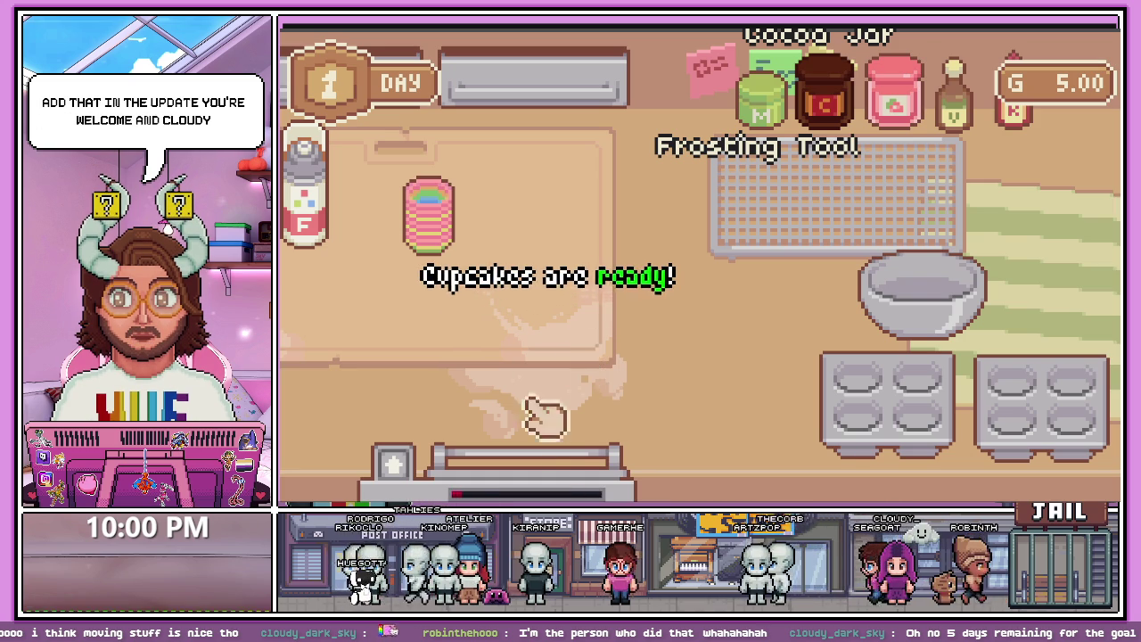
- Take the baked cupcake pan out of the oven and set a cupcake on the counter
{"action": "left_click", "coordinate": [553, 468]}
{"action": "left_click_drag", "start_coordinate": [541, 459], "coordinate": [629, 241]}
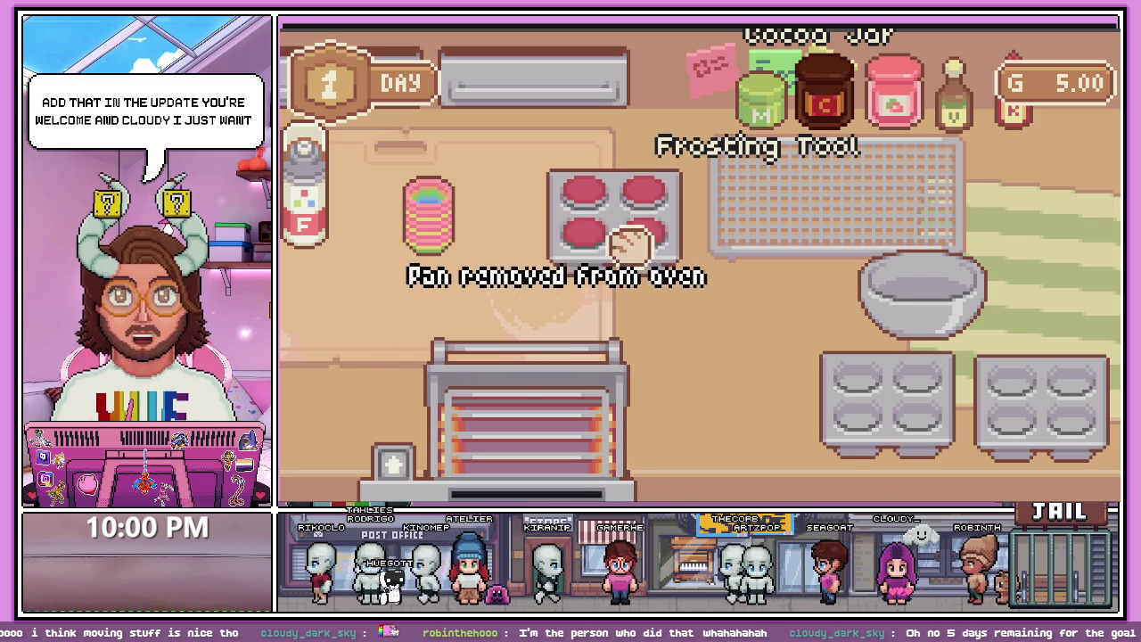
{"action": "left_click", "coordinate": [550, 366]}
{"action": "mouse_move", "coordinate": [644, 203]}
{"action": "left_mouse_down"}
{"action": "mouse_move", "coordinate": [696, 330]}
{"action": "mouse_move", "coordinate": [768, 343]}
{"action": "left_mouse_up"}
{"action": "mouse_move", "coordinate": [632, 241]}
{"action": "left_mouse_down"}
{"action": "mouse_move", "coordinate": [474, 334]}
{"action": "mouse_move", "coordinate": [595, 249]}
{"action": "left_mouse_up"}
- Pipe white frosting onto the first Velvet Cupcake
{"action": "mouse_move", "coordinate": [308, 214]}
{"action": "left_mouse_down"}
{"action": "mouse_move", "coordinate": [774, 234]}
{"action": "mouse_move", "coordinate": [736, 259]}
{"action": "mouse_move", "coordinate": [719, 249]}
{"action": "mouse_move", "coordinate": [734, 241]}
{"action": "left_mouse_up"}
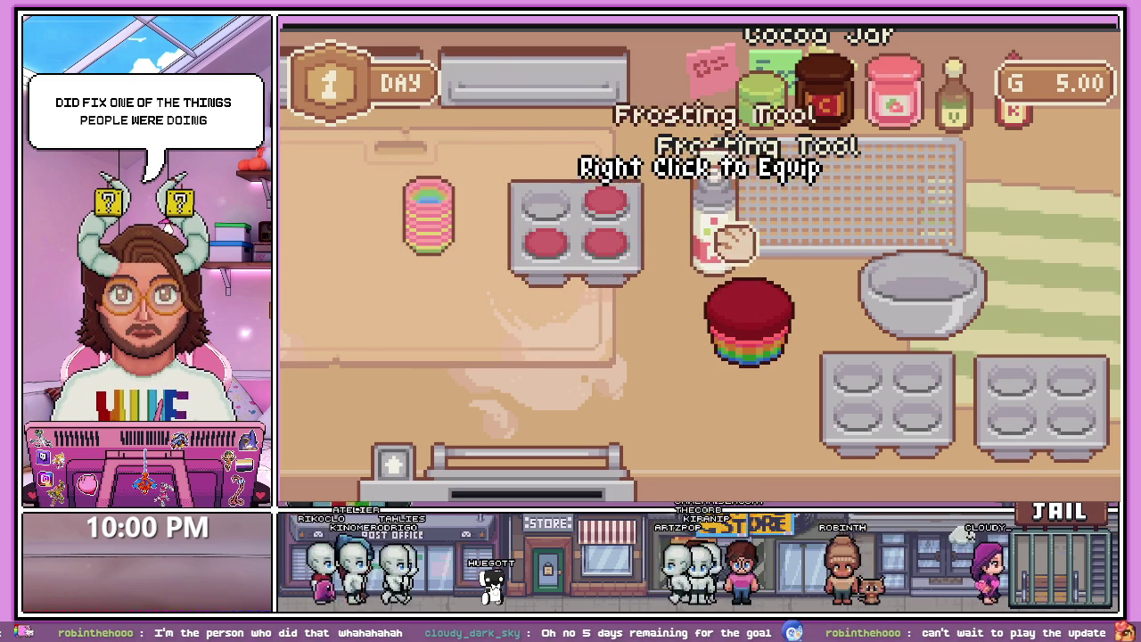
{"action": "right_click", "coordinate": [722, 214]}
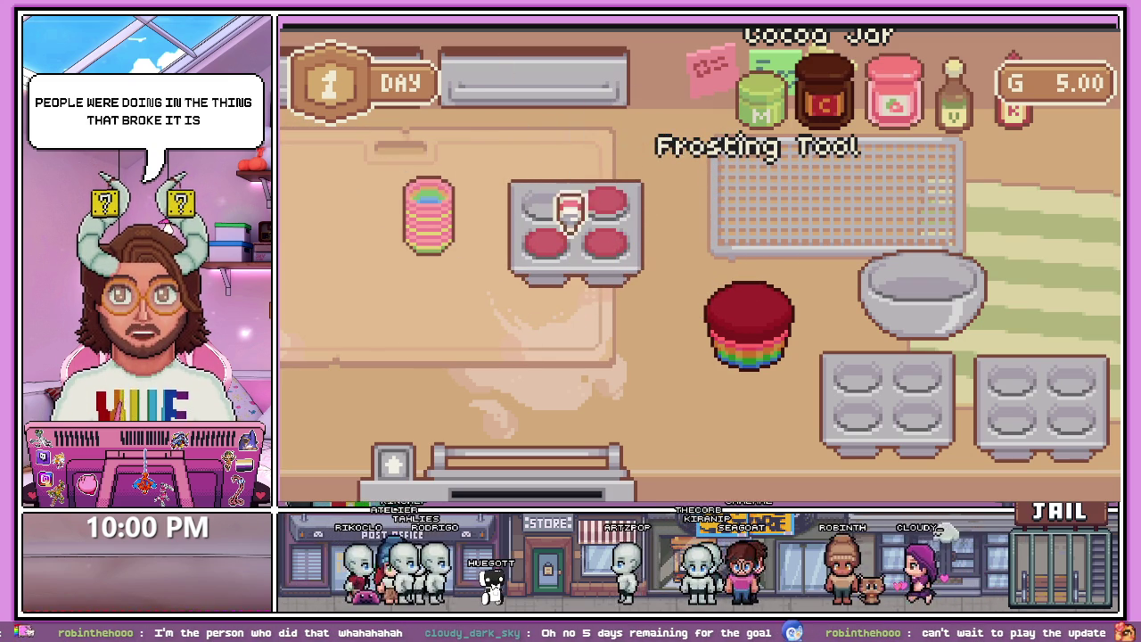
{"action": "left_click", "coordinate": [593, 223]}
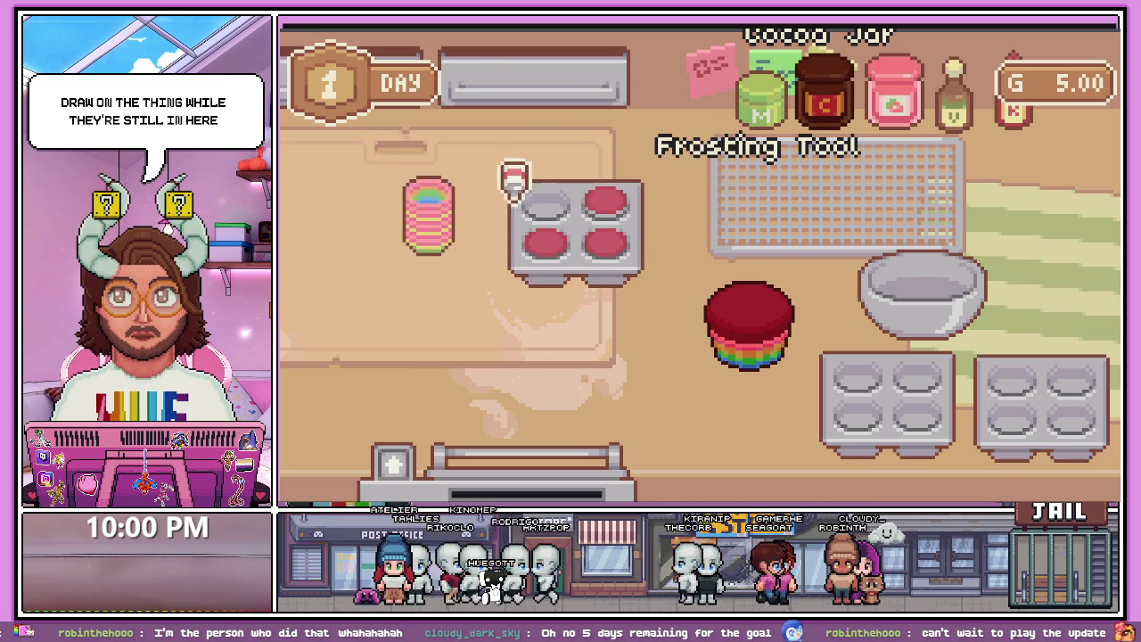
{"action": "left_click", "coordinate": [580, 203]}
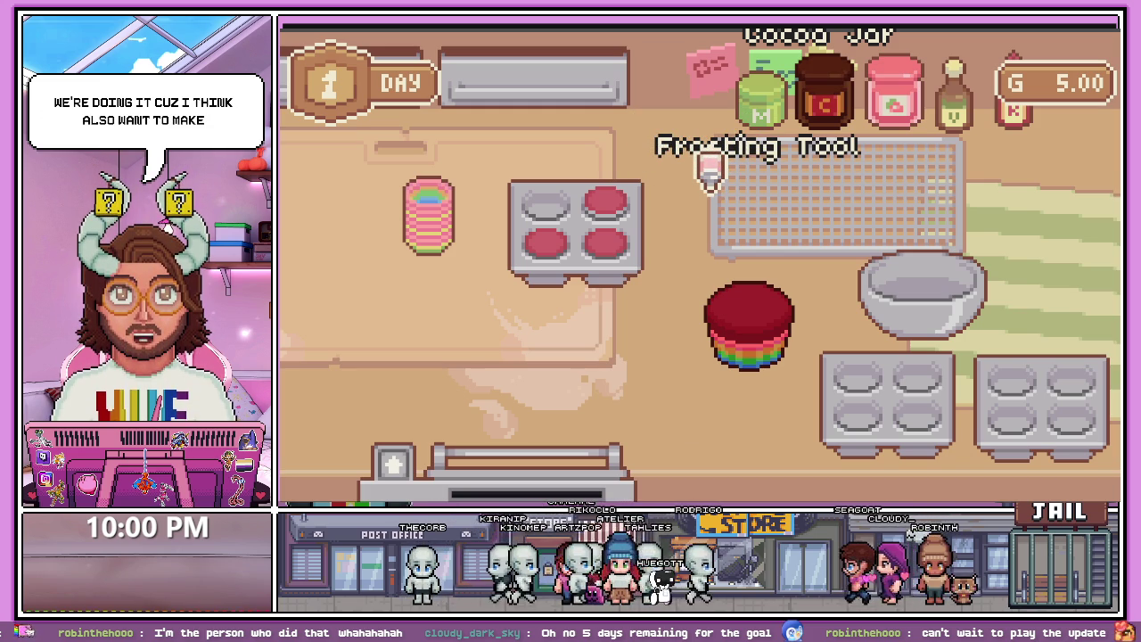
{"action": "scroll", "coordinate": [710, 168], "scroll_direction": "down", "scroll_amount": 2}
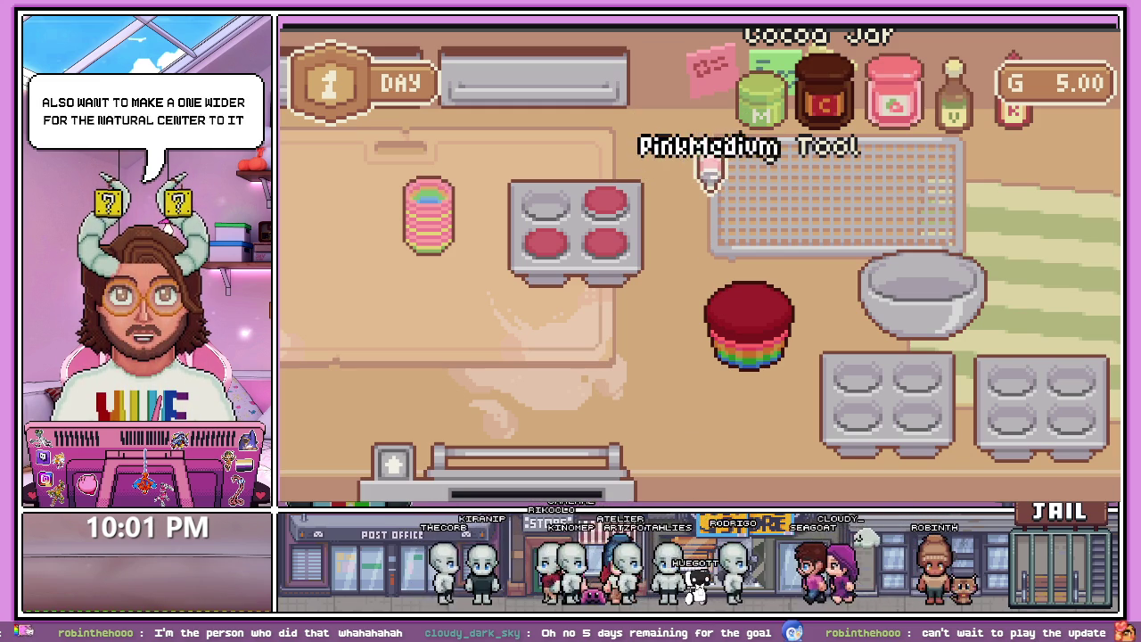
{"action": "scroll", "coordinate": [711, 167], "scroll_direction": "down", "scroll_amount": 6}
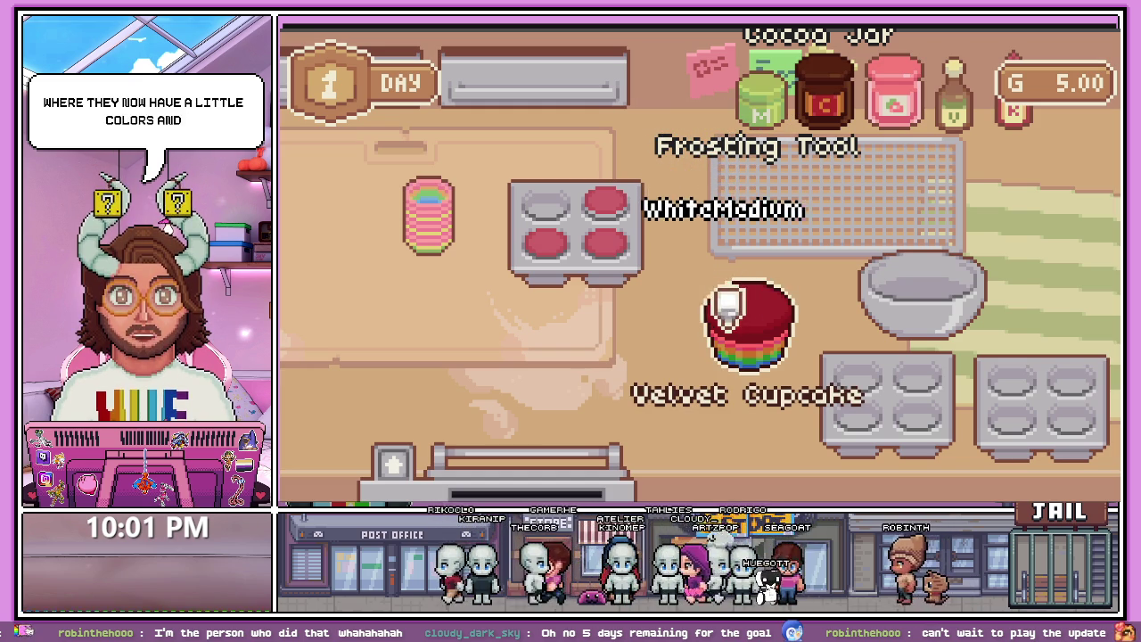
{"action": "mouse_move", "coordinate": [770, 272]}
{"action": "left_mouse_down"}
{"action": "mouse_move", "coordinate": [735, 284]}
{"action": "mouse_move", "coordinate": [750, 296]}
{"action": "mouse_move", "coordinate": [772, 281]}
{"action": "mouse_move", "coordinate": [716, 285]}
{"action": "mouse_move", "coordinate": [773, 259]}
{"action": "mouse_move", "coordinate": [729, 255]}
{"action": "mouse_move", "coordinate": [764, 301]}
{"action": "mouse_move", "coordinate": [770, 286]}
{"action": "mouse_move", "coordinate": [711, 214]}
{"action": "left_mouse_up"}
{"action": "mouse_move", "coordinate": [755, 255]}
{"action": "left_mouse_down"}
{"action": "mouse_move", "coordinate": [737, 211]}
{"action": "mouse_move", "coordinate": [734, 241]}
{"action": "mouse_move", "coordinate": [773, 214]}
{"action": "mouse_move", "coordinate": [755, 247]}
{"action": "left_mouse_up"}
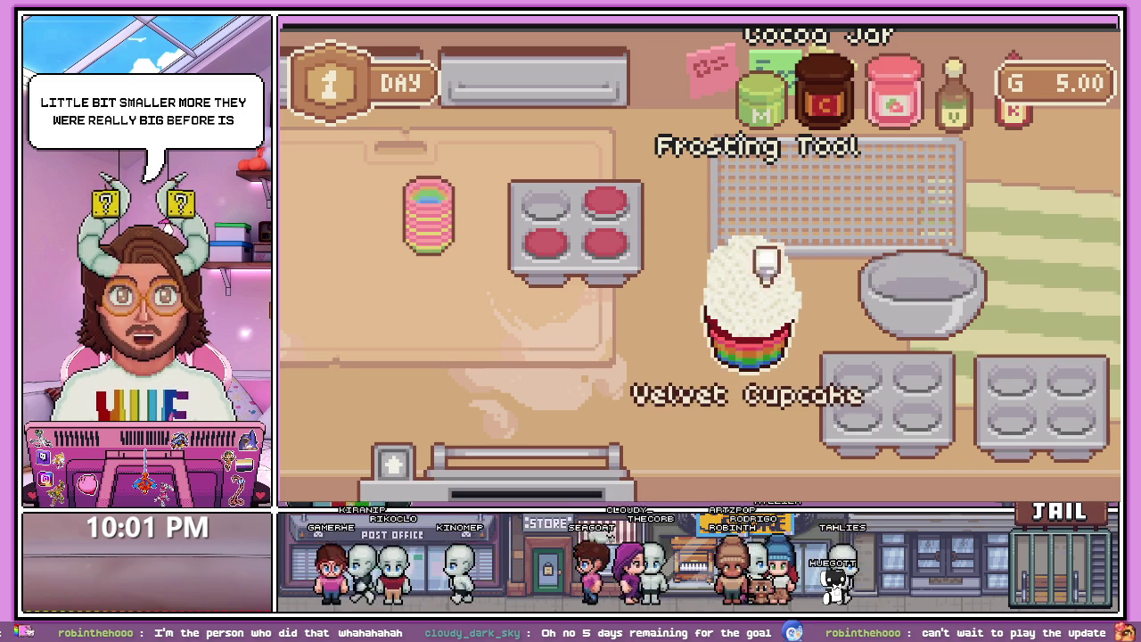
{"action": "left_click", "coordinate": [848, 245]}
- Place a second red cupcake and cover its whole top with BlueLarge frosting
{"action": "left_click", "coordinate": [615, 207]}
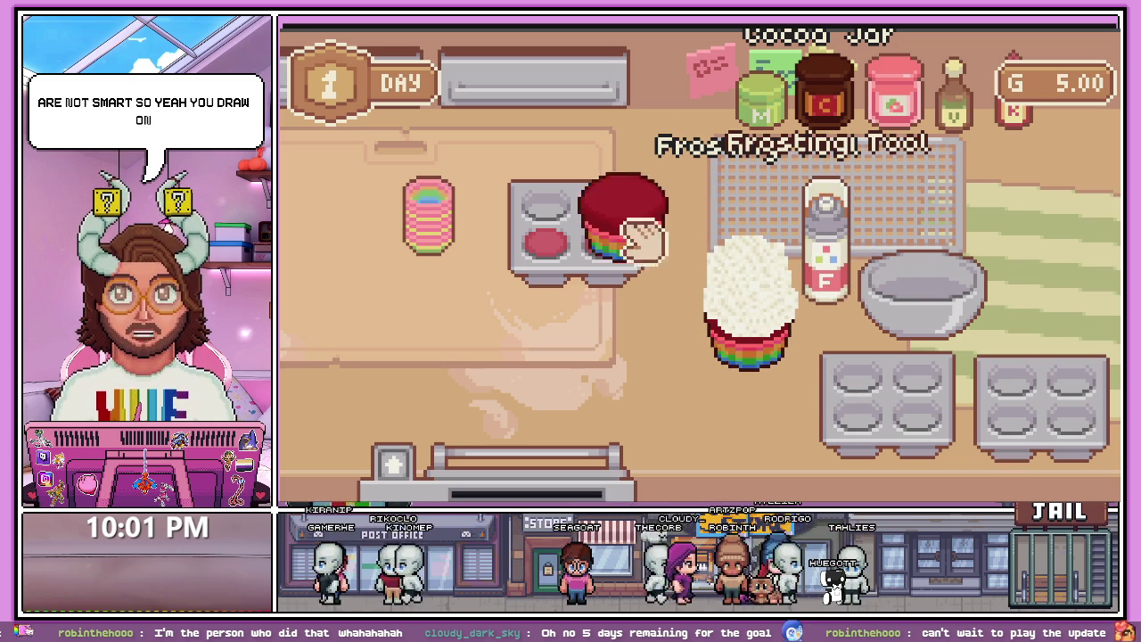
{"action": "left_click", "coordinate": [665, 343]}
{"action": "left_click", "coordinate": [834, 254]}
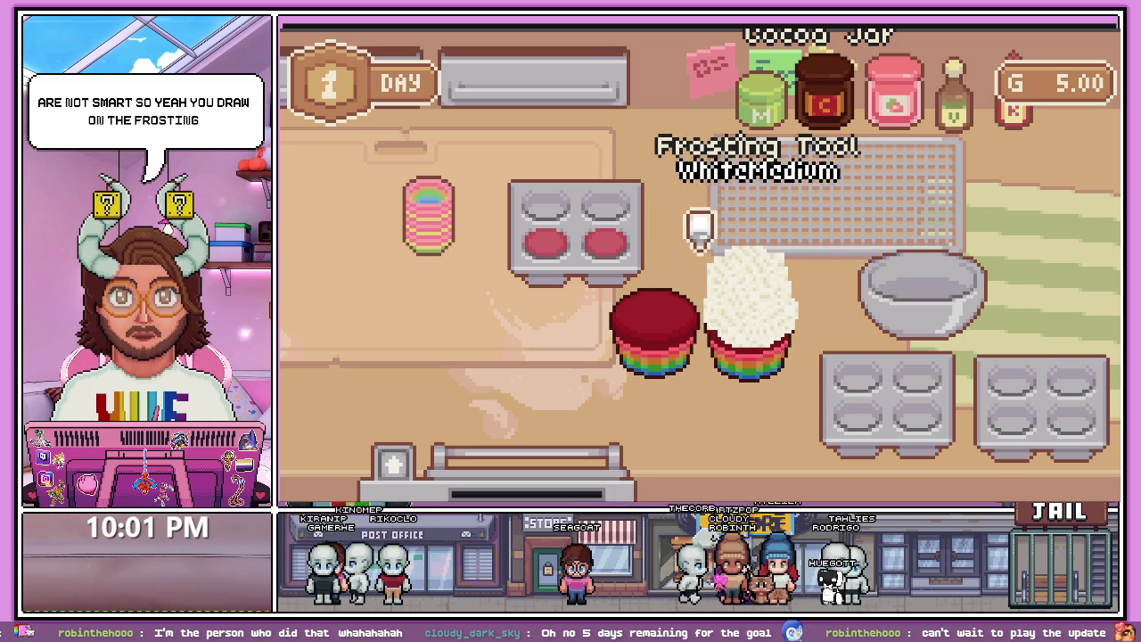
{"action": "scroll", "coordinate": [675, 234], "scroll_direction": "down", "scroll_amount": 1}
{"action": "right_click", "coordinate": [665, 241]}
{"action": "scroll", "coordinate": [664, 240], "scroll_direction": "up", "scroll_amount": 2}
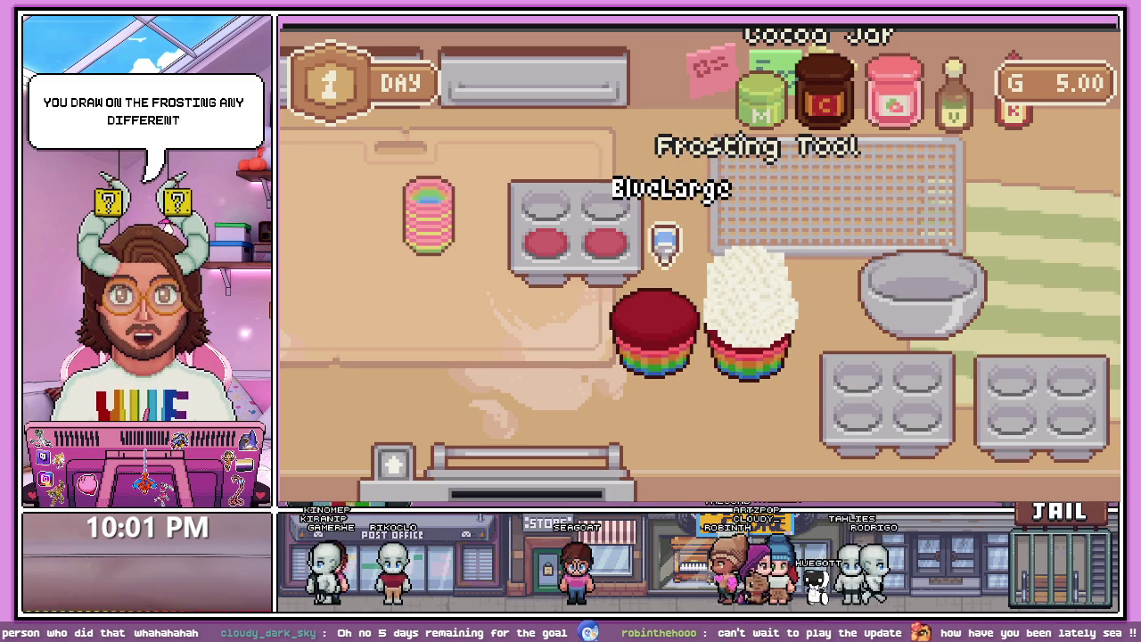
{"action": "left_click", "coordinate": [631, 285]}
{"action": "left_click", "coordinate": [685, 285]}
{"action": "mouse_move", "coordinate": [685, 283]}
{"action": "left_mouse_down"}
{"action": "mouse_move", "coordinate": [652, 273]}
{"action": "mouse_move", "coordinate": [675, 293]}
{"action": "mouse_move", "coordinate": [629, 308]}
{"action": "mouse_move", "coordinate": [683, 285]}
{"action": "mouse_move", "coordinate": [630, 250]}
{"action": "mouse_move", "coordinate": [652, 327]}
{"action": "mouse_move", "coordinate": [630, 313]}
{"action": "mouse_move", "coordinate": [609, 255]}
{"action": "mouse_move", "coordinate": [640, 294]}
{"action": "mouse_move", "coordinate": [831, 250]}
{"action": "left_mouse_up"}
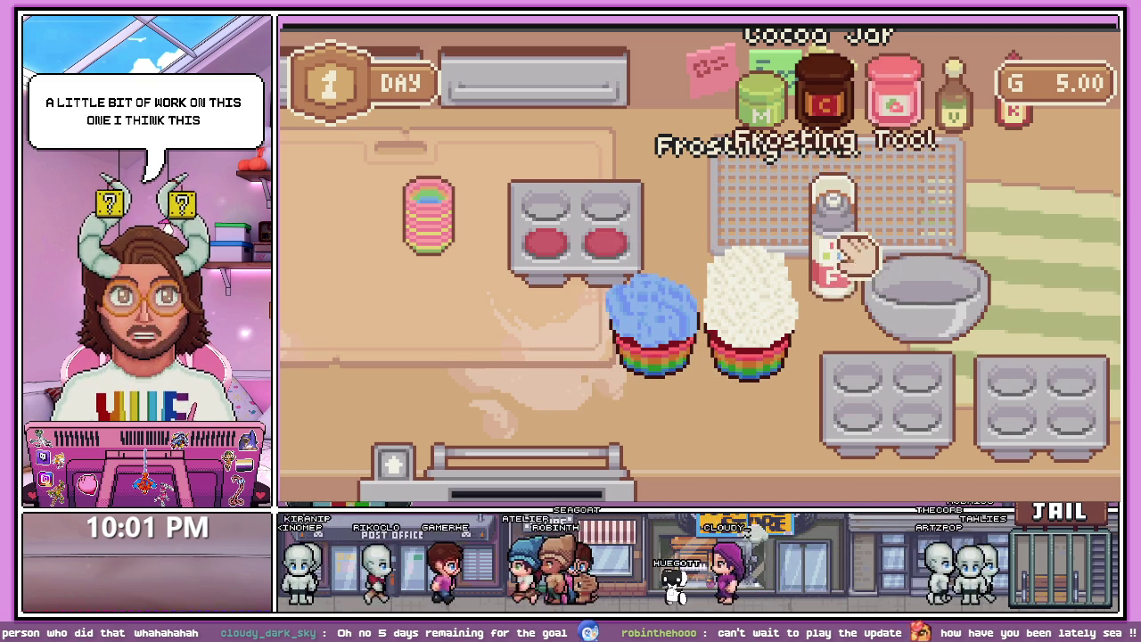
{"action": "mouse_move", "coordinate": [670, 377]}
{"action": "left_mouse_down"}
{"action": "mouse_move", "coordinate": [635, 345]}
{"action": "mouse_move", "coordinate": [625, 378]}
{"action": "left_mouse_up"}
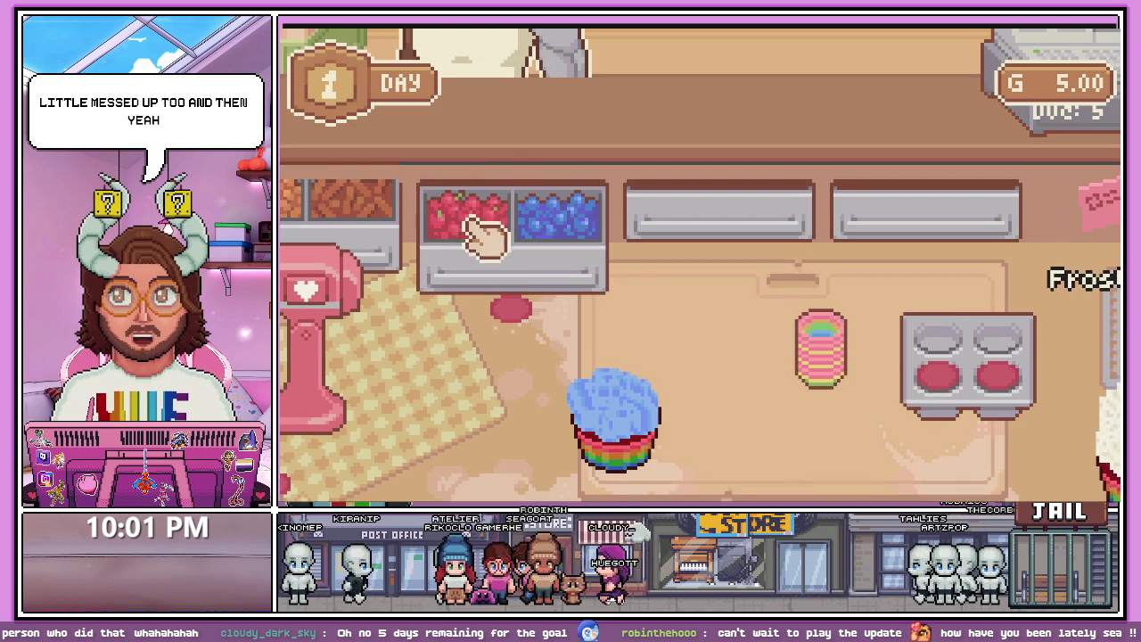
- Top the blue-frosted cupcake with a red berry and a blueberry
{"action": "mouse_move", "coordinate": [484, 236]}
{"action": "left_mouse_down"}
{"action": "mouse_move", "coordinate": [619, 402]}
{"action": "mouse_move", "coordinate": [605, 389]}
{"action": "left_mouse_up"}
{"action": "left_click_drag", "start_coordinate": [557, 216], "coordinate": [637, 433]}
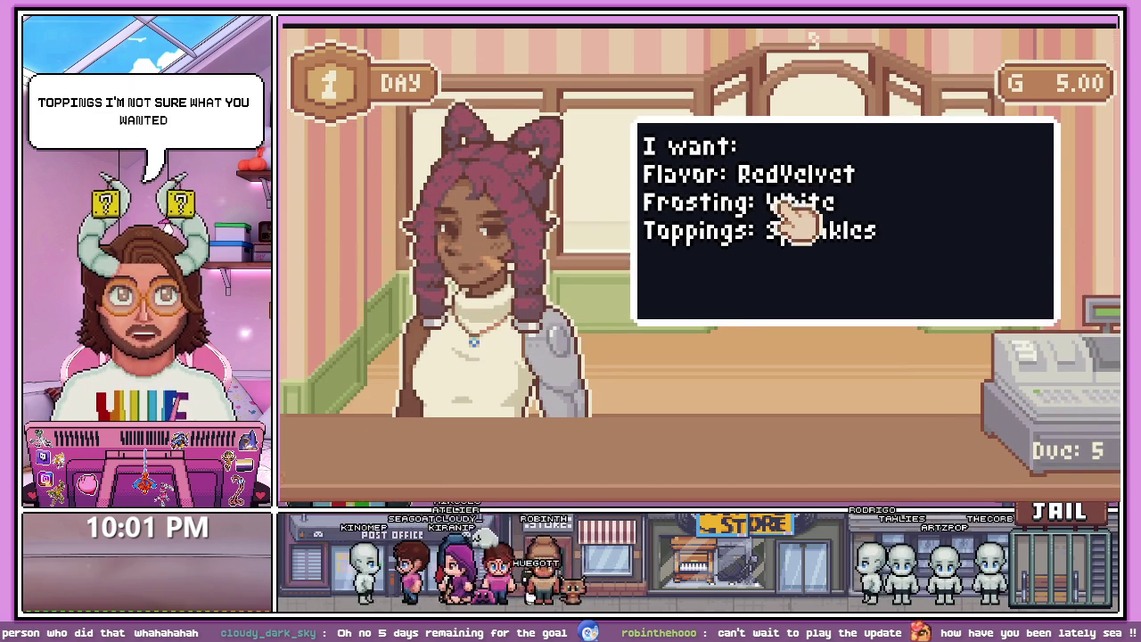
{"action": "left_click", "coordinate": [805, 222]}
- Pipe white frosting onto a red velvet cupcake on the workbench
{"action": "mouse_move", "coordinate": [765, 250]}
{"action": "left_mouse_down"}
{"action": "mouse_move", "coordinate": [675, 229]}
{"action": "mouse_move", "coordinate": [734, 285]}
{"action": "left_mouse_up"}
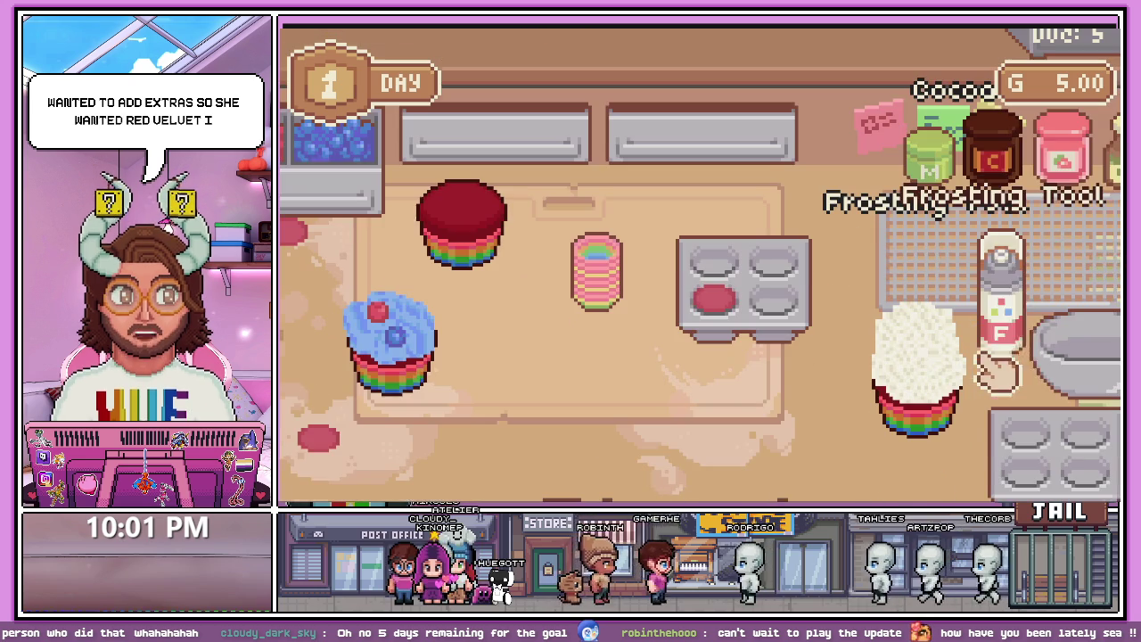
{"action": "right_click", "coordinate": [1012, 305]}
{"action": "scroll", "coordinate": [687, 228], "scroll_direction": "down", "scroll_amount": 2}
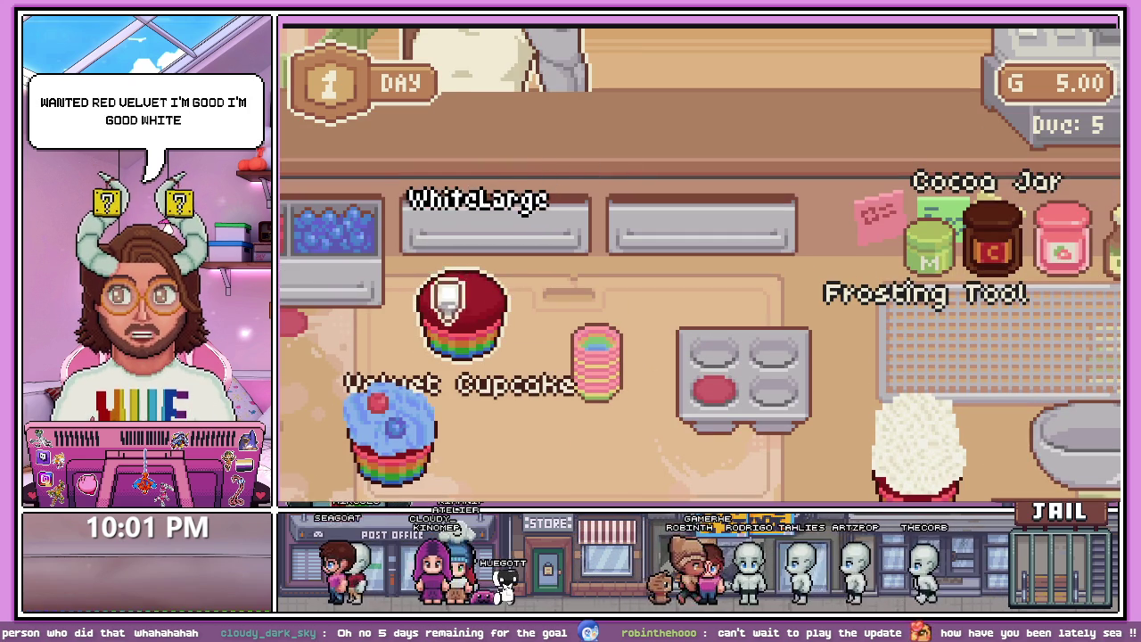
{"action": "left_click", "coordinate": [449, 304]}
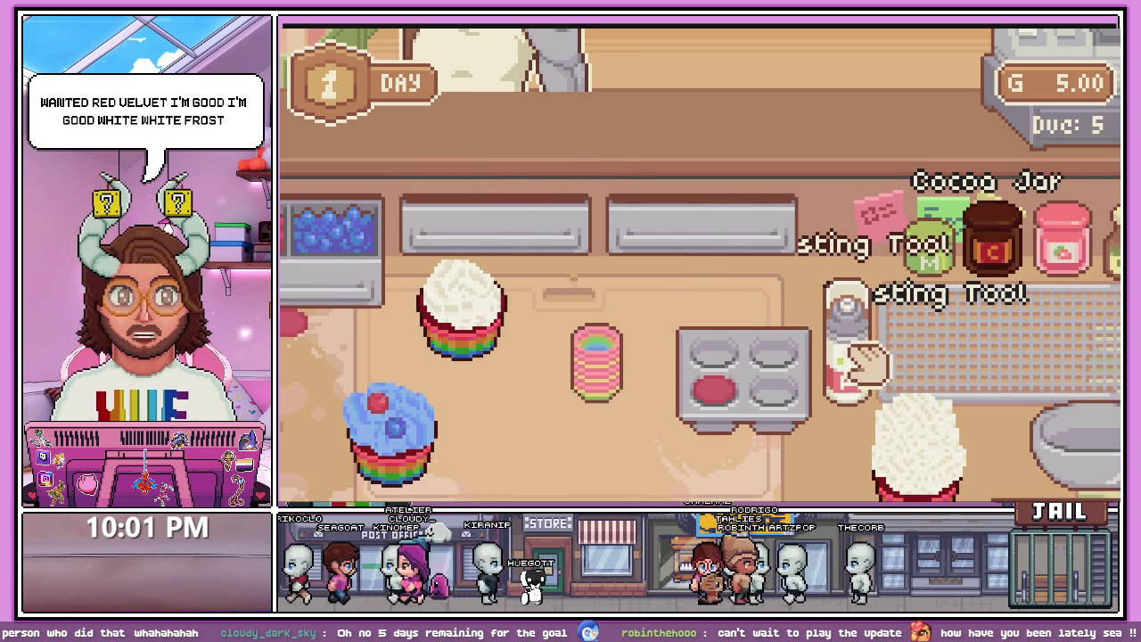
{"action": "scroll", "coordinate": [862, 361], "scroll_direction": "up", "scroll_amount": 3}
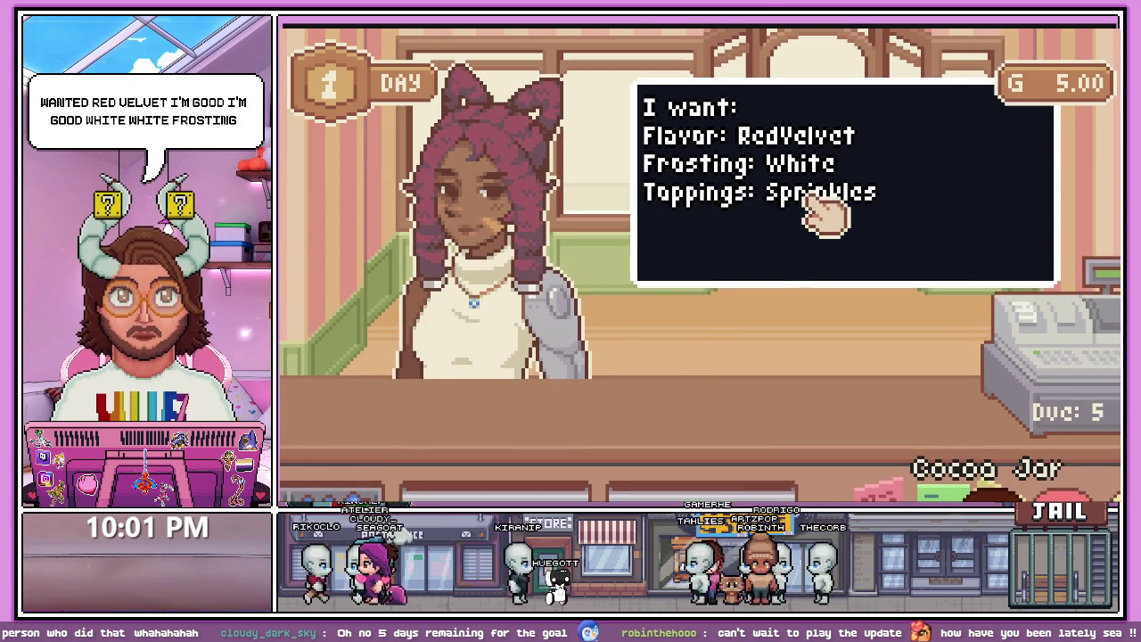
{"action": "scroll", "coordinate": [825, 214], "scroll_direction": "down", "scroll_amount": 3}
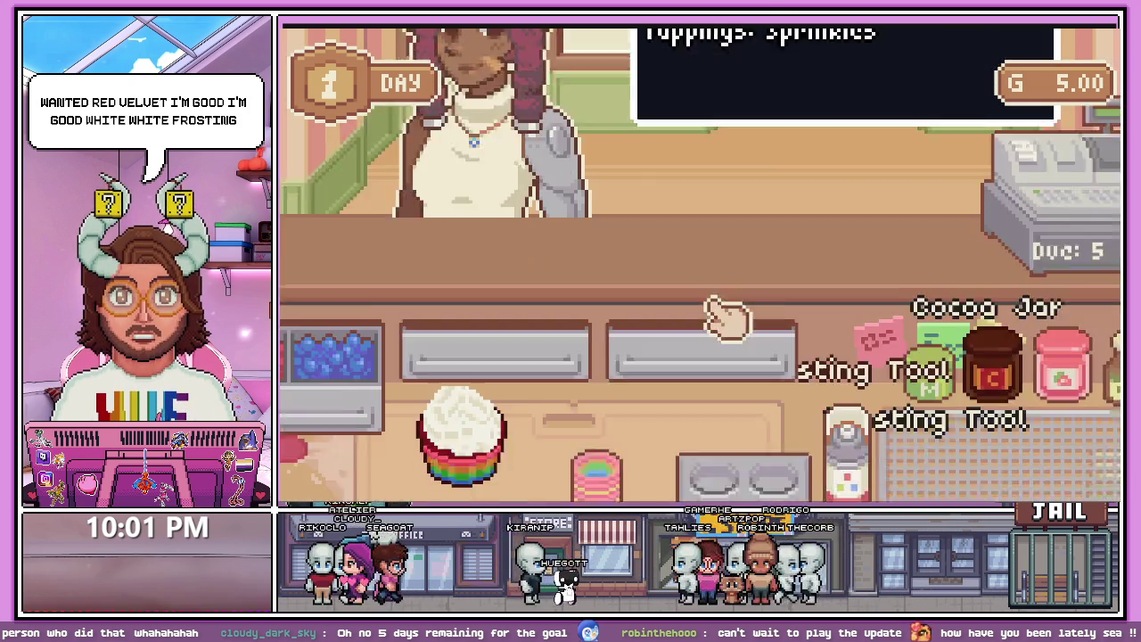
- Scatter sprinkles over the white-frosted red velvet cupcake
{"action": "left_click", "coordinate": [757, 187]}
{"action": "left_click", "coordinate": [482, 268]}
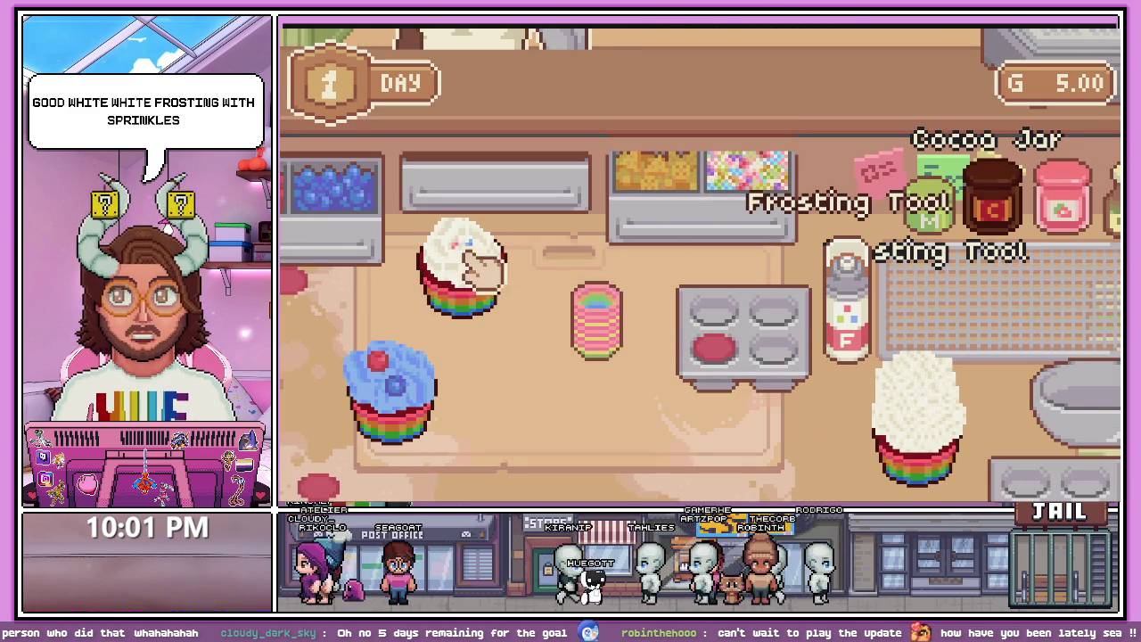
{"action": "left_click", "coordinate": [740, 192]}
{"action": "left_click", "coordinate": [459, 248]}
{"action": "left_click", "coordinate": [772, 192]}
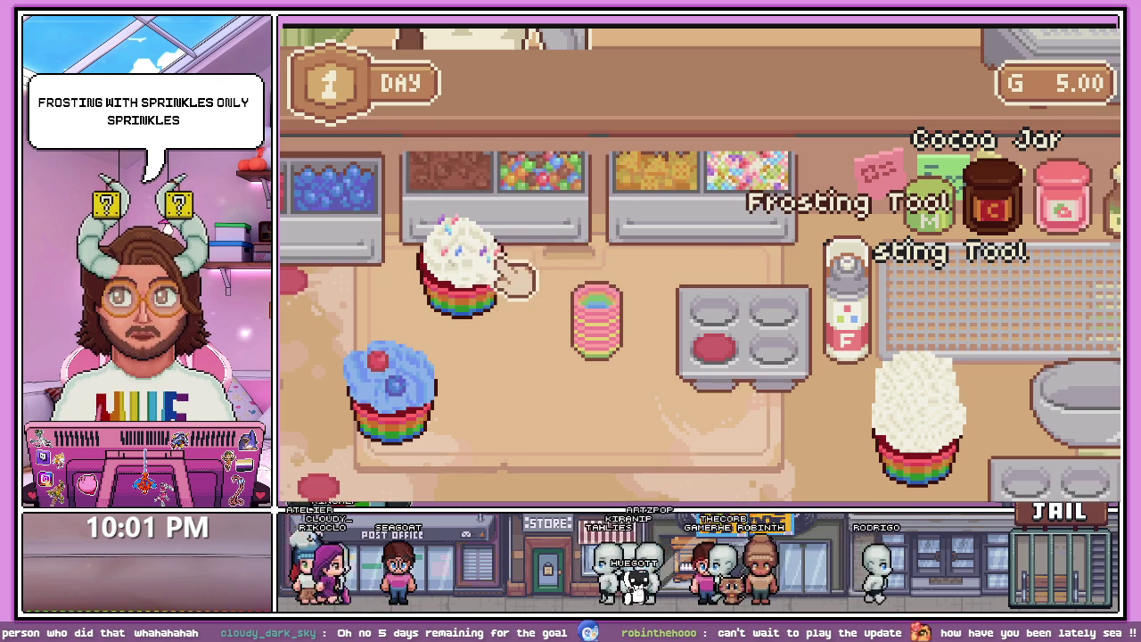
{"action": "left_click", "coordinate": [509, 276]}
{"action": "left_click", "coordinate": [734, 178]}
{"action": "left_click", "coordinate": [473, 308]}
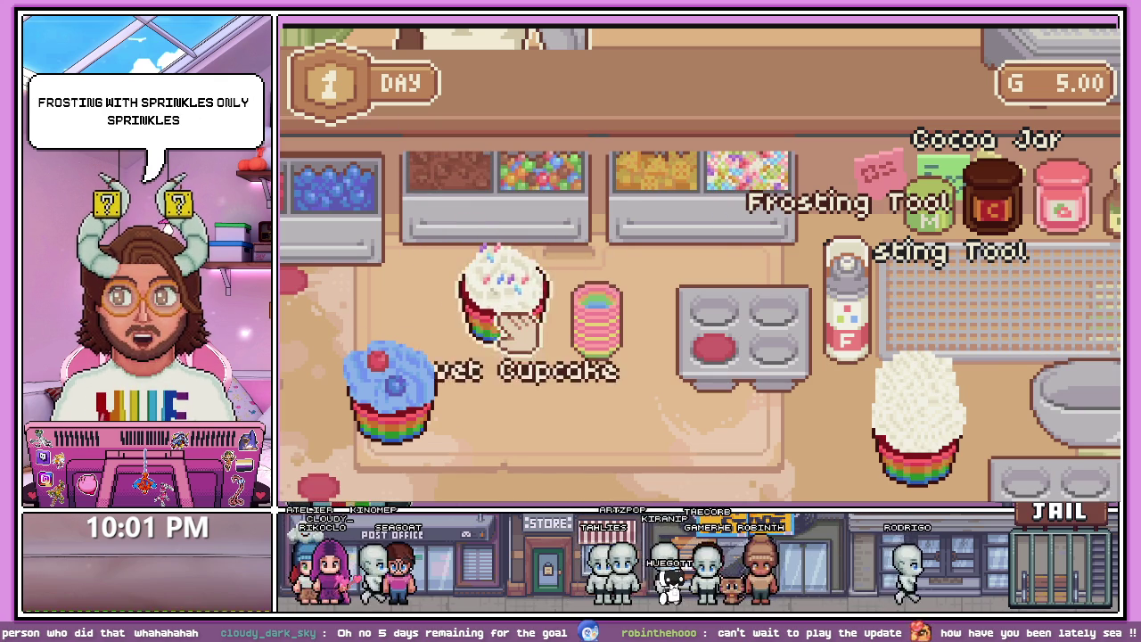
{"action": "scroll", "coordinate": [509, 324], "scroll_direction": "left", "scroll_amount": 3}
- Serve the sprinkled cupcake for a Perfect rating and 8.55 gold, then stop the game
{"action": "left_click", "coordinate": [546, 209]}
{"action": "left_click", "coordinate": [464, 308]}
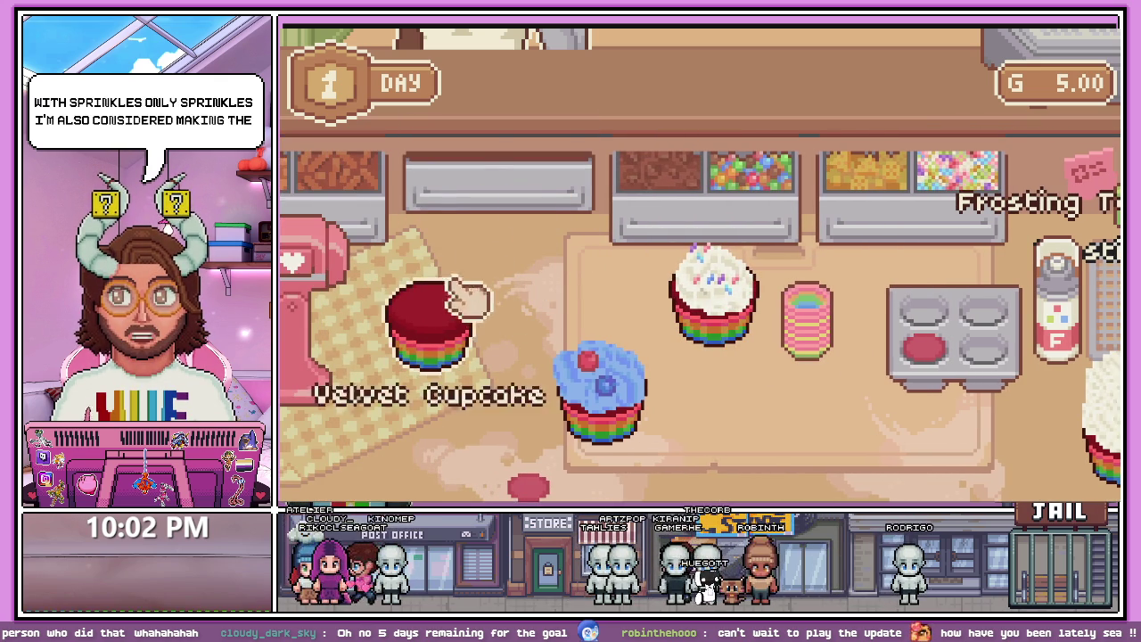
{"action": "left_click", "coordinate": [522, 230]}
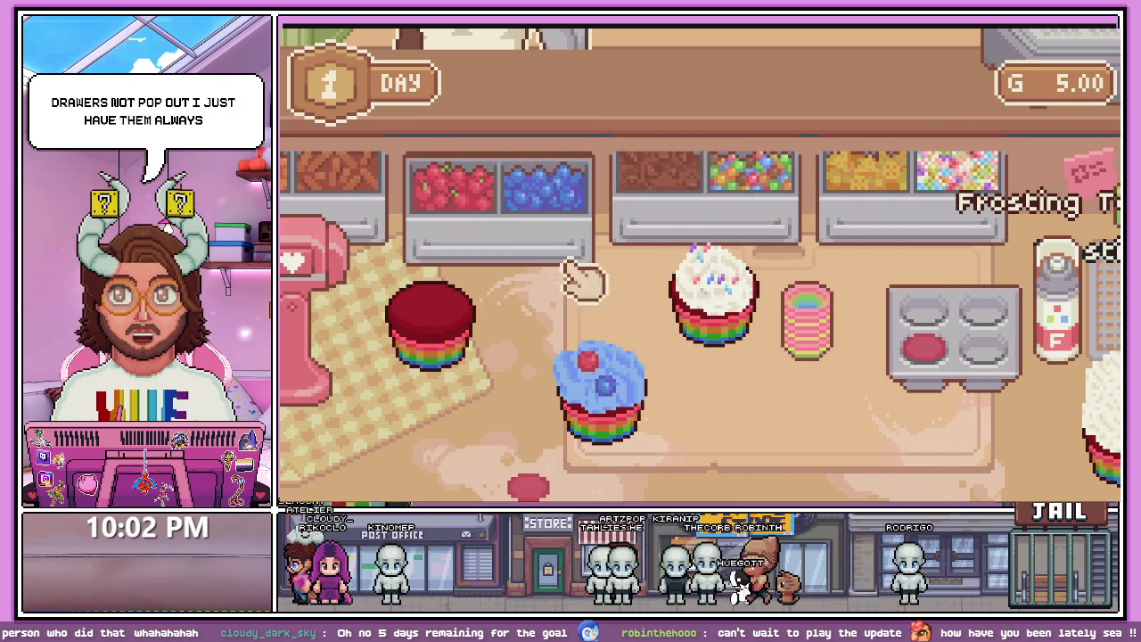
{"action": "left_click", "coordinate": [718, 321]}
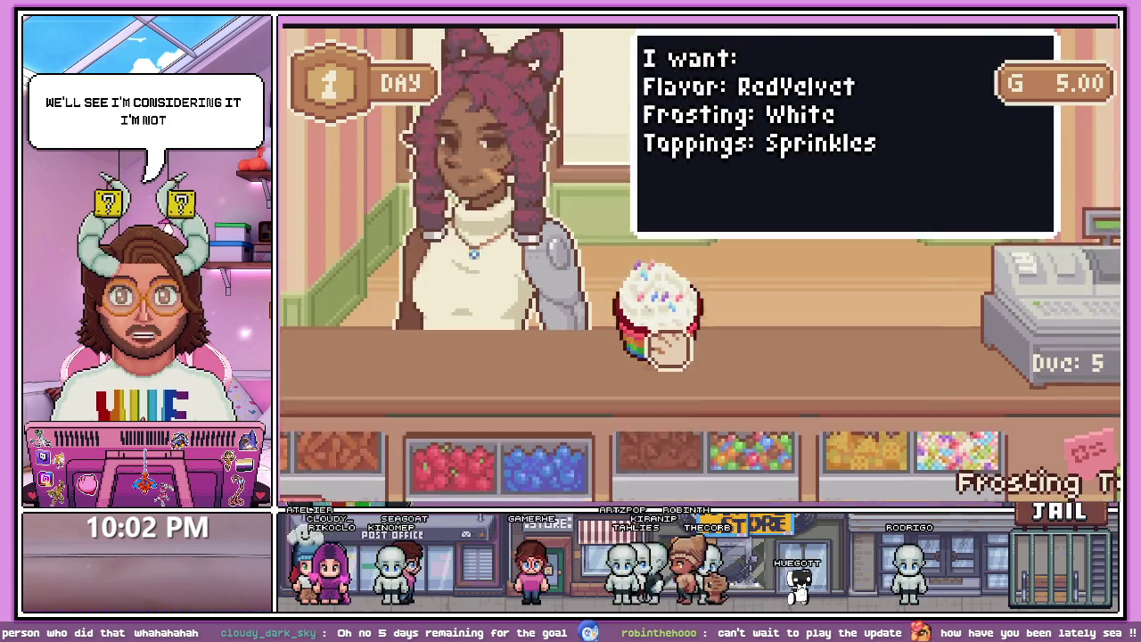
{"action": "left_click", "coordinate": [526, 223]}
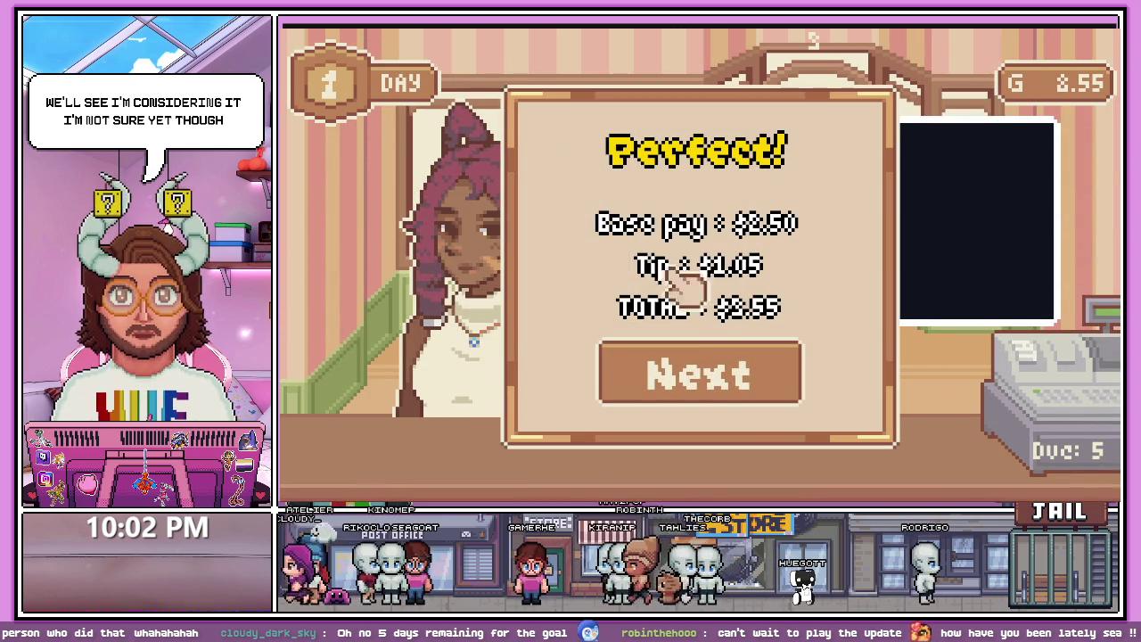
{"action": "left_click", "coordinate": [758, 383]}
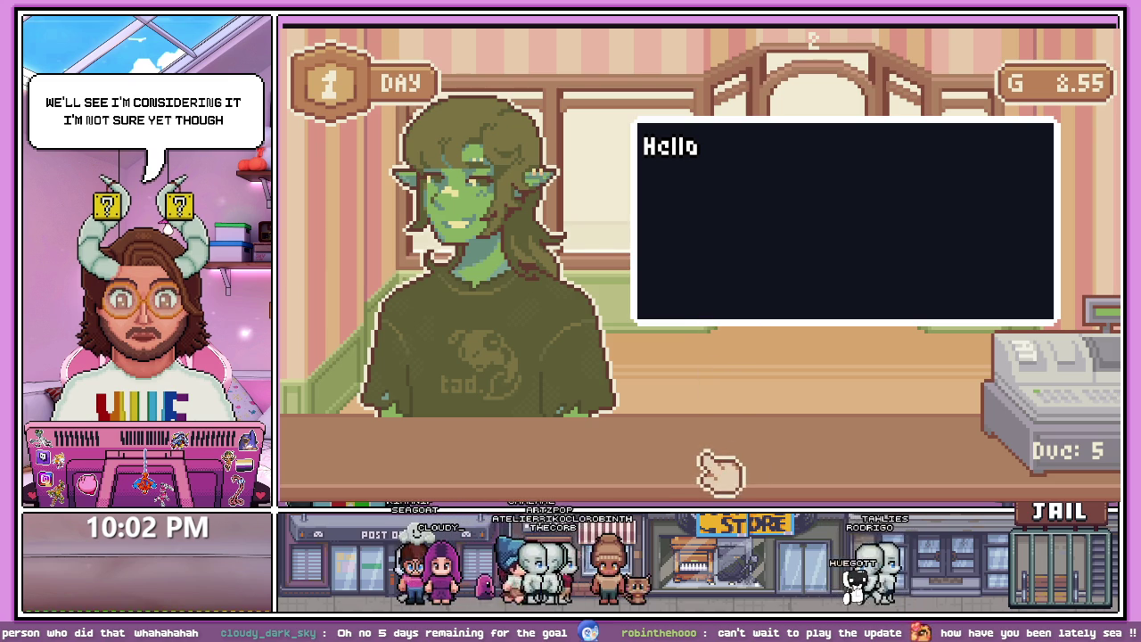
{"action": "key", "text": "F8"}
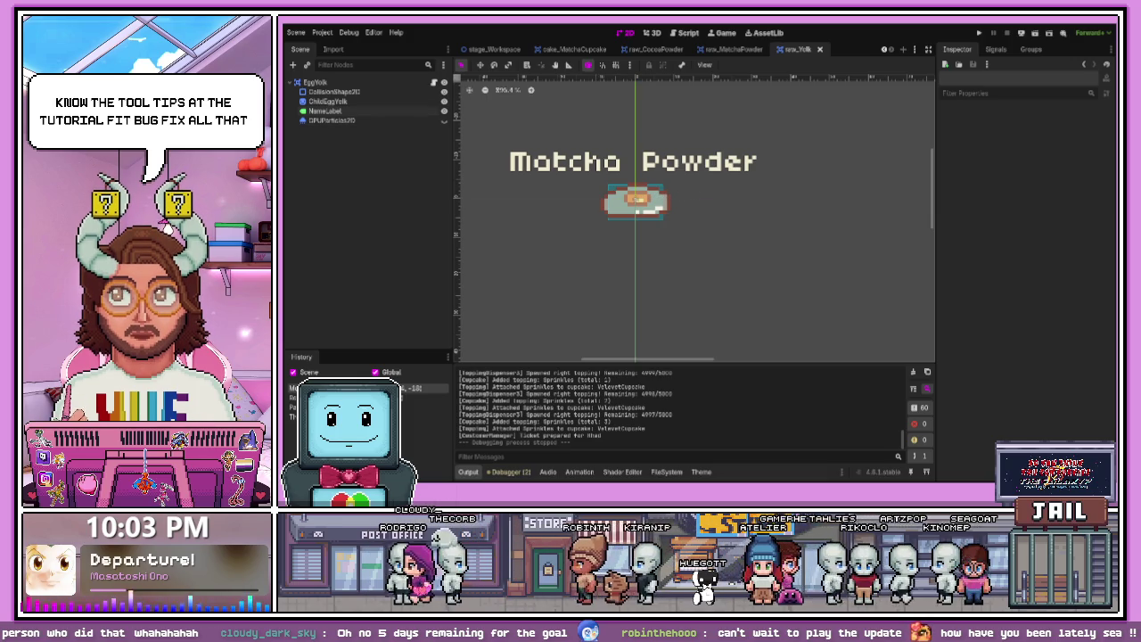
- Select the GPUParticles2D node, then the NameLabel reading 'Matcha Powder' in raw_Yolk
{"action": "left_click", "coordinate": [387, 120]}
{"action": "left_click", "coordinate": [511, 172]}
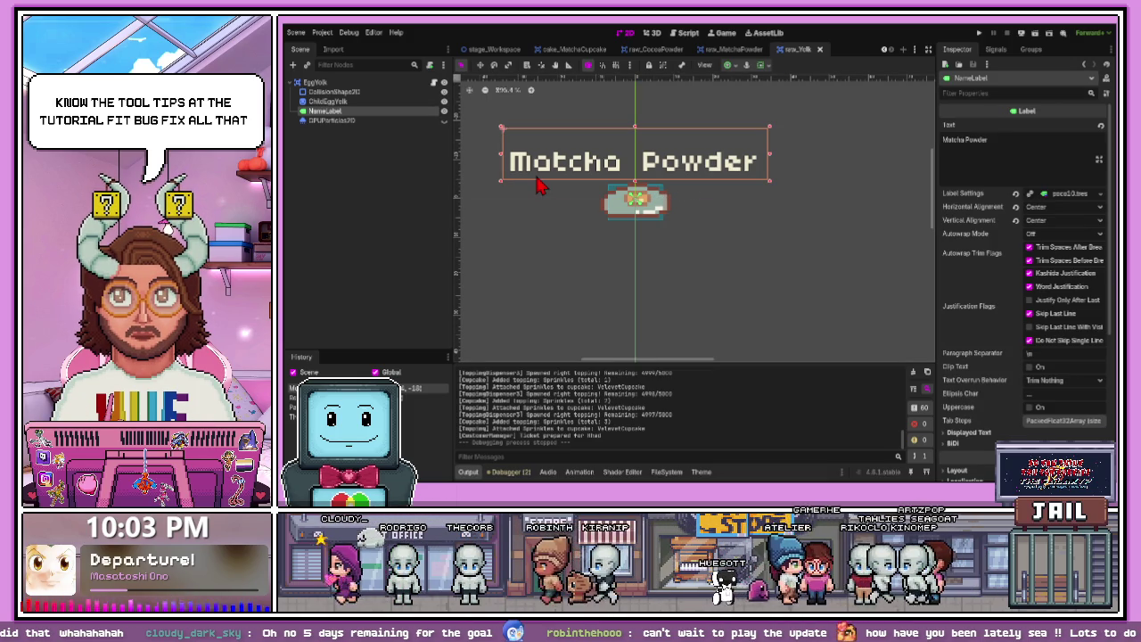
{"action": "scroll", "coordinate": [682, 263], "scroll_direction": "down", "scroll_amount": 1}
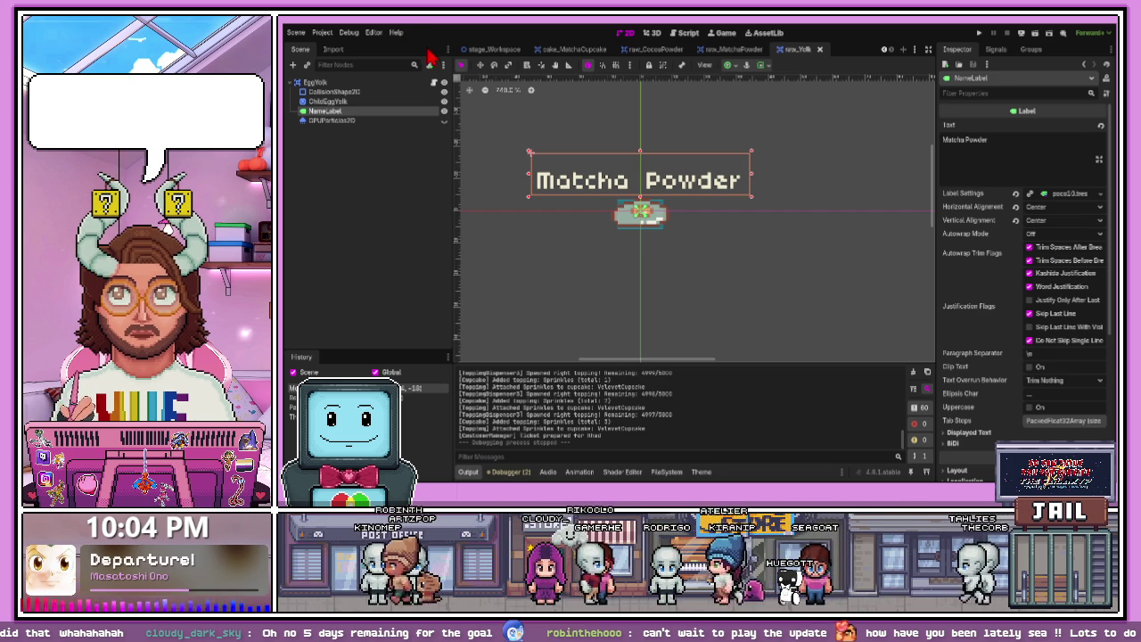
- Give ChildEggYolk a new ShaderMaterial loaded with the Outline_White shader
{"action": "left_click", "coordinate": [644, 217]}
{"action": "scroll", "coordinate": [669, 245], "scroll_direction": "down", "scroll_amount": 3}
{"action": "scroll", "coordinate": [668, 246], "scroll_direction": "down", "scroll_amount": 2}
{"action": "scroll", "coordinate": [665, 218], "scroll_direction": "up", "scroll_amount": 5}
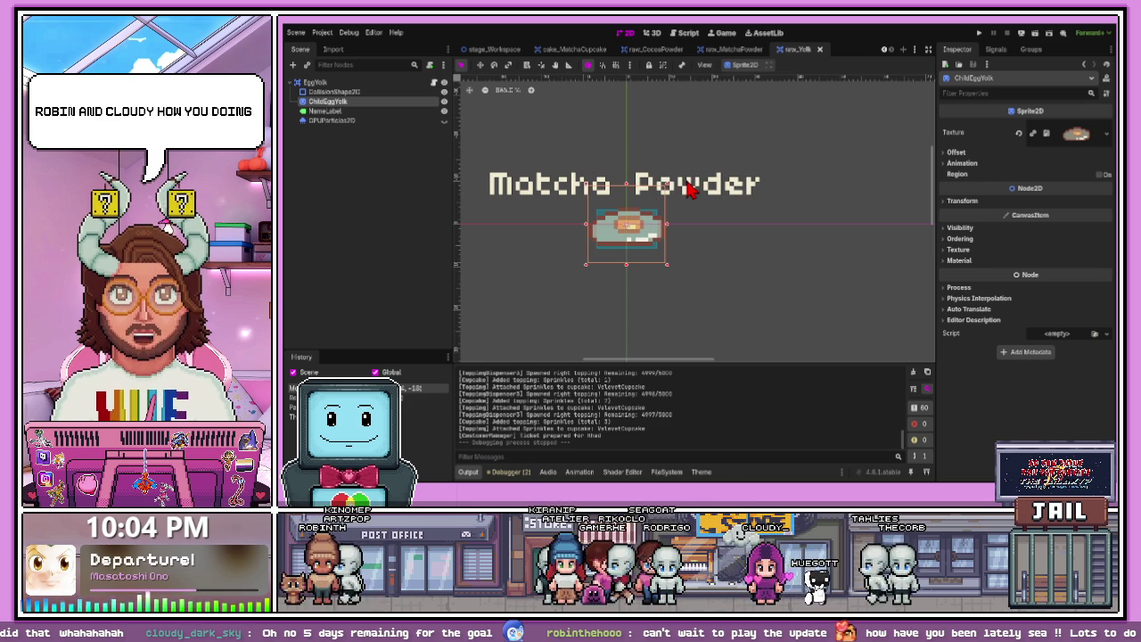
{"action": "left_click", "coordinate": [689, 187]}
{"action": "left_click", "coordinate": [629, 245]}
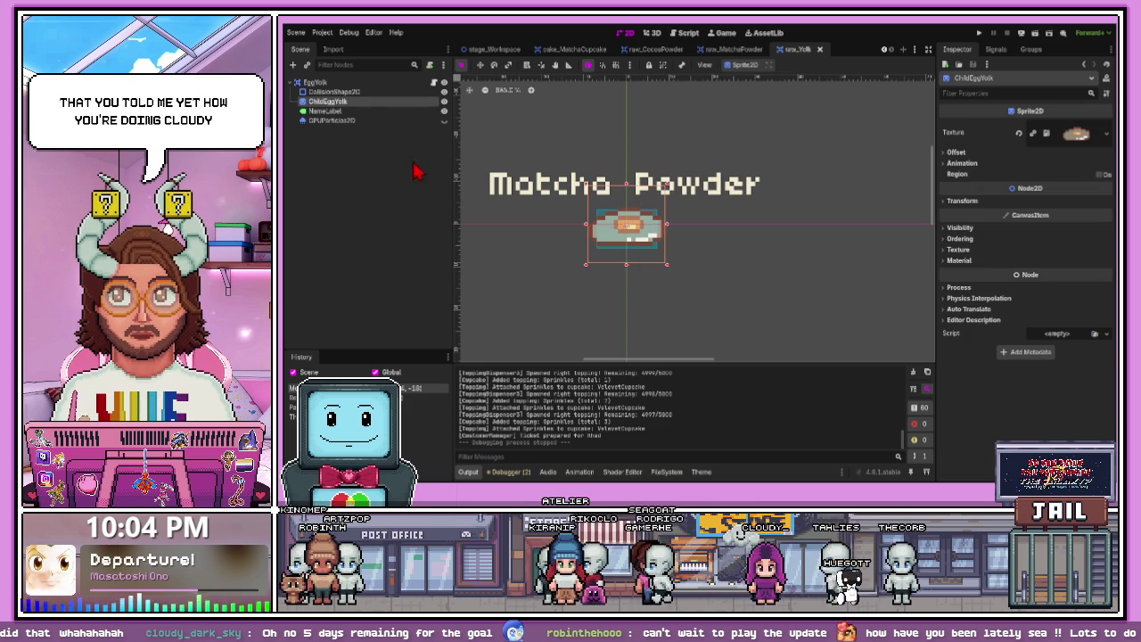
{"action": "left_click", "coordinate": [961, 261]}
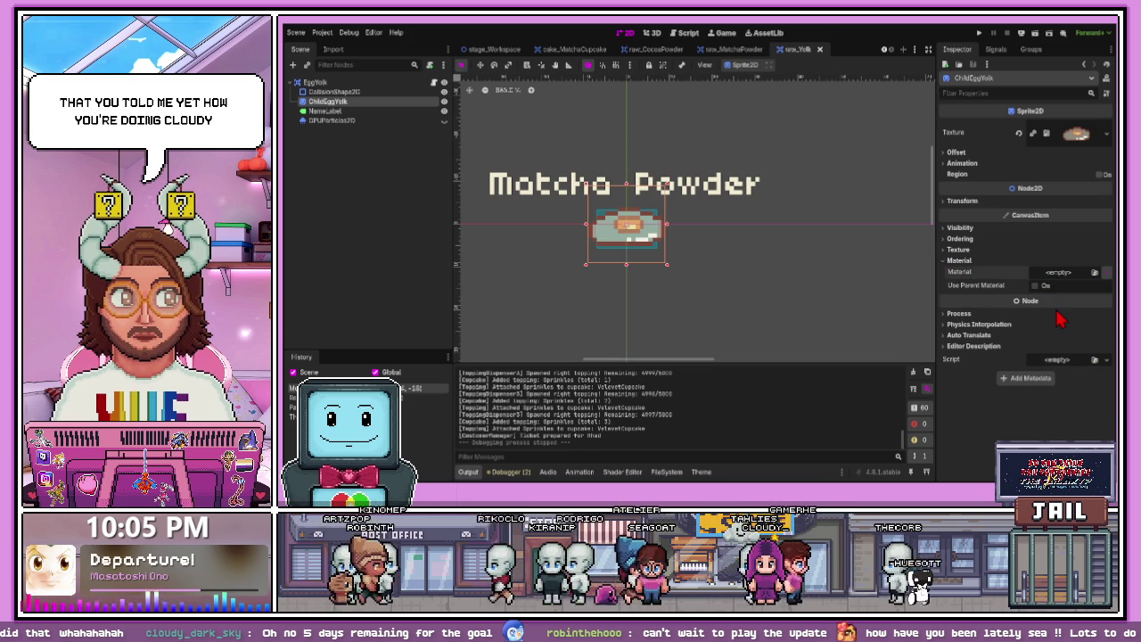
{"action": "left_click", "coordinate": [1059, 272]}
{"action": "left_click", "coordinate": [1039, 299]}
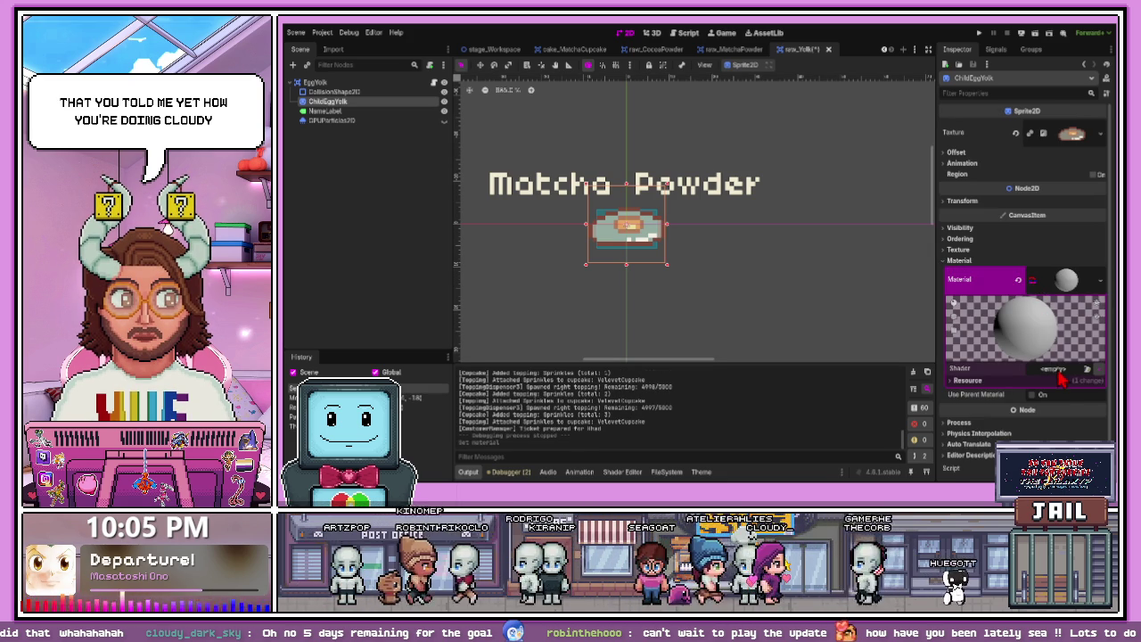
{"action": "left_click", "coordinate": [1067, 409]}
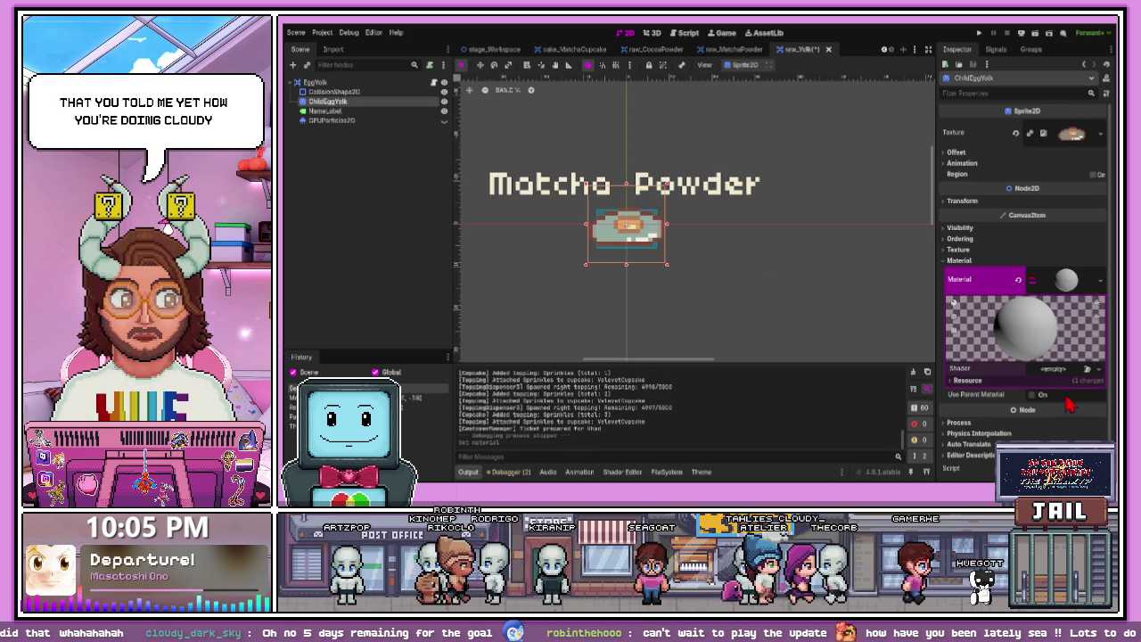
{"action": "double_click", "coordinate": [669, 163]}
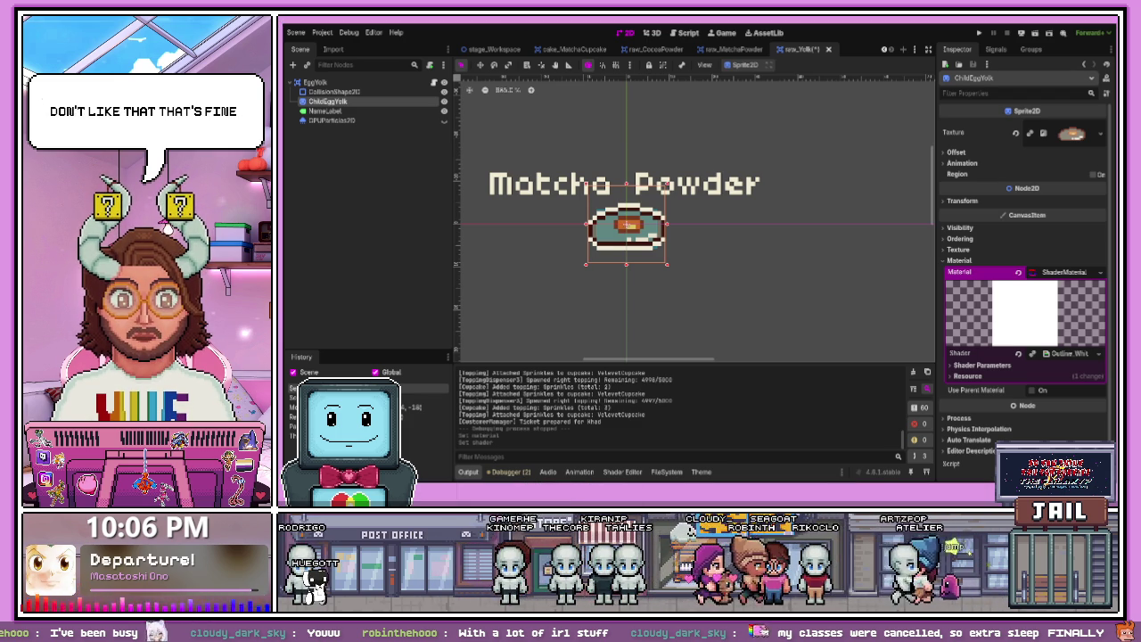
{"action": "left_click", "coordinate": [667, 472]}
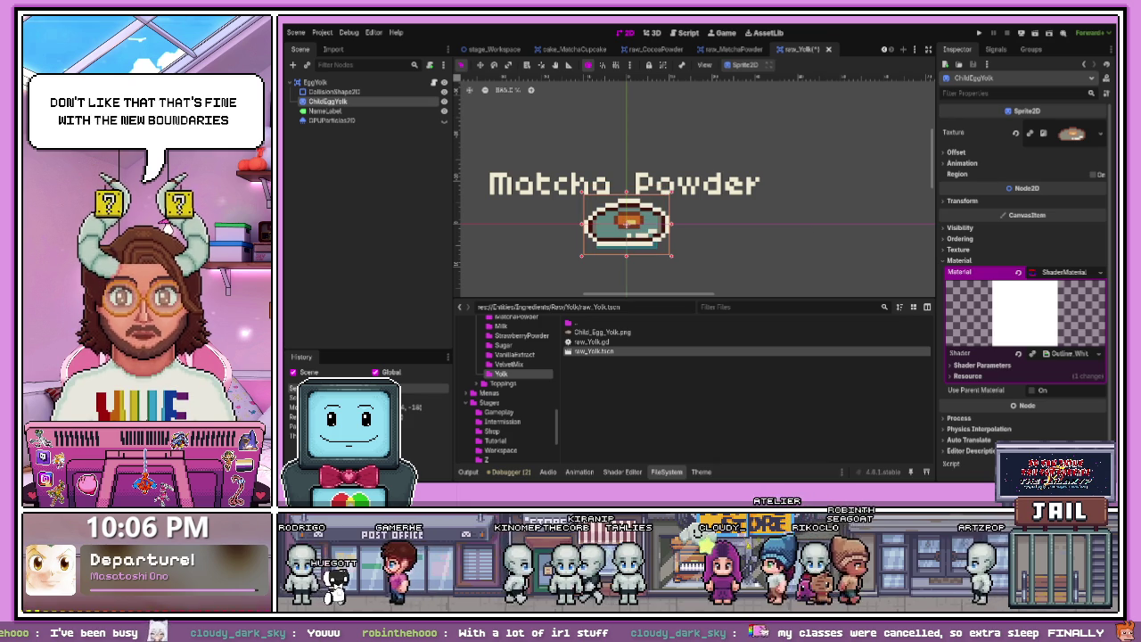
- Nest CollisionShape2D under the ChildEggYolk sprite in the Scene tree
{"action": "scroll", "coordinate": [604, 233], "scroll_direction": "up", "scroll_amount": 2}
{"action": "scroll", "coordinate": [604, 233], "scroll_direction": "up", "scroll_amount": 2}
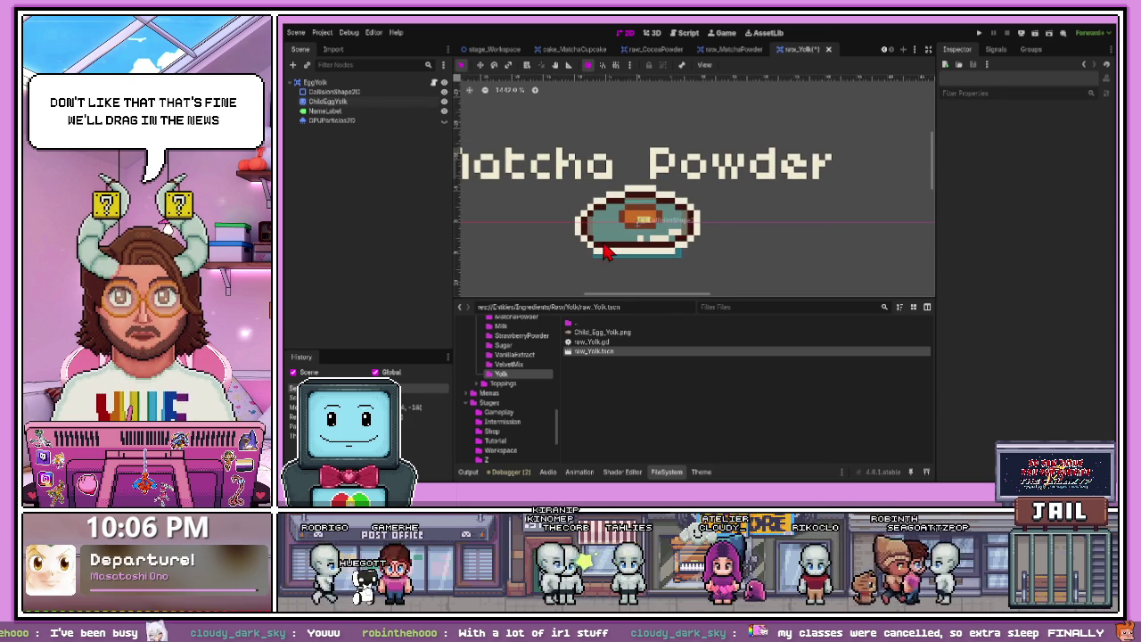
{"action": "left_click_drag", "start_coordinate": [362, 104], "coordinate": [348, 105]}
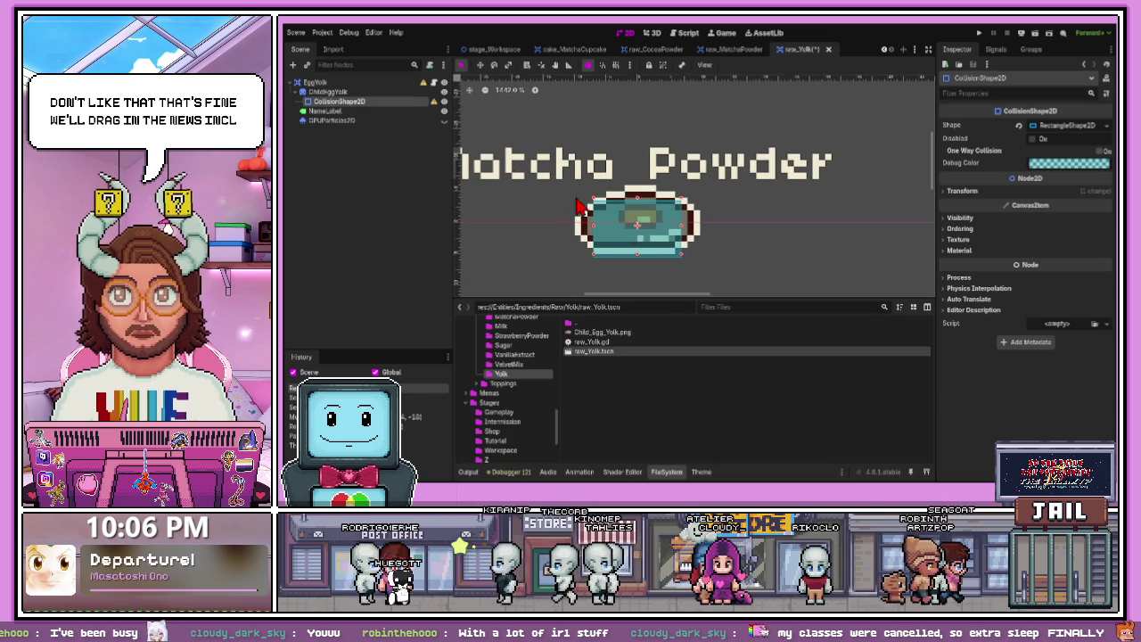
- Replace the rectangle shape with a capsule collision shape of radius 10, height 30
{"action": "scroll", "coordinate": [608, 219], "scroll_direction": "up", "scroll_amount": 1}
{"action": "left_click", "coordinate": [1040, 127]}
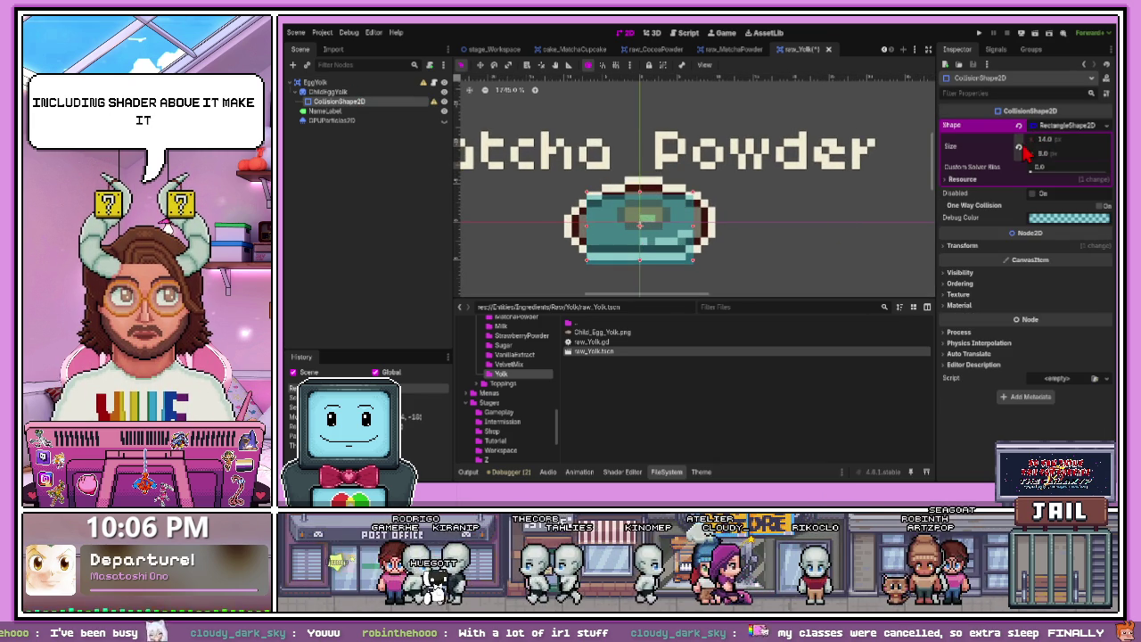
{"action": "left_click", "coordinate": [1019, 126]}
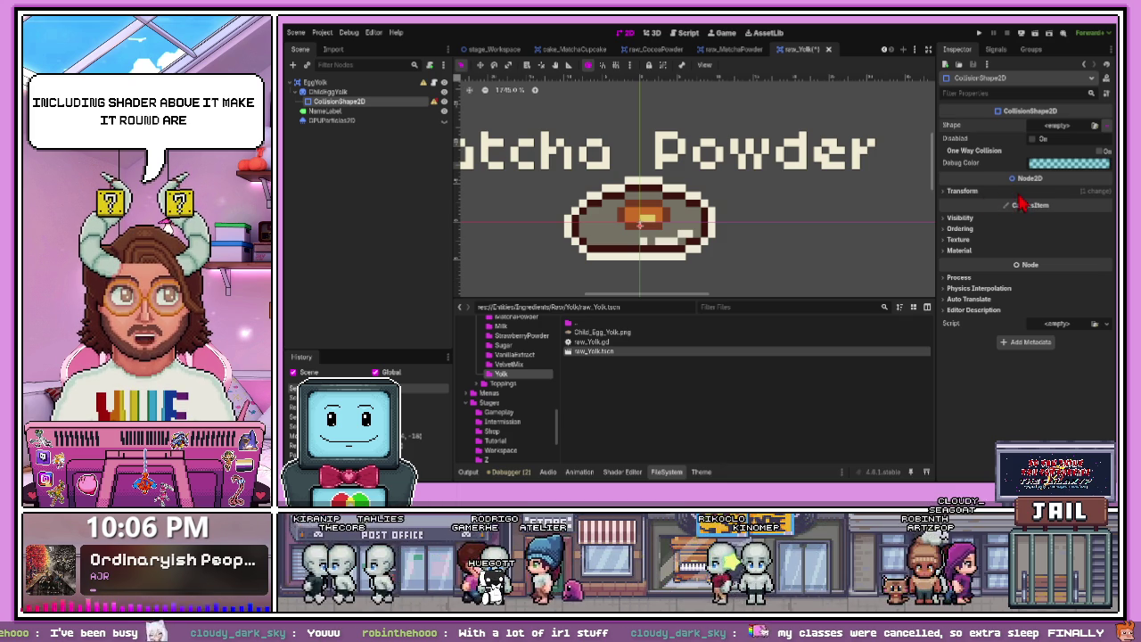
{"action": "key", "text": "ctrl+shift+z"}
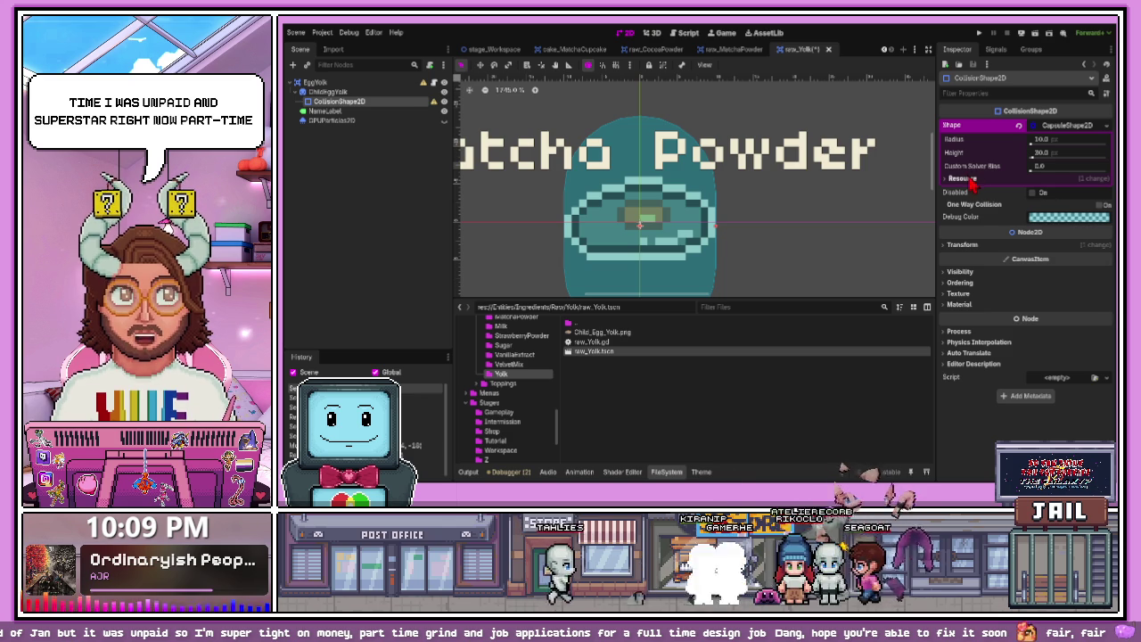
- Move the collision shape out from under the yolk and rotate it 90°
{"action": "left_click", "coordinate": [951, 245]}
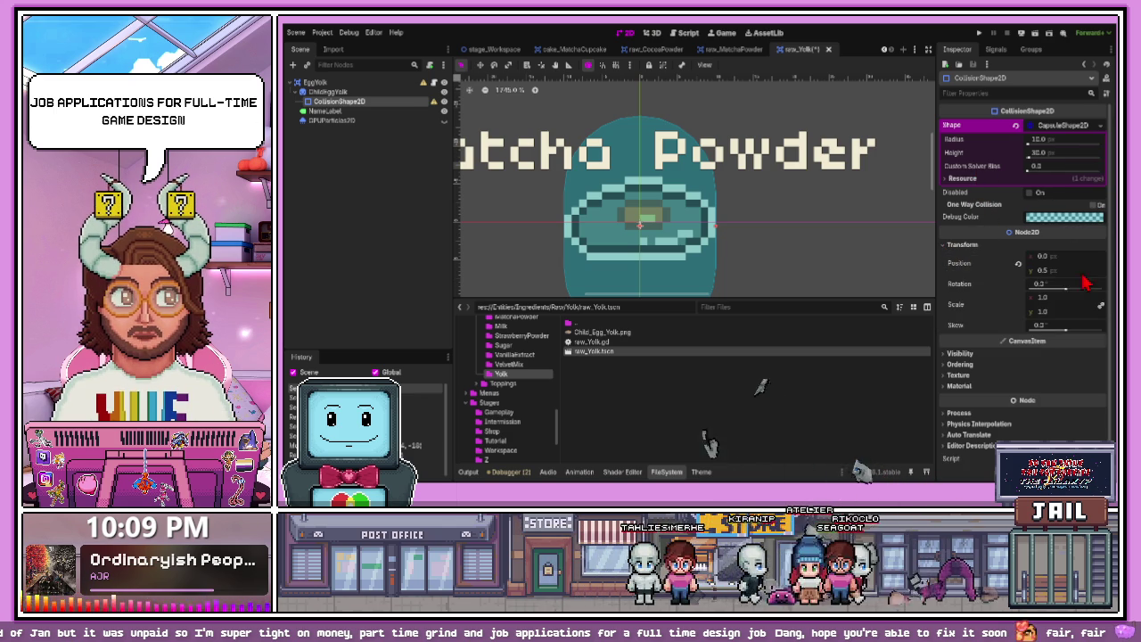
{"action": "left_click", "coordinate": [1045, 300]}
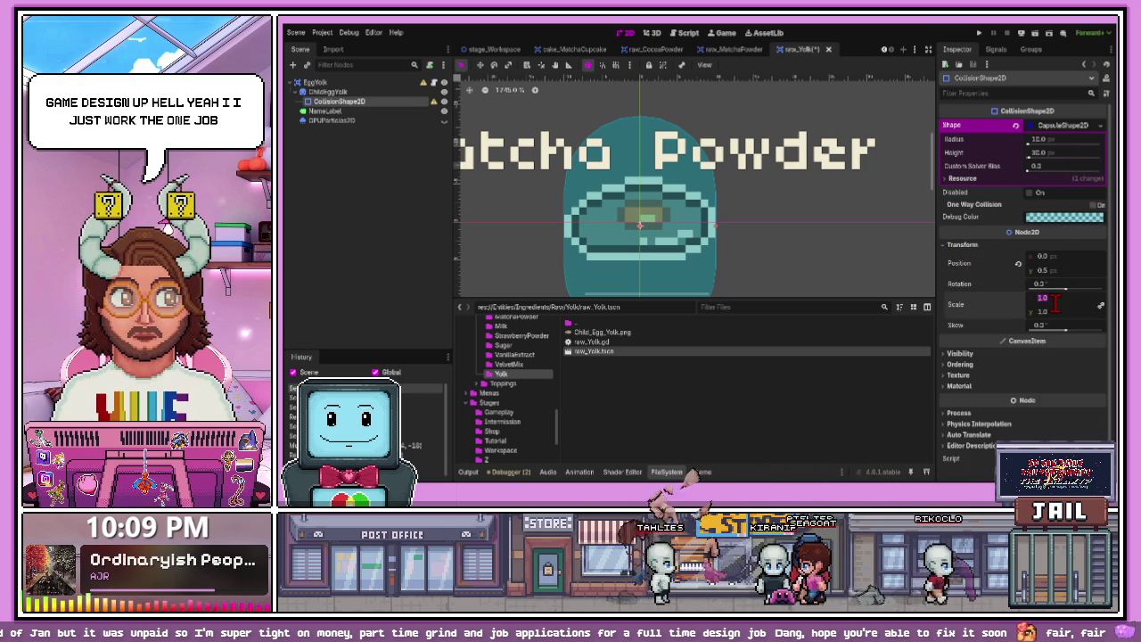
{"action": "mouse_move", "coordinate": [339, 100]}
{"action": "left_mouse_down"}
{"action": "mouse_move", "coordinate": [377, 132]}
{"action": "mouse_move", "coordinate": [357, 125]}
{"action": "mouse_move", "coordinate": [351, 100]}
{"action": "left_mouse_up"}
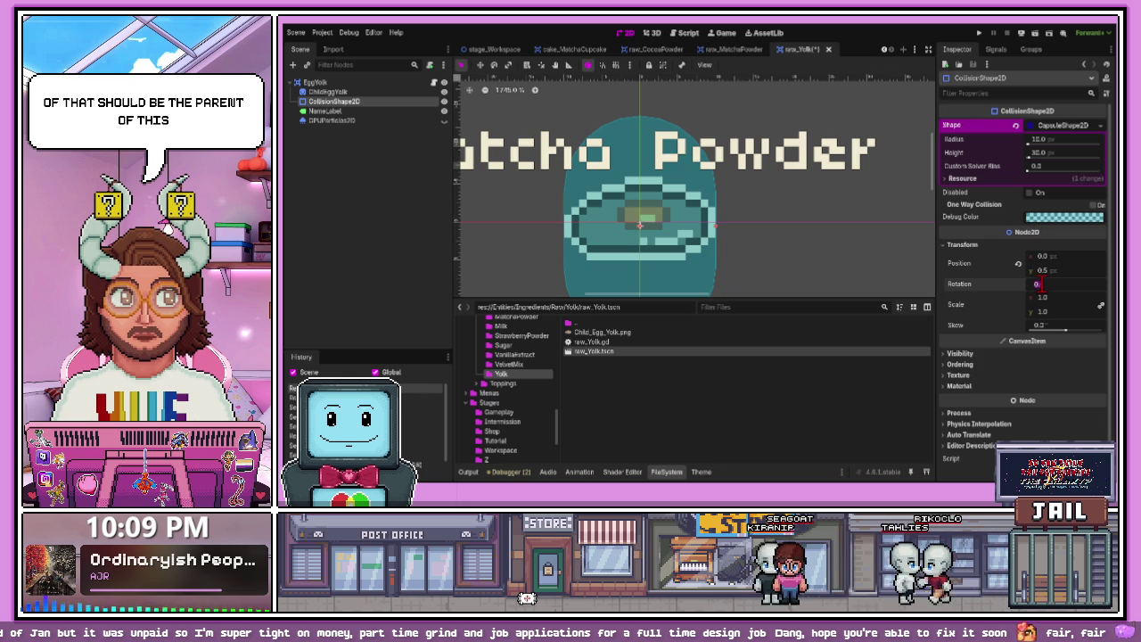
{"action": "left_click", "coordinate": [1066, 284]}
{"action": "type", "text": "90"}
{"action": "key", "text": "Return"}
- Shrink the capsule's radius to 5.5 so it fits the egg
{"action": "scroll", "coordinate": [660, 231], "scroll_direction": "down", "scroll_amount": 2}
{"action": "scroll", "coordinate": [662, 244], "scroll_direction": "down", "scroll_amount": 2}
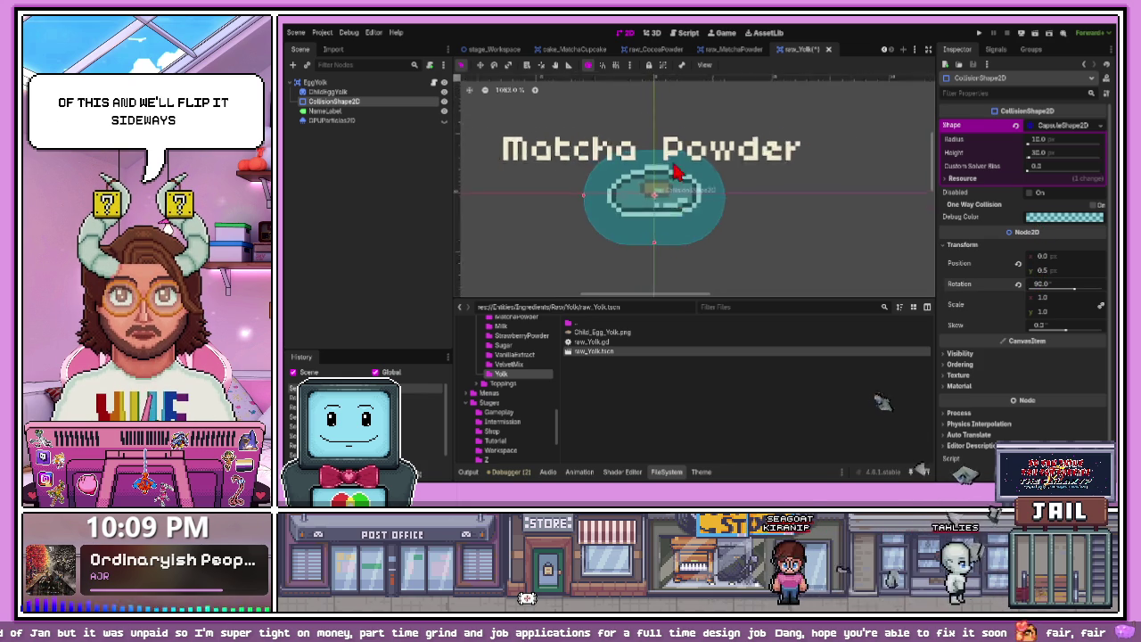
{"action": "scroll", "coordinate": [655, 248], "scroll_direction": "up", "scroll_amount": 3}
{"action": "mouse_move", "coordinate": [655, 242]}
{"action": "left_mouse_down"}
{"action": "mouse_move", "coordinate": [668, 152]}
{"action": "mouse_move", "coordinate": [668, 166]}
{"action": "left_mouse_up"}
- Centre the collision capsule on the egg, nudging it down one unit
{"action": "left_click", "coordinate": [658, 148]}
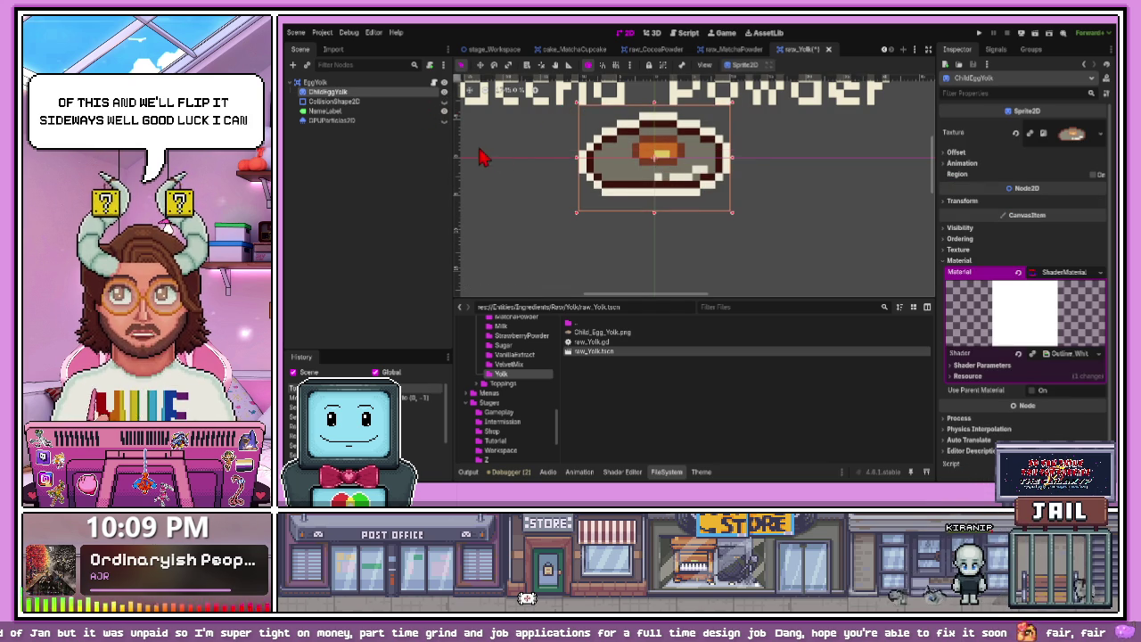
{"action": "scroll", "coordinate": [615, 174], "scroll_direction": "down", "scroll_amount": 2}
{"action": "scroll", "coordinate": [640, 183], "scroll_direction": "up", "scroll_amount": 4}
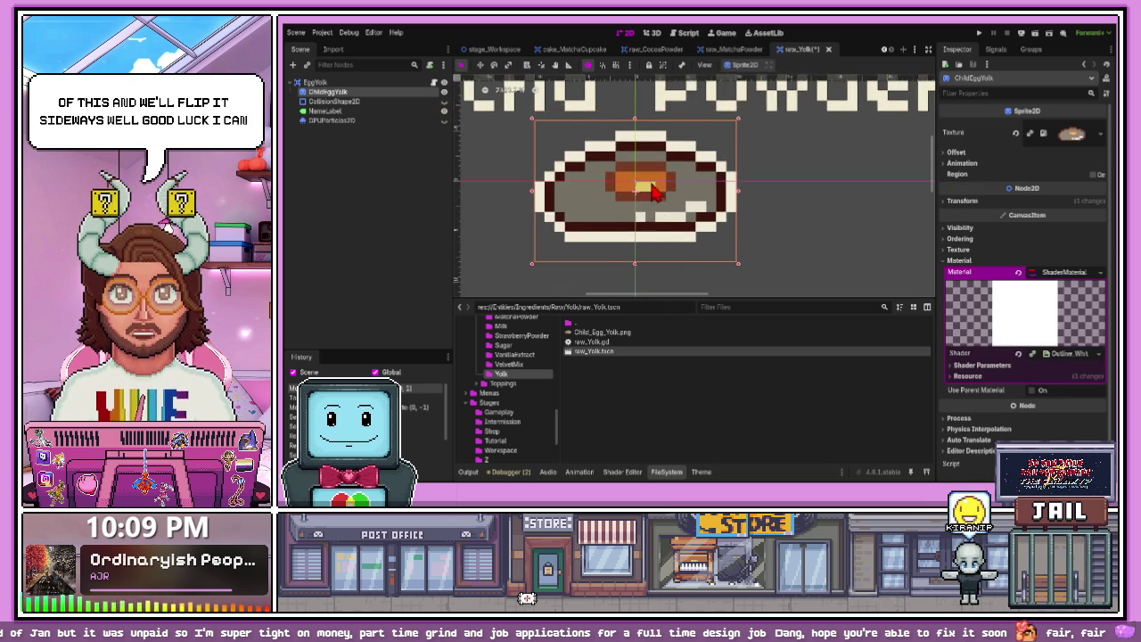
{"action": "scroll", "coordinate": [667, 202], "scroll_direction": "down", "scroll_amount": 2}
{"action": "left_click", "coordinate": [377, 128]}
{"action": "left_click", "coordinate": [444, 100]}
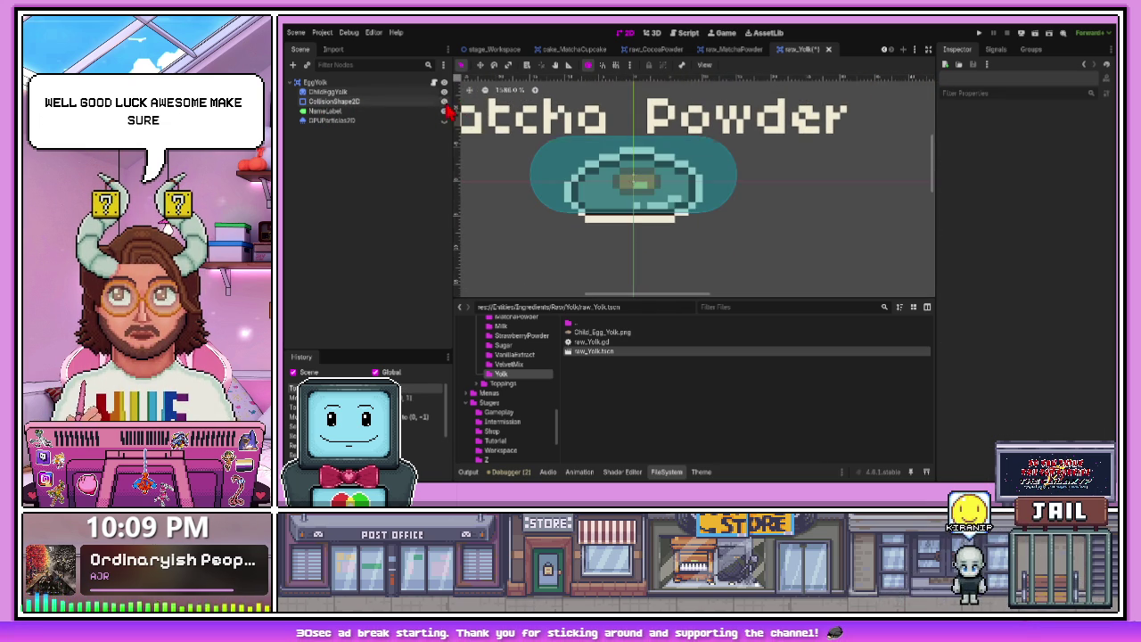
{"action": "scroll", "coordinate": [616, 183], "scroll_direction": "up", "scroll_amount": 2}
{"action": "left_click_drag", "start_coordinate": [639, 204], "coordinate": [639, 205]}
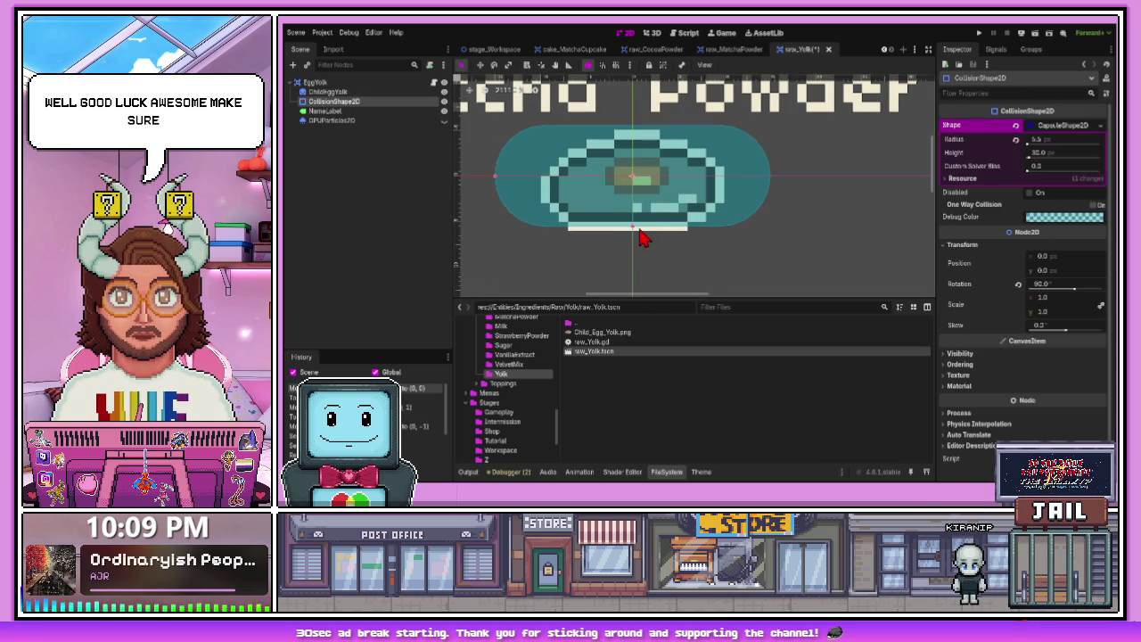
{"action": "key", "text": "Down"}
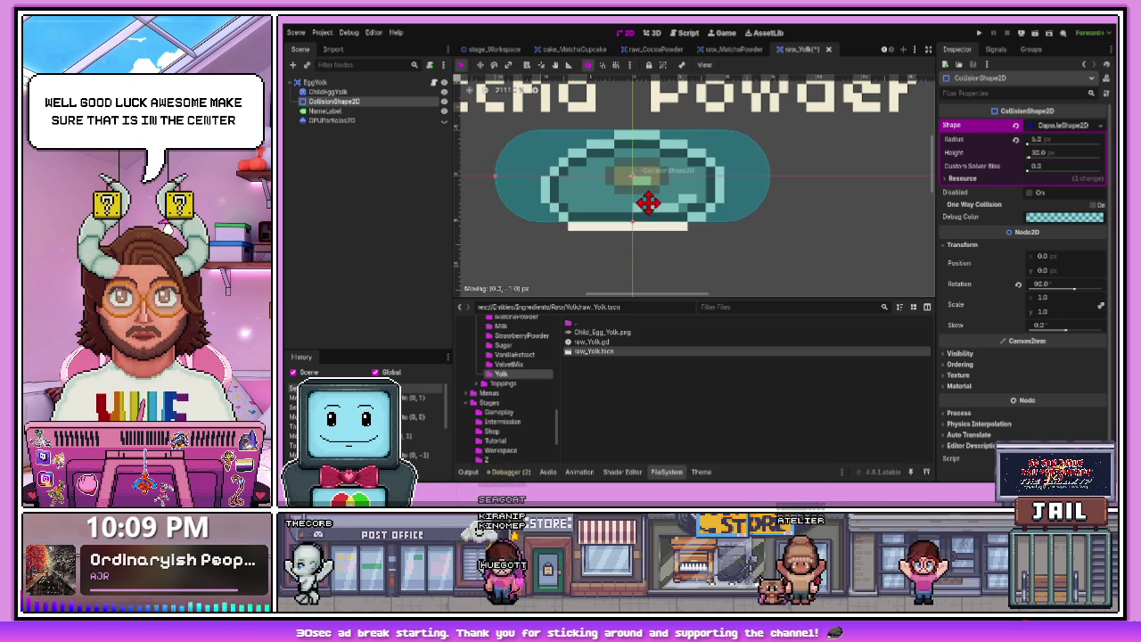
- Close the Yolk scene and show the ButterTub folder's files
{"action": "key", "text": "ctrl+shift+w"}
{"action": "scroll", "coordinate": [480, 360], "scroll_direction": "up", "scroll_amount": 3}
{"action": "scroll", "coordinate": [499, 357], "scroll_direction": "up", "scroll_amount": 5}
{"action": "left_click", "coordinate": [508, 342]}
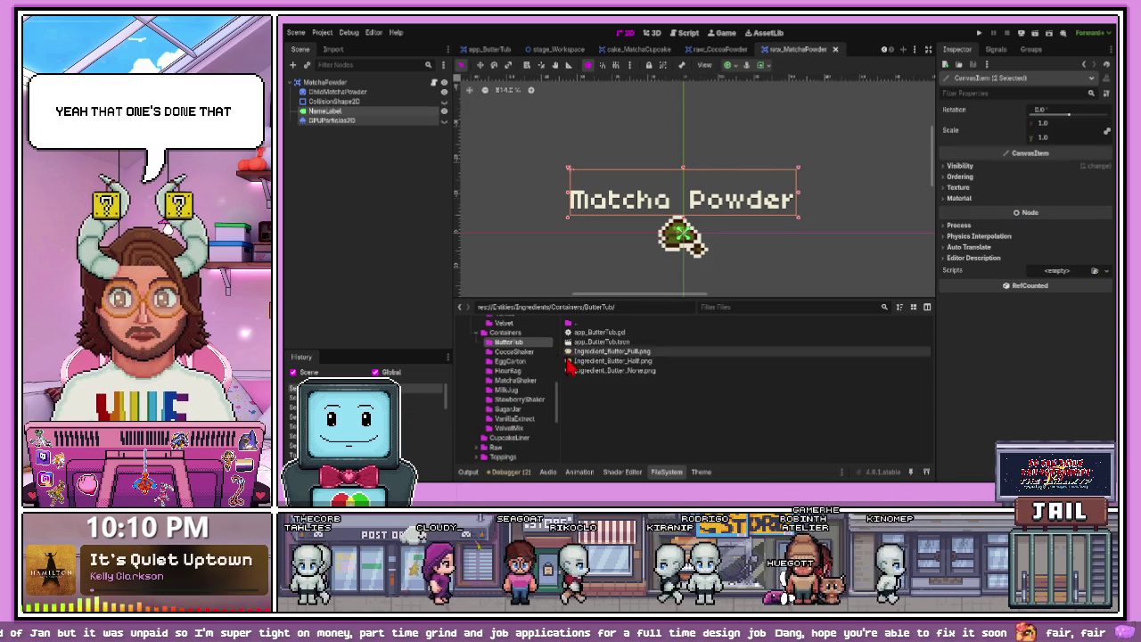
- Open the app_ButterTub scene and select its ButterCount label
{"action": "double_click", "coordinate": [601, 341]}
{"action": "left_click", "coordinate": [654, 203]}
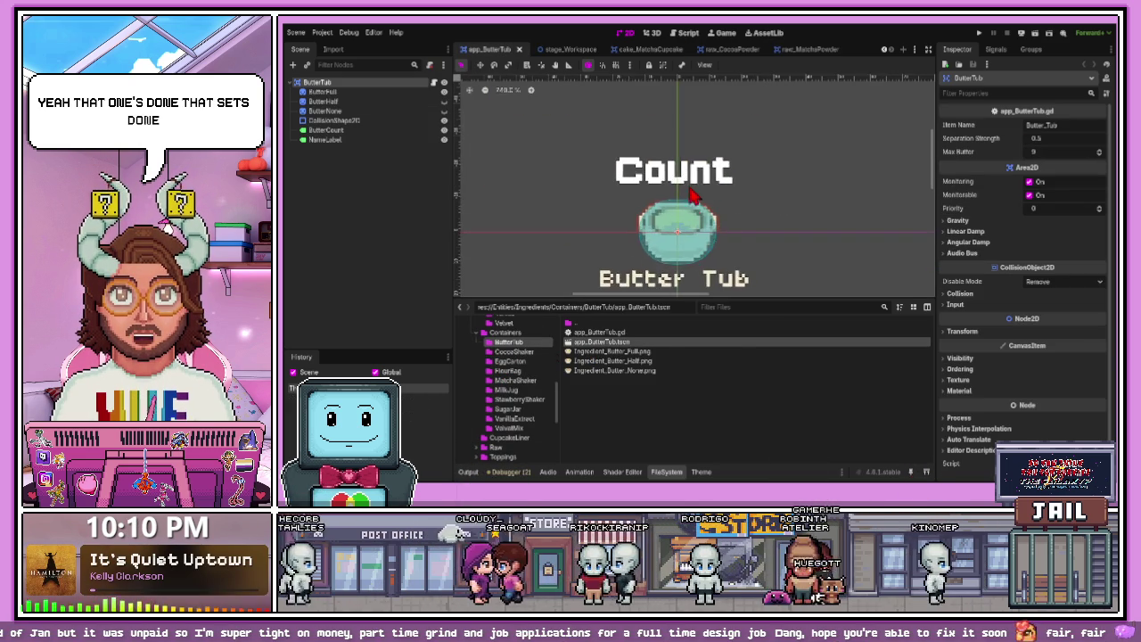
{"action": "left_click", "coordinate": [633, 473]}
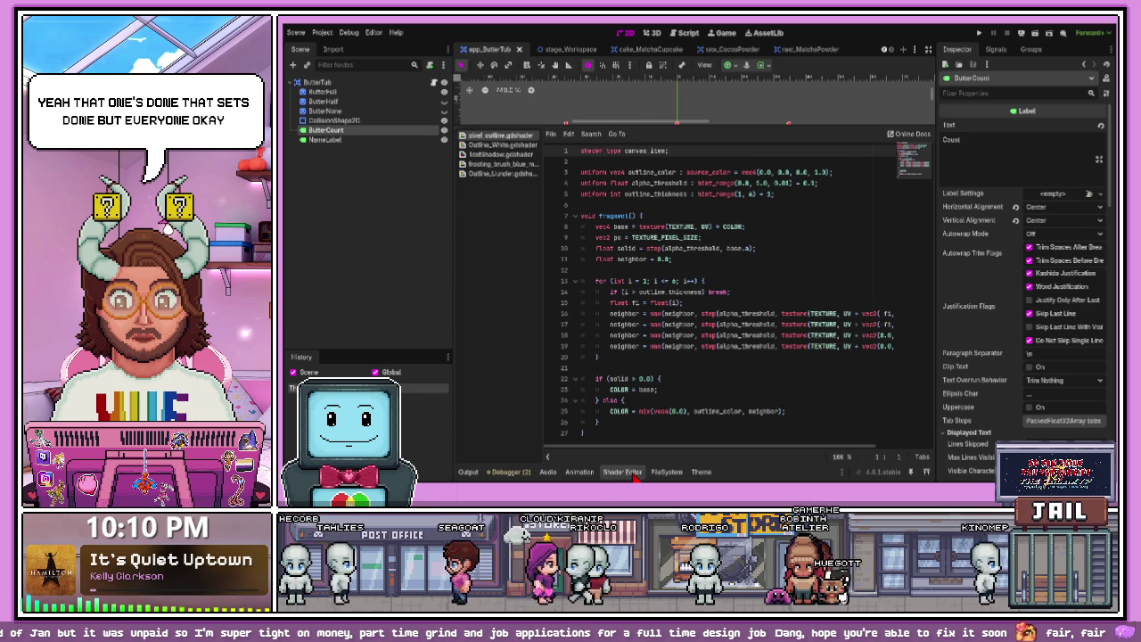
{"action": "left_click", "coordinate": [638, 473]}
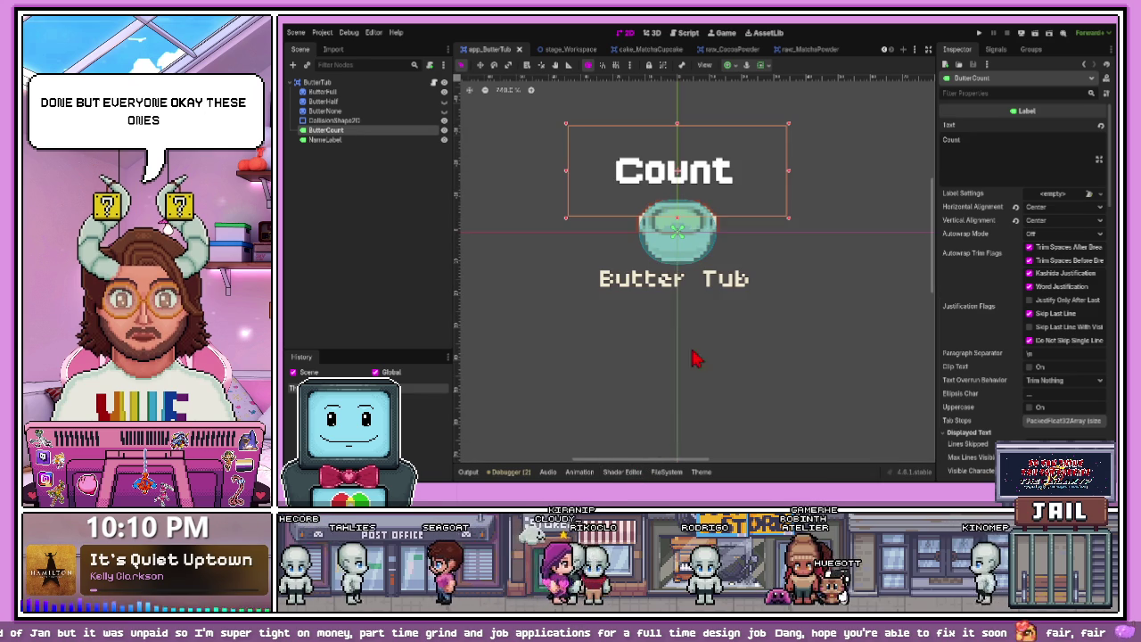
- Switch between NameLabel and ButterCount, hiding the shader code to view the canvas
{"action": "left_click", "coordinate": [369, 82]}
{"action": "left_click", "coordinate": [355, 146]}
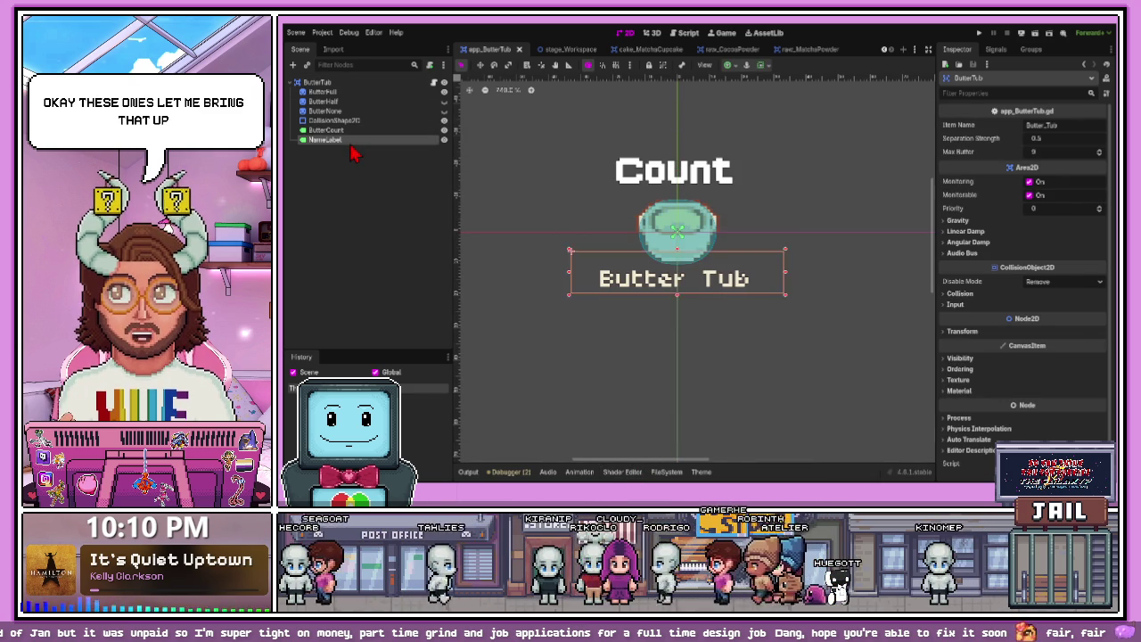
{"action": "left_click", "coordinate": [638, 477]}
{"action": "left_click", "coordinate": [381, 208]}
{"action": "left_click", "coordinate": [626, 190]}
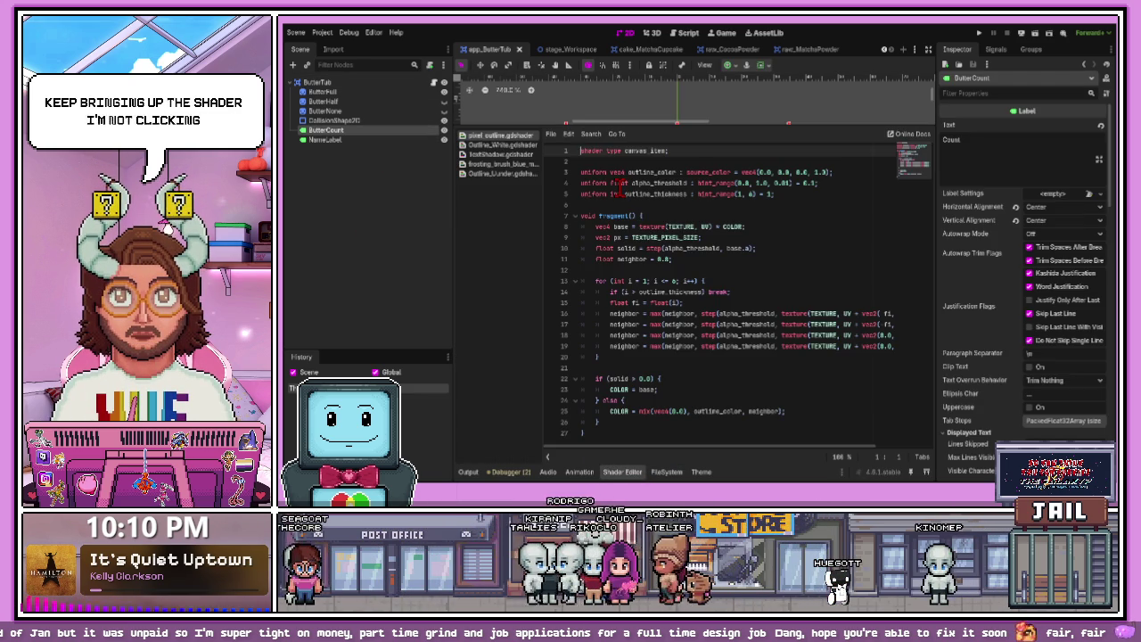
{"action": "left_click", "coordinate": [630, 473]}
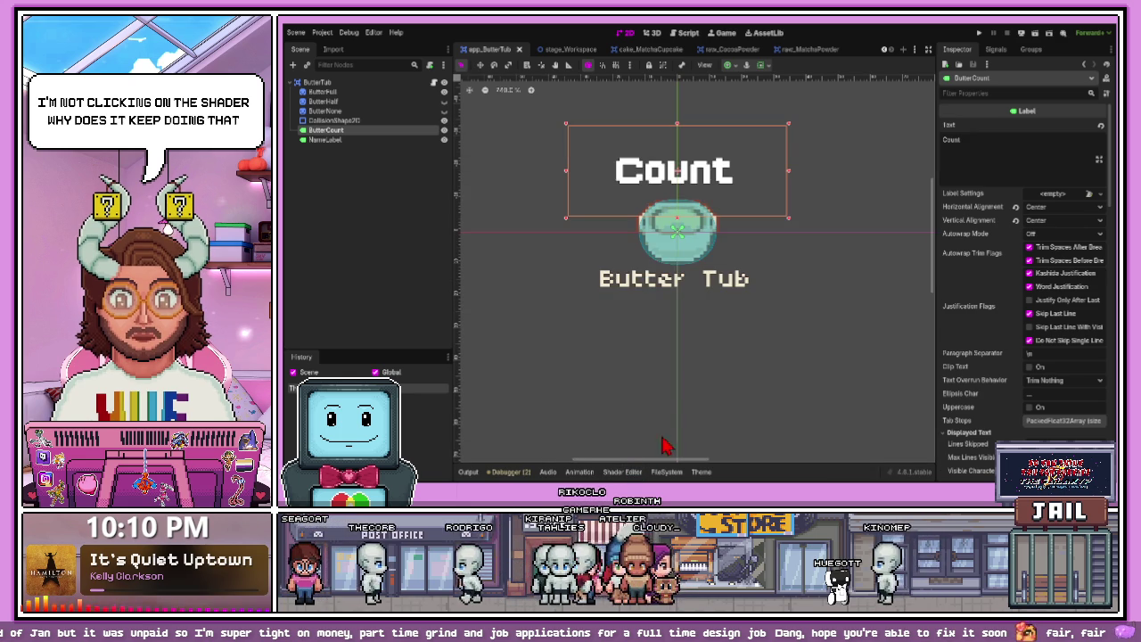
{"action": "left_click", "coordinate": [331, 140]}
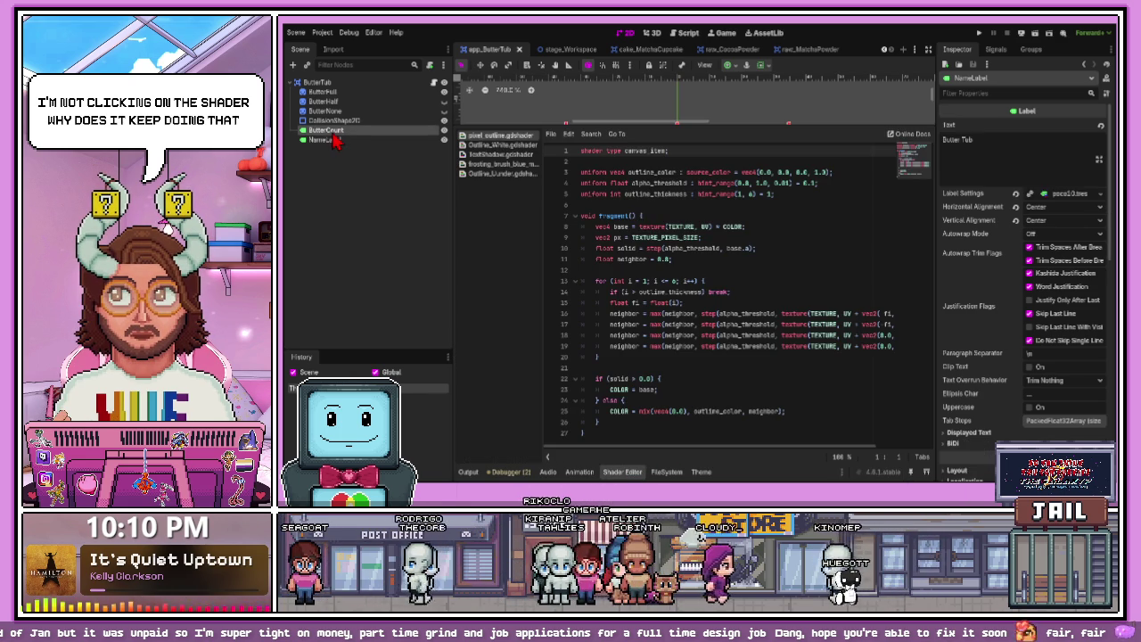
{"action": "left_click", "coordinate": [339, 133]}
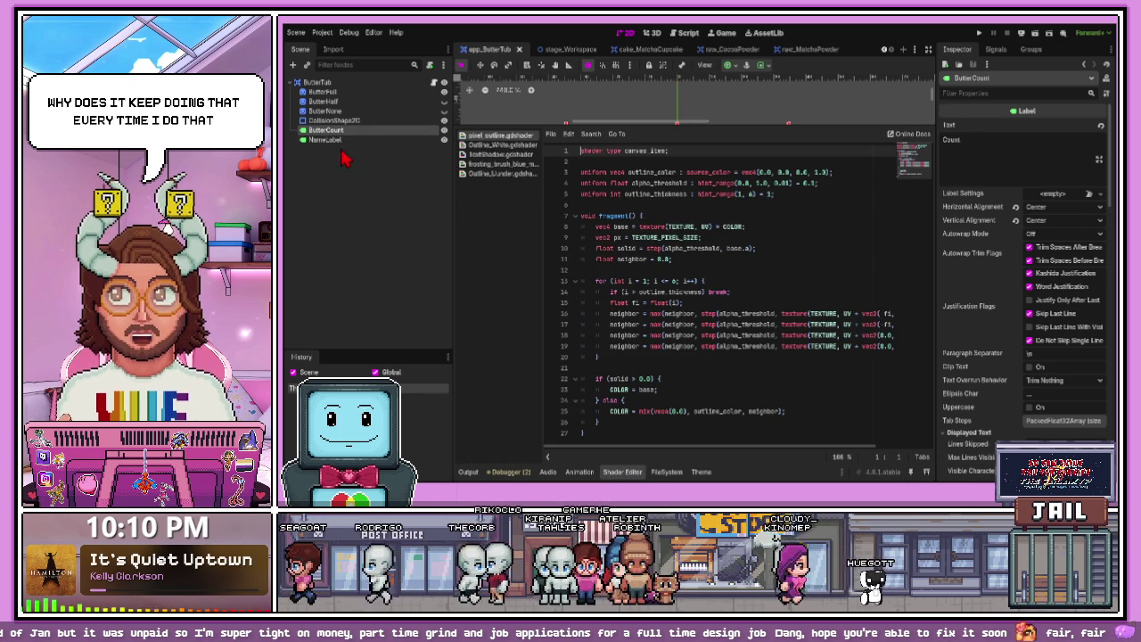
{"action": "left_click", "coordinate": [630, 476]}
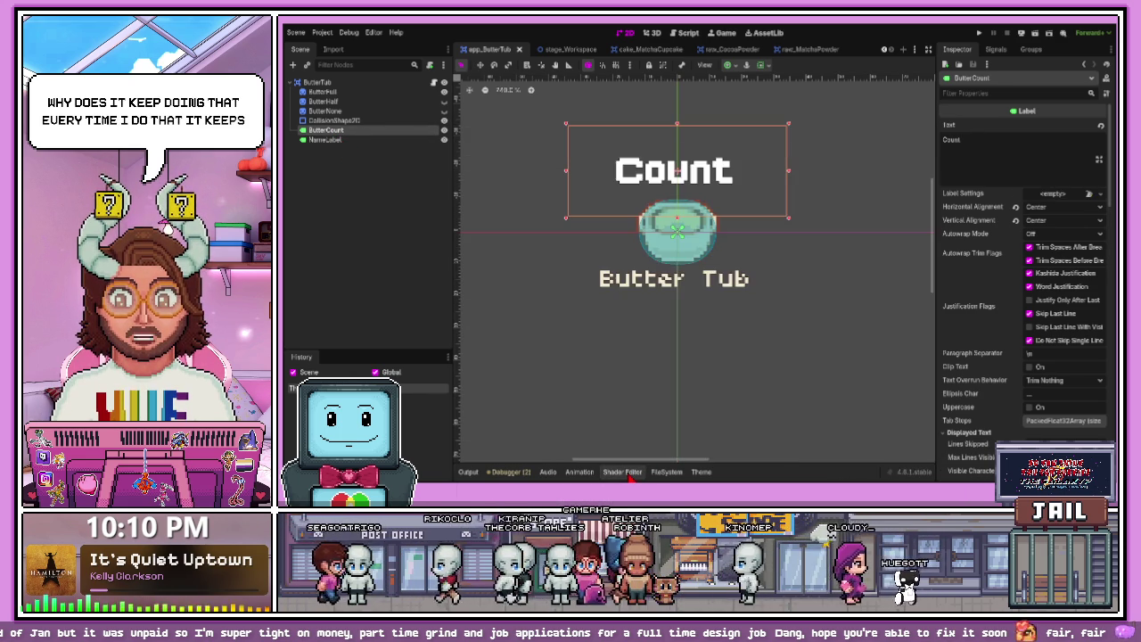
{"action": "left_click", "coordinate": [629, 477]}
{"action": "left_click", "coordinate": [618, 471]}
{"action": "left_click", "coordinate": [643, 366]}
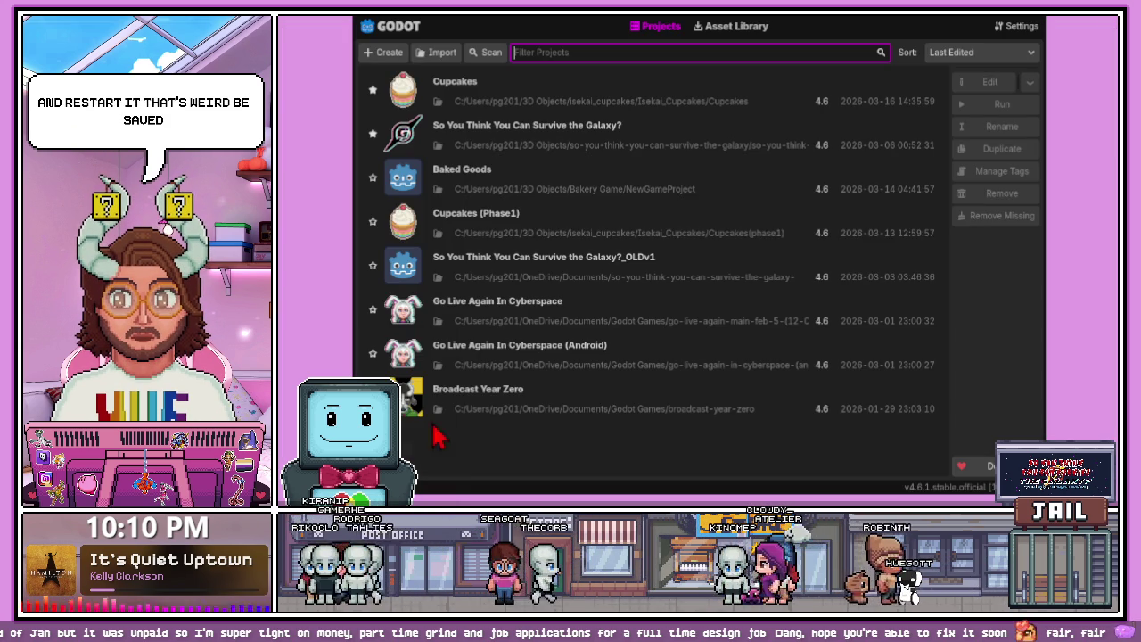
- Reopen the Cupcakes project from the Project Manager
{"action": "double_click", "coordinate": [489, 107]}
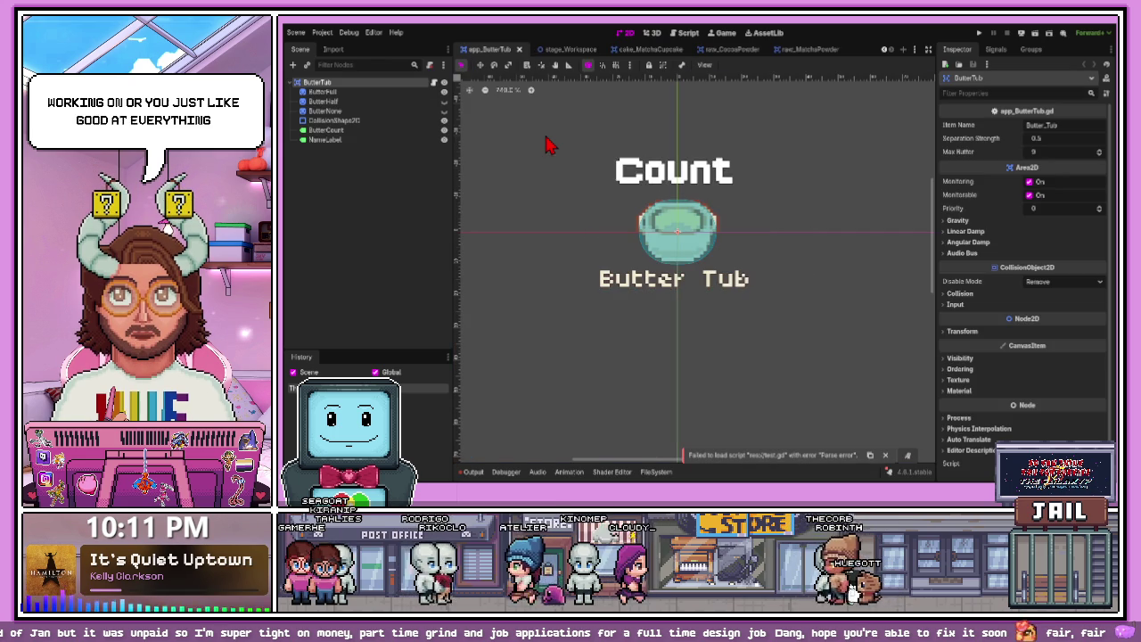
- Select the Count label and give the canvas more room than the shader code
{"action": "left_click", "coordinate": [689, 254]}
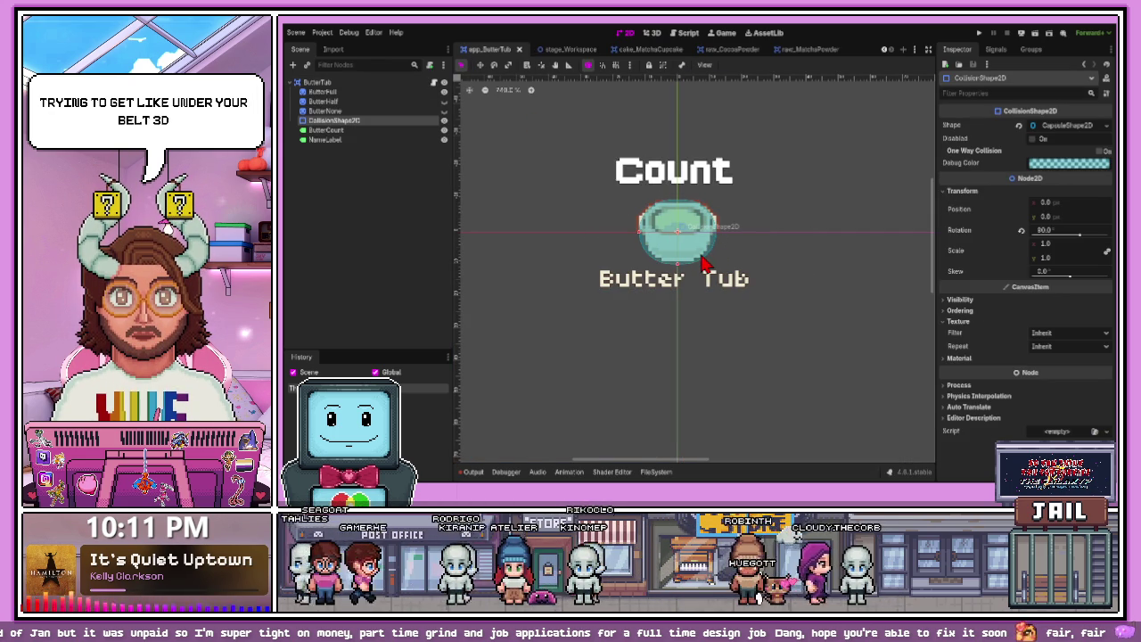
{"action": "scroll", "coordinate": [705, 237], "scroll_direction": "up", "scroll_amount": 3}
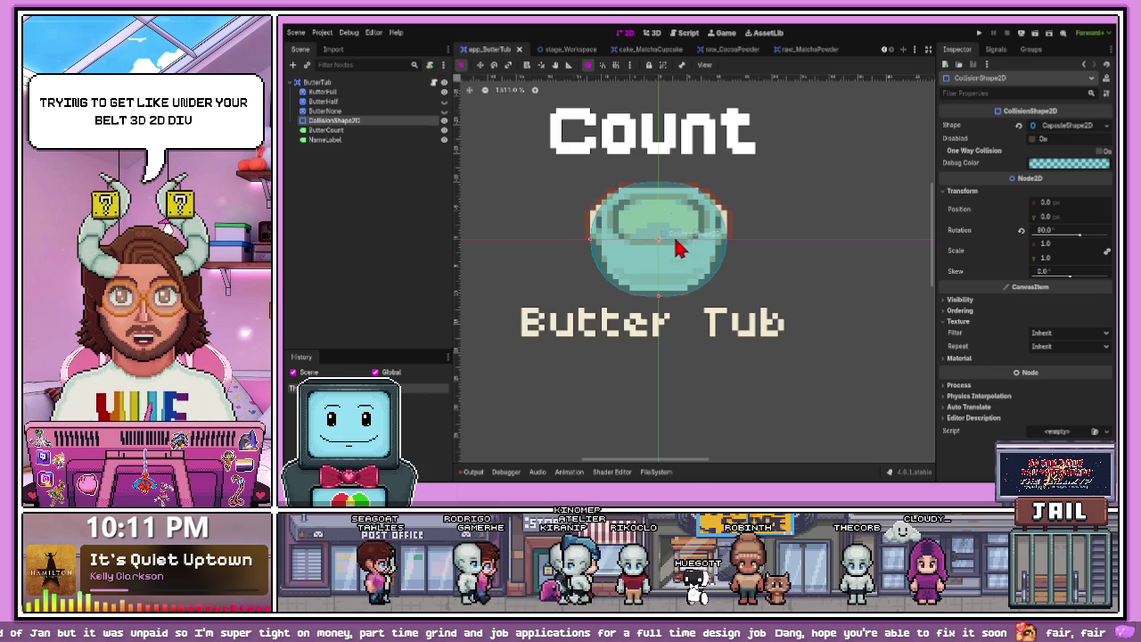
{"action": "left_click", "coordinate": [652, 152]}
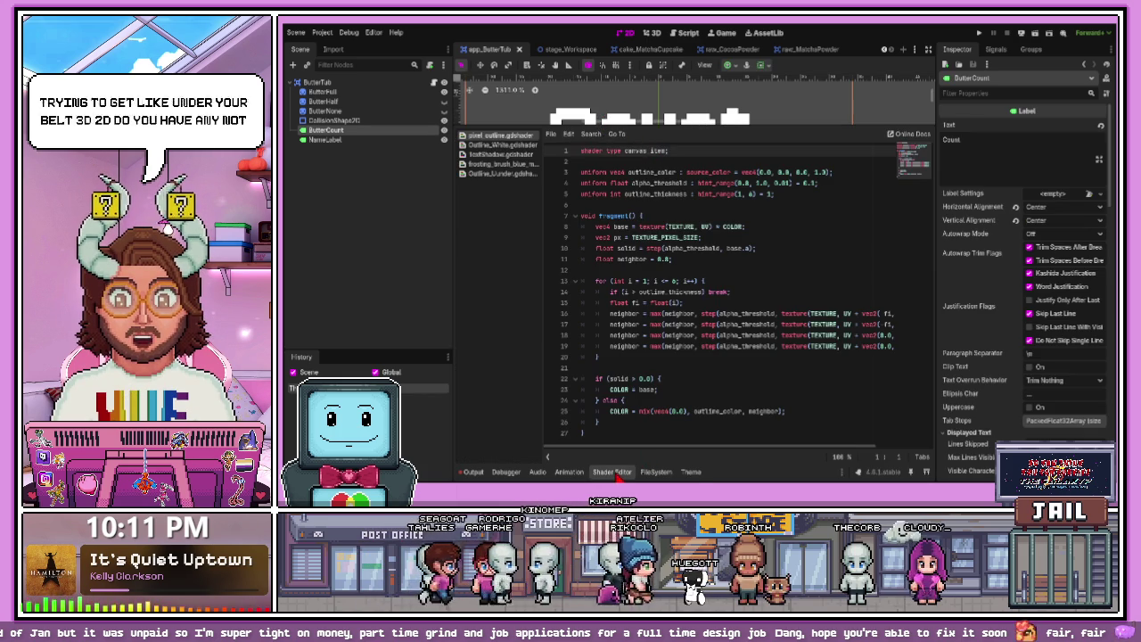
{"action": "left_click", "coordinate": [618, 471]}
{"action": "left_click", "coordinate": [417, 132]}
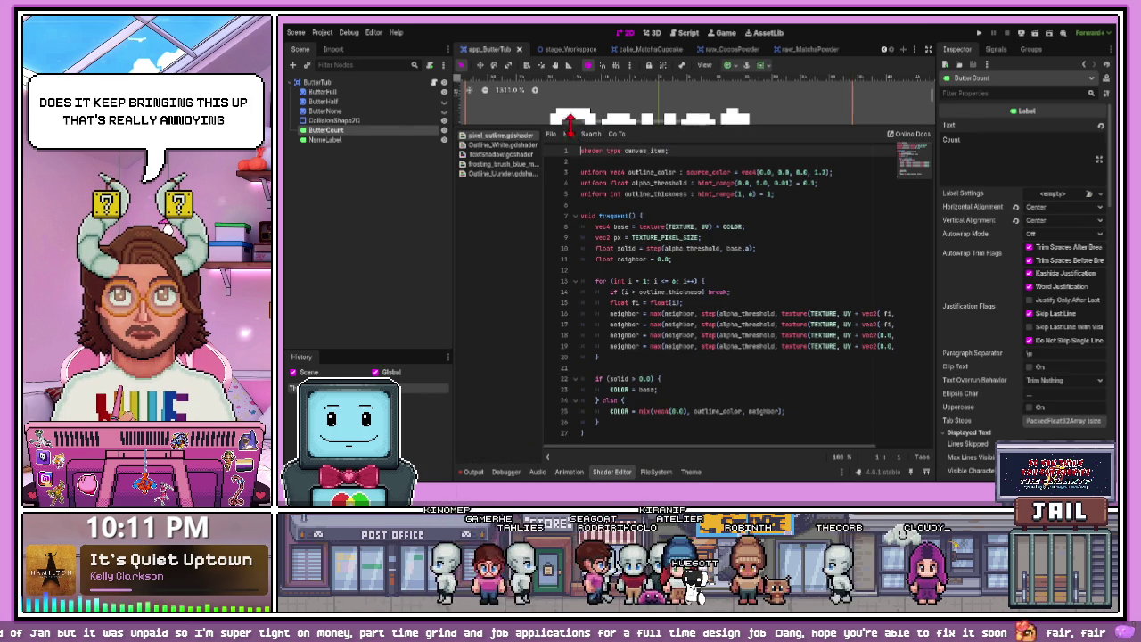
{"action": "left_click_drag", "start_coordinate": [575, 122], "coordinate": [533, 470]}
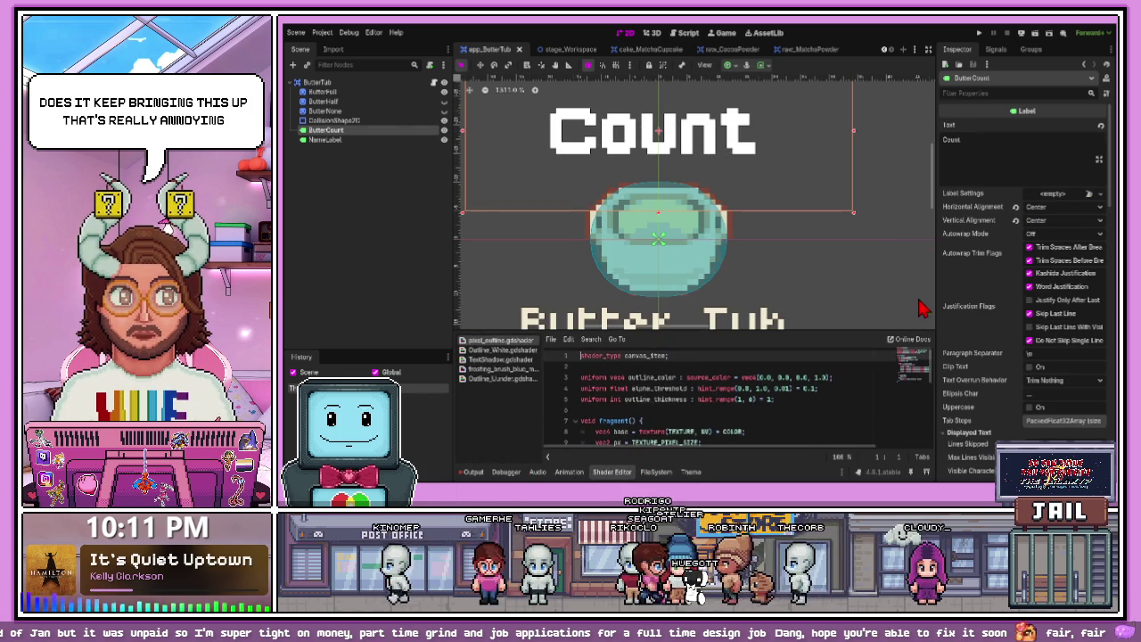
- Remove the shader from the Count label's material
{"action": "scroll", "coordinate": [878, 321], "scroll_direction": "down", "scroll_amount": 2}
{"action": "scroll", "coordinate": [922, 294], "scroll_direction": "down", "scroll_amount": 2}
{"action": "scroll", "coordinate": [962, 304], "scroll_direction": "down", "scroll_amount": 5}
{"action": "scroll", "coordinate": [967, 312], "scroll_direction": "down", "scroll_amount": 10}
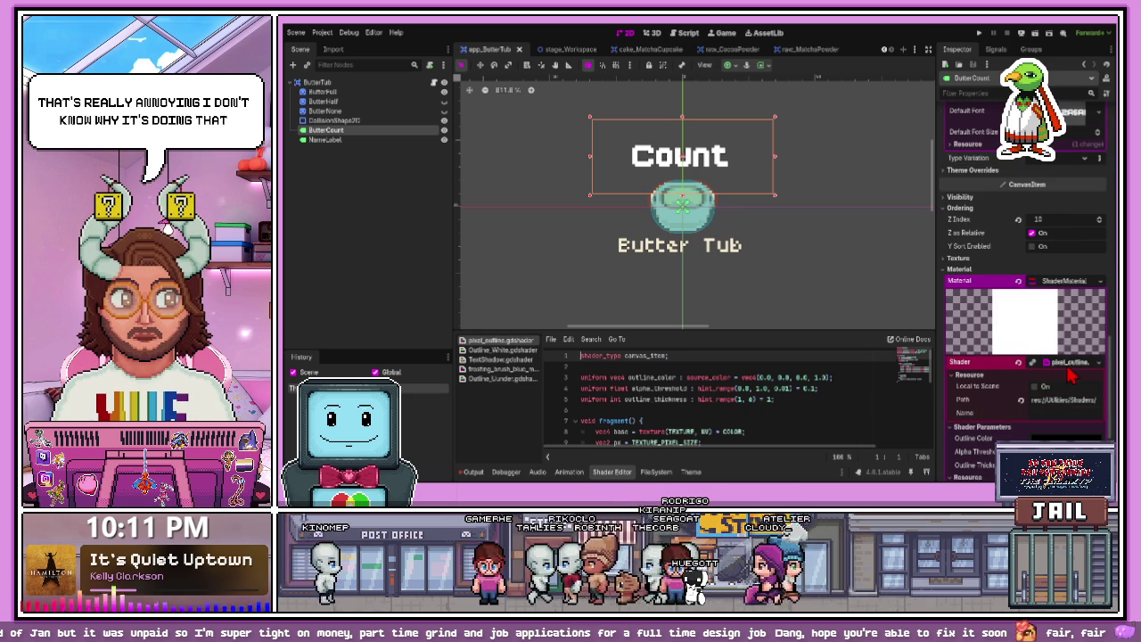
{"action": "left_click", "coordinate": [1019, 363]}
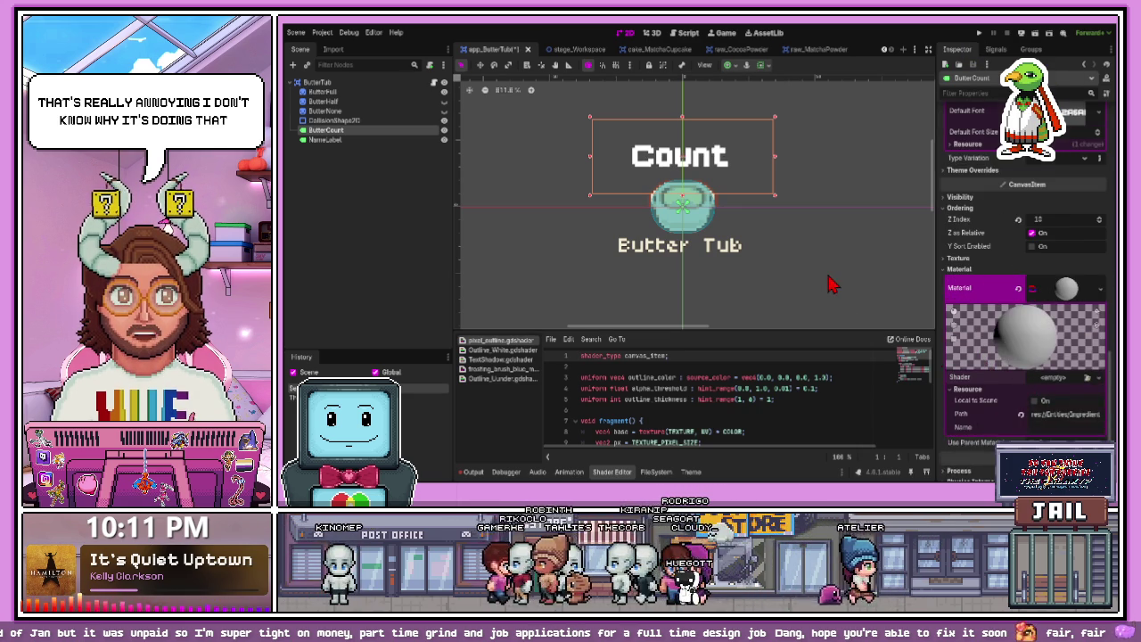
- Hide the theme editor and zoom the canvas out around the Count label
{"action": "left_click", "coordinate": [353, 140]}
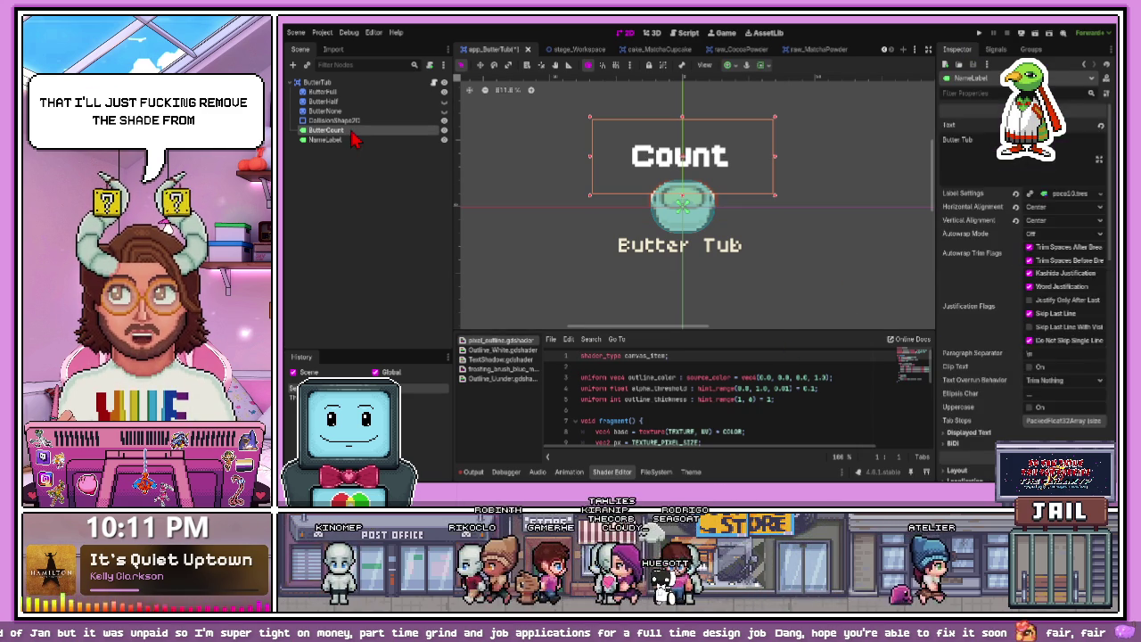
{"action": "left_click", "coordinate": [351, 130]}
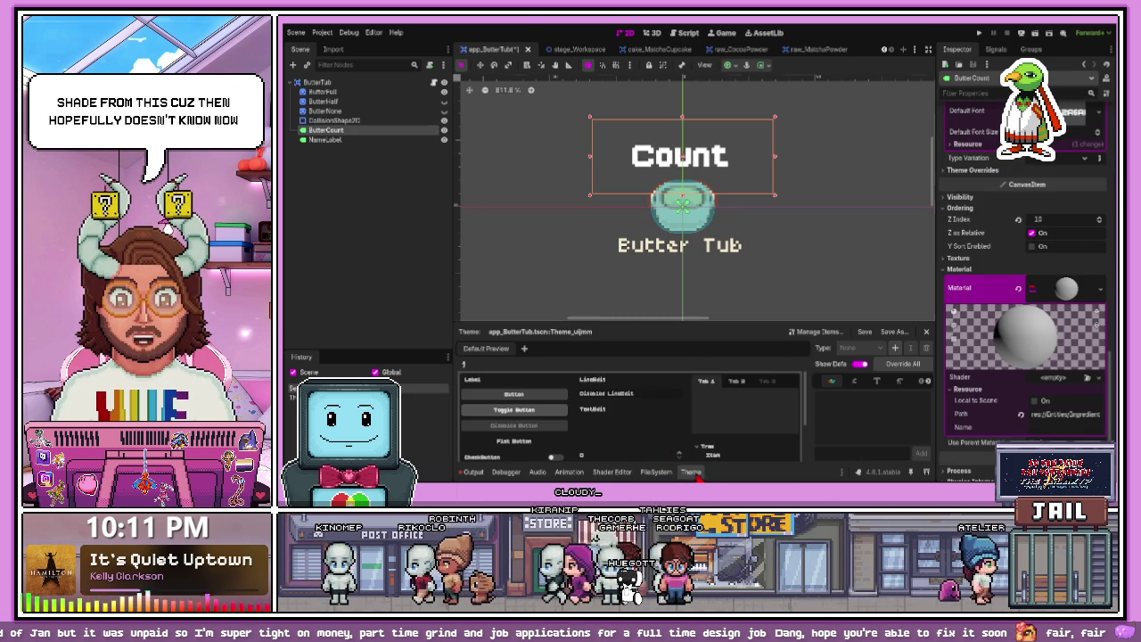
{"action": "left_click", "coordinate": [698, 478]}
{"action": "scroll", "coordinate": [694, 134], "scroll_direction": "up", "scroll_amount": 3}
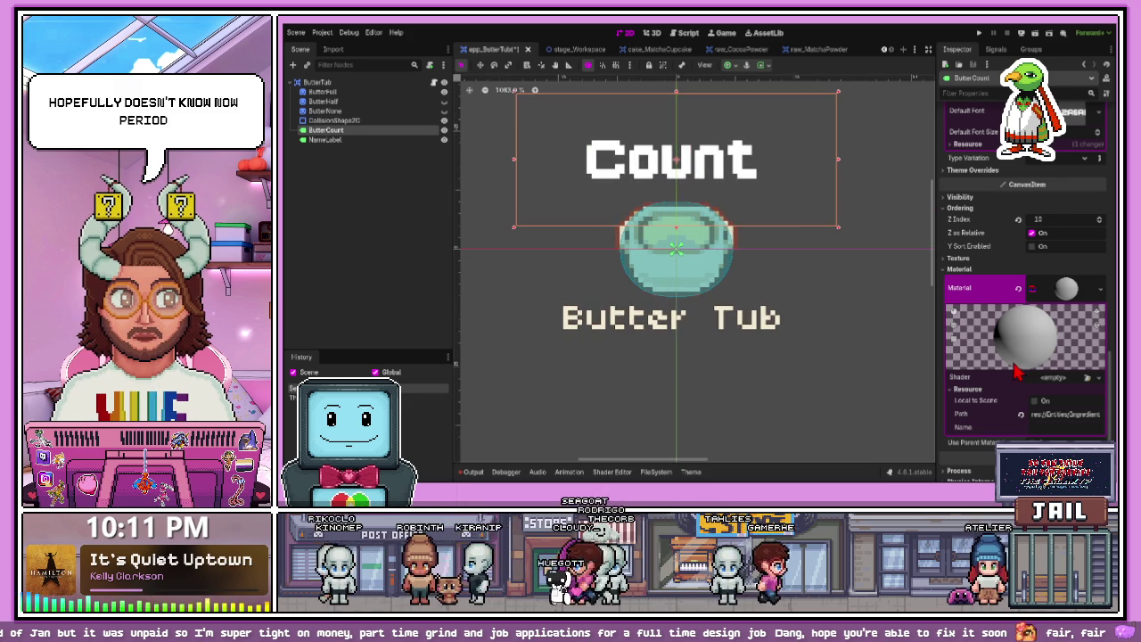
{"action": "key", "text": "minus"}
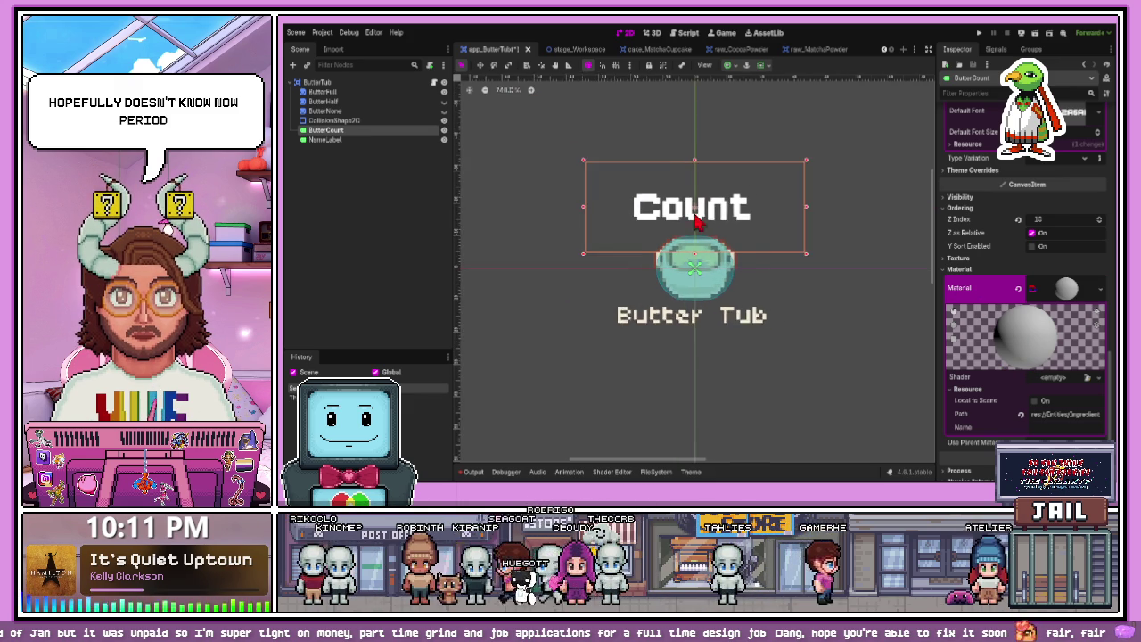
{"action": "scroll", "coordinate": [1023, 300], "scroll_direction": "up", "scroll_amount": 10}
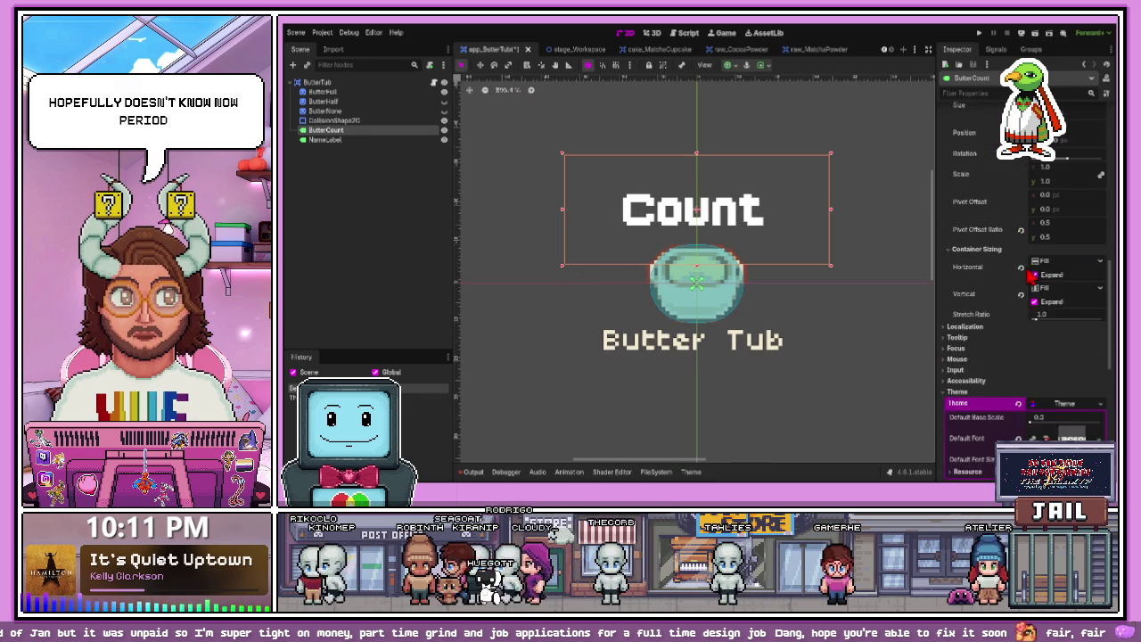
{"action": "scroll", "coordinate": [1023, 287], "scroll_direction": "up", "scroll_amount": 5}
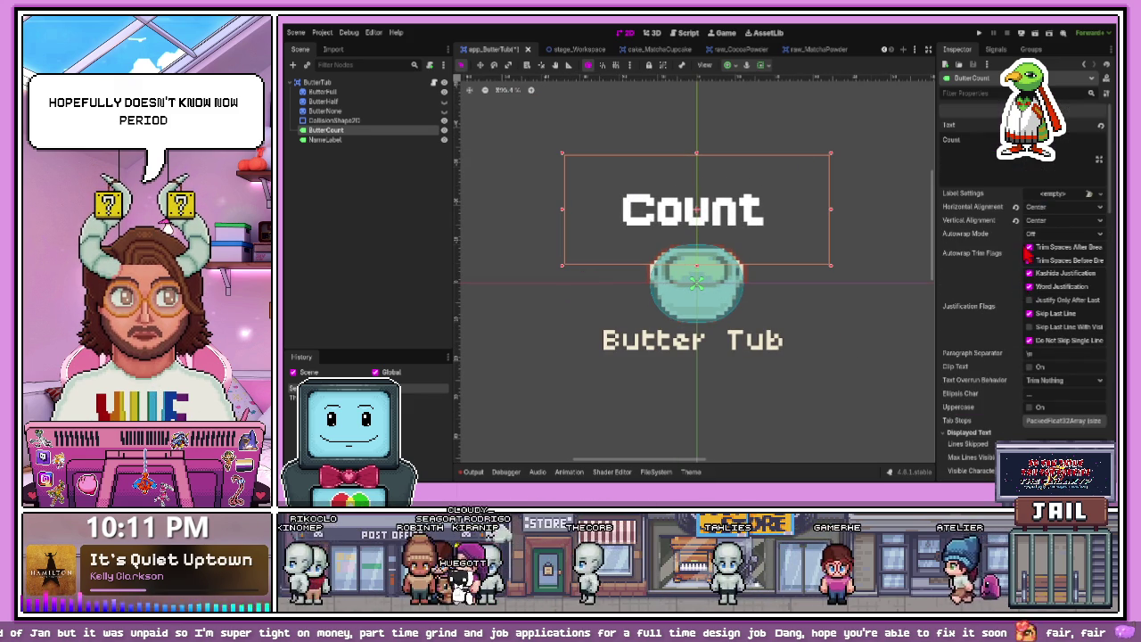
{"action": "scroll", "coordinate": [998, 298], "scroll_direction": "down", "scroll_amount": 8}
{"action": "scroll", "coordinate": [995, 303], "scroll_direction": "down", "scroll_amount": 5}
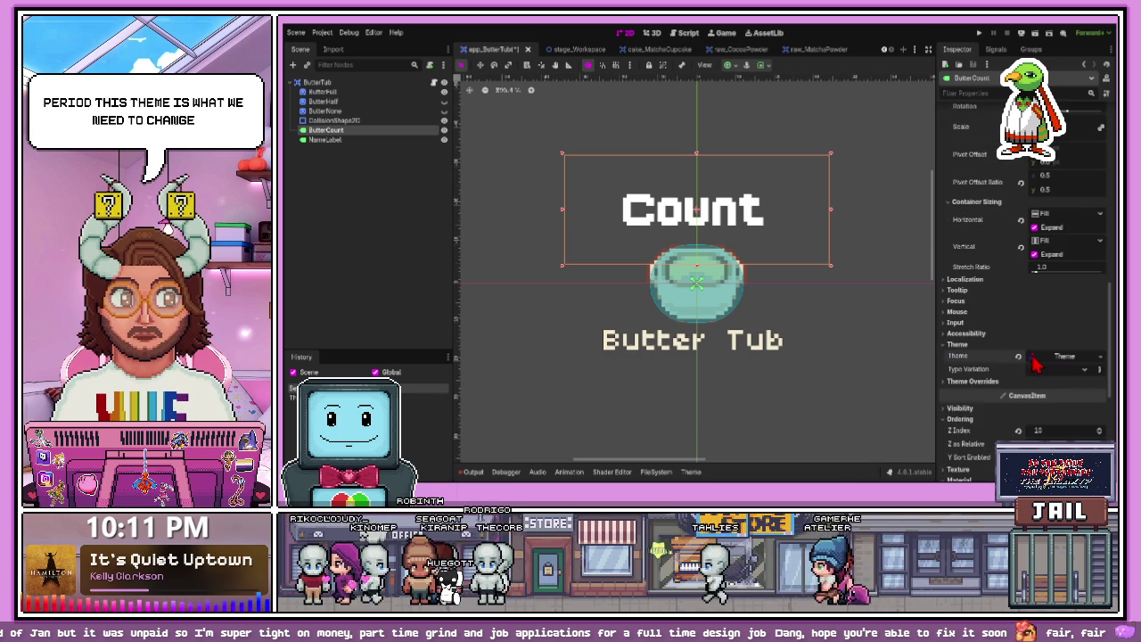
- Open the Count label's Theme_uijmm in the theme editor and enlarge its preview panel
{"action": "left_click", "coordinate": [1036, 362]}
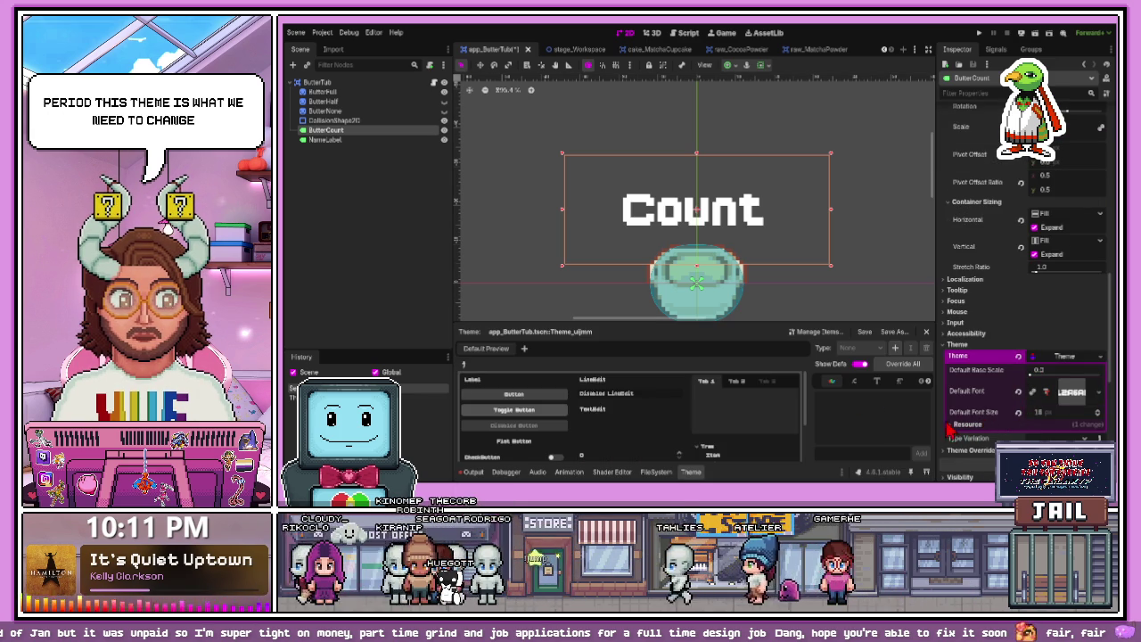
{"action": "scroll", "coordinate": [1031, 268], "scroll_direction": "down", "scroll_amount": 2}
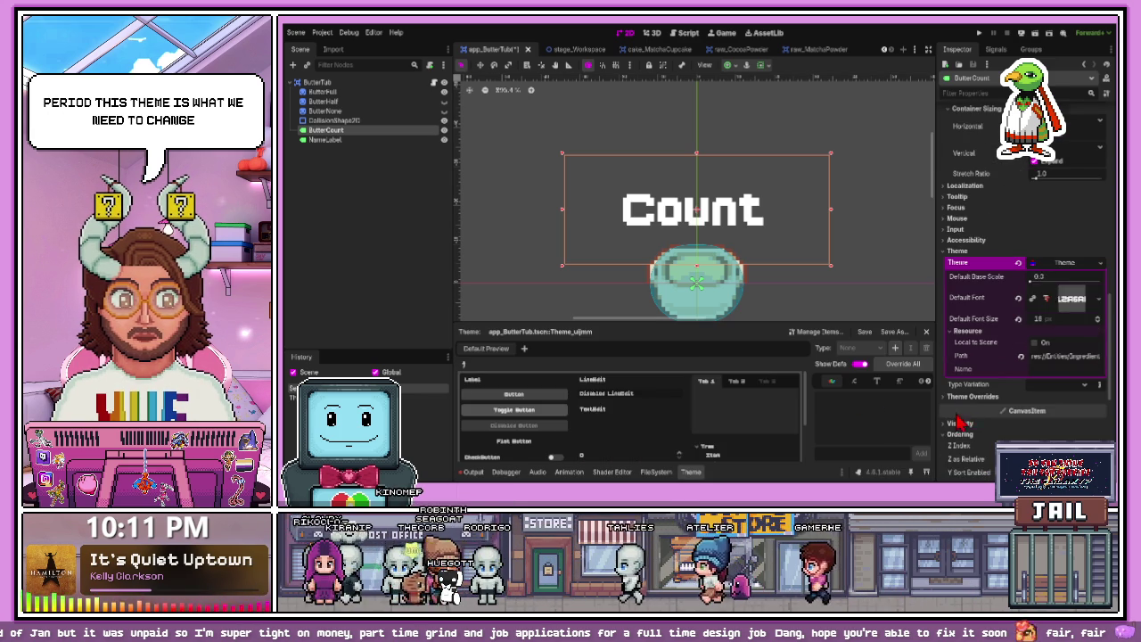
{"action": "left_click", "coordinate": [1032, 267]}
{"action": "scroll", "coordinate": [1030, 268], "scroll_direction": "down", "scroll_amount": 3}
{"action": "scroll", "coordinate": [1003, 401], "scroll_direction": "up", "scroll_amount": 2}
{"action": "scroll", "coordinate": [1003, 402], "scroll_direction": "up", "scroll_amount": 10}
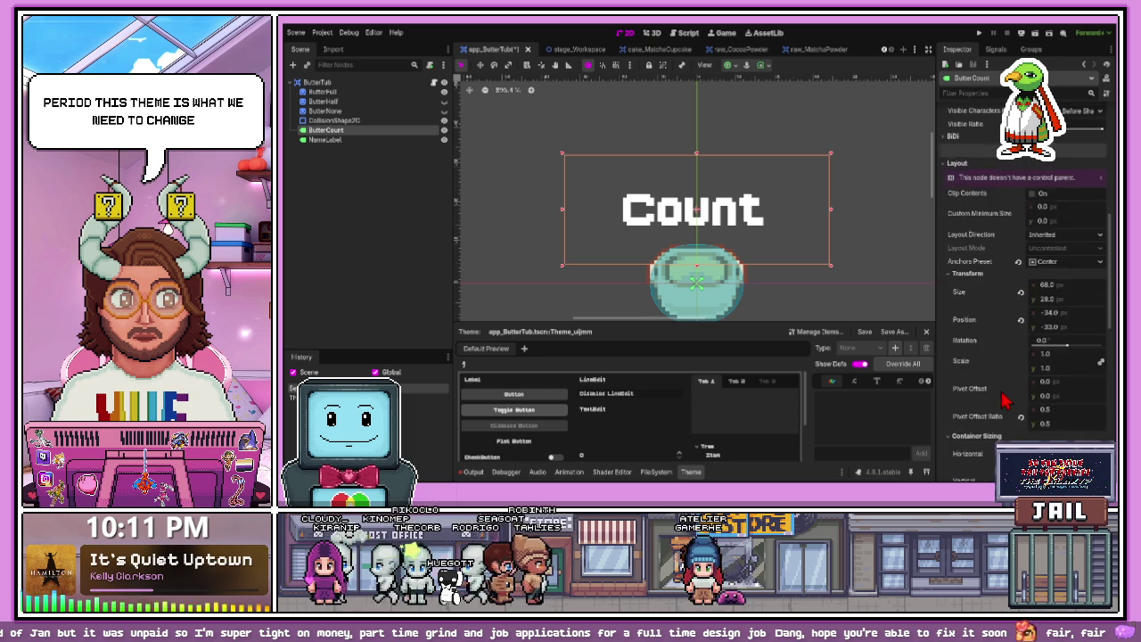
{"action": "scroll", "coordinate": [1003, 401], "scroll_direction": "up", "scroll_amount": 2}
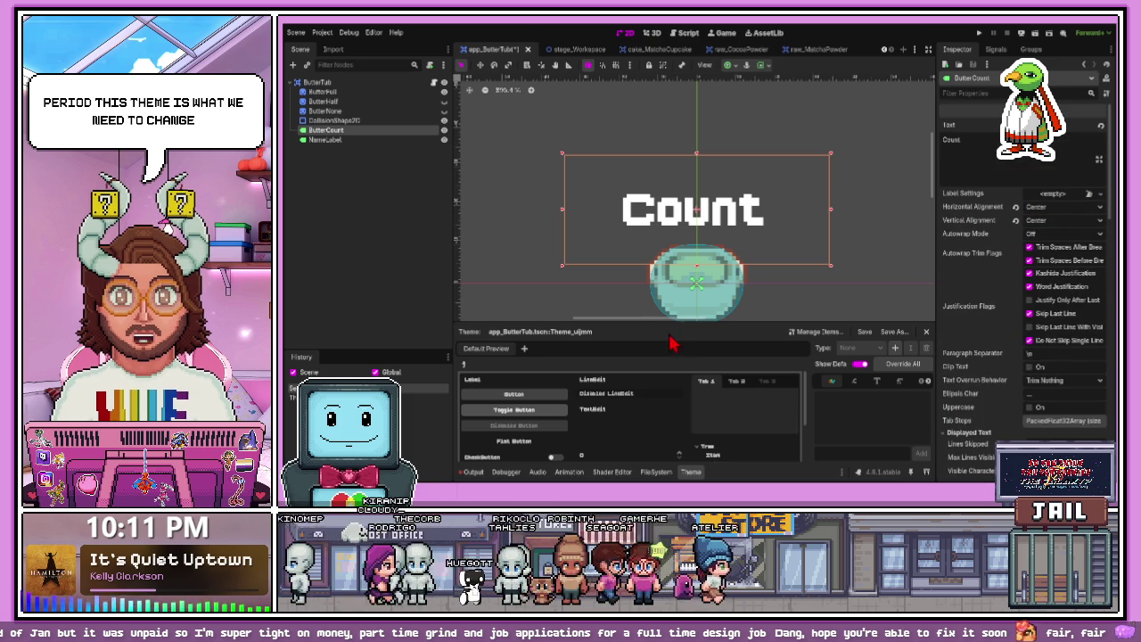
{"action": "mouse_move", "coordinate": [661, 319]}
{"action": "left_mouse_down"}
{"action": "mouse_move", "coordinate": [661, 194]}
{"action": "mouse_move", "coordinate": [661, 212]}
{"action": "left_mouse_up"}
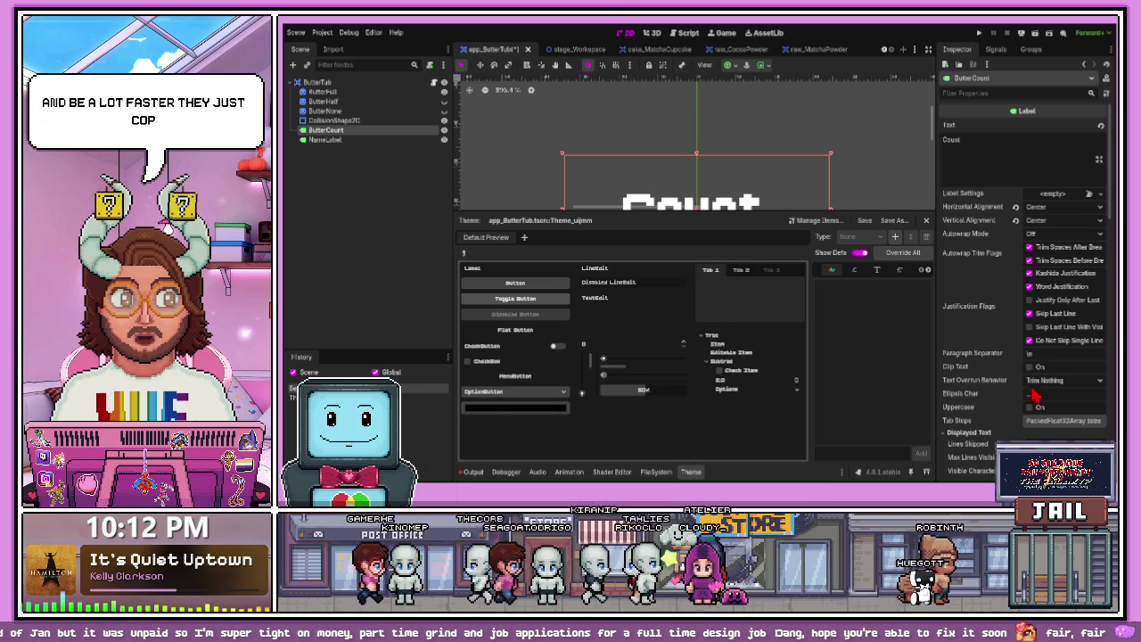
{"action": "scroll", "coordinate": [1008, 379], "scroll_direction": "down", "scroll_amount": 10}
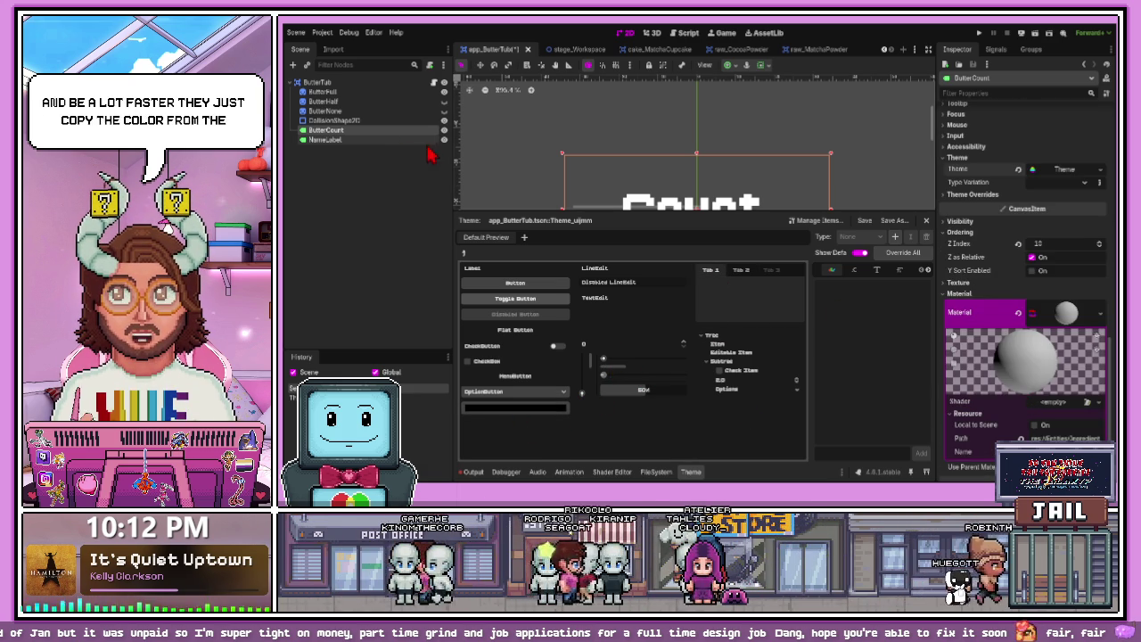
{"action": "left_click", "coordinate": [361, 94]}
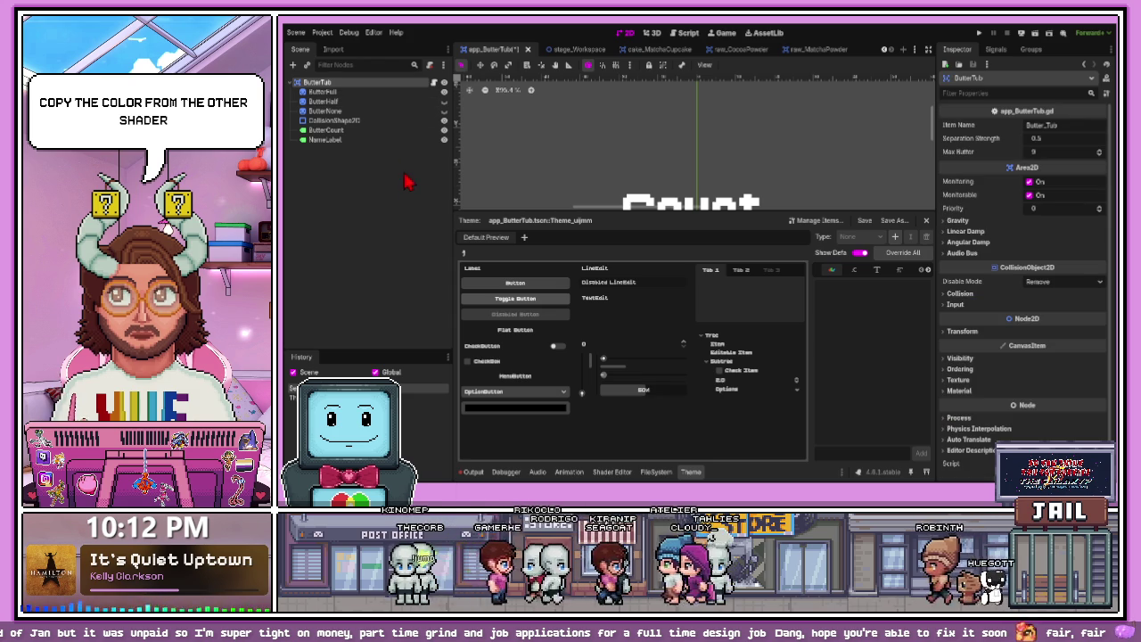
- Select the Cocoa Powder scene's NameLabel and GPUParticles2D for copying
{"action": "left_click", "coordinate": [730, 49]}
{"action": "left_click", "coordinate": [326, 111]}
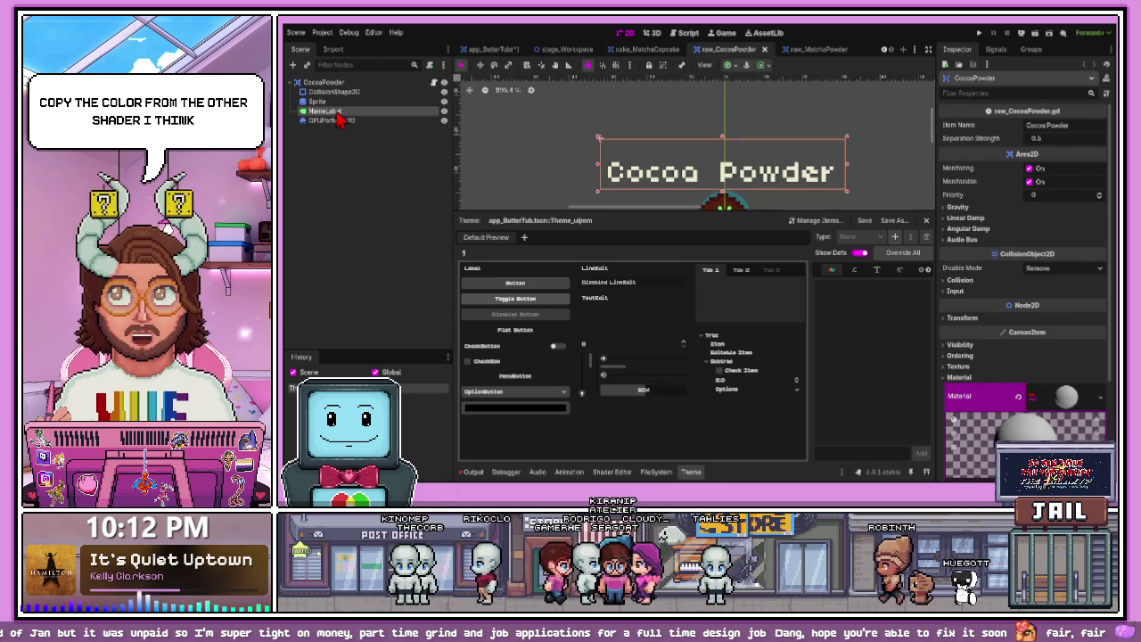
{"action": "left_click", "coordinate": [357, 123], "text": "shift"}
{"action": "left_click", "coordinate": [814, 49]}
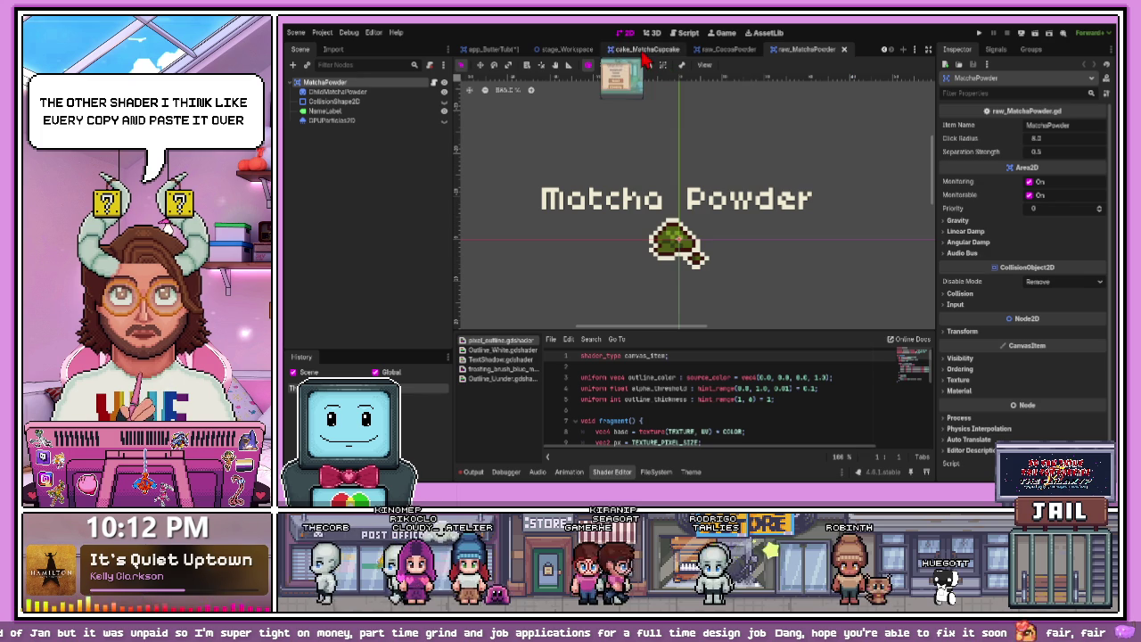
{"action": "left_click", "coordinate": [488, 49]}
- Paste them into Butter Tub and delete the extra Cocoa Powder label
{"action": "key", "text": "ctrl+v"}
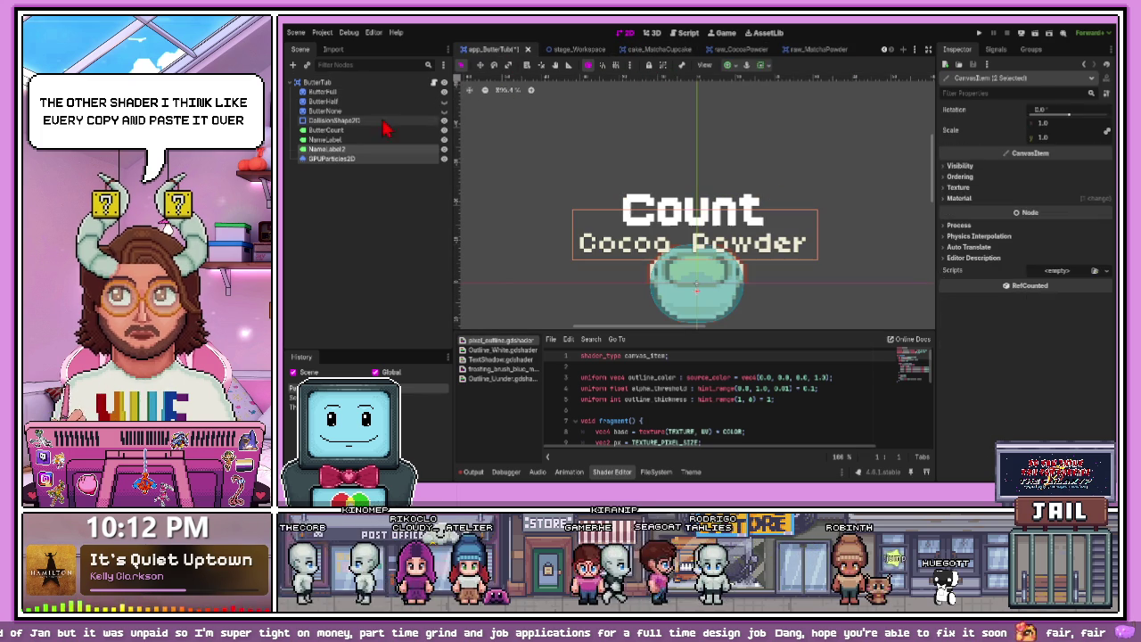
{"action": "left_click", "coordinate": [485, 183]}
{"action": "scroll", "coordinate": [484, 184], "scroll_direction": "down", "scroll_amount": 2}
{"action": "left_click", "coordinate": [368, 149]}
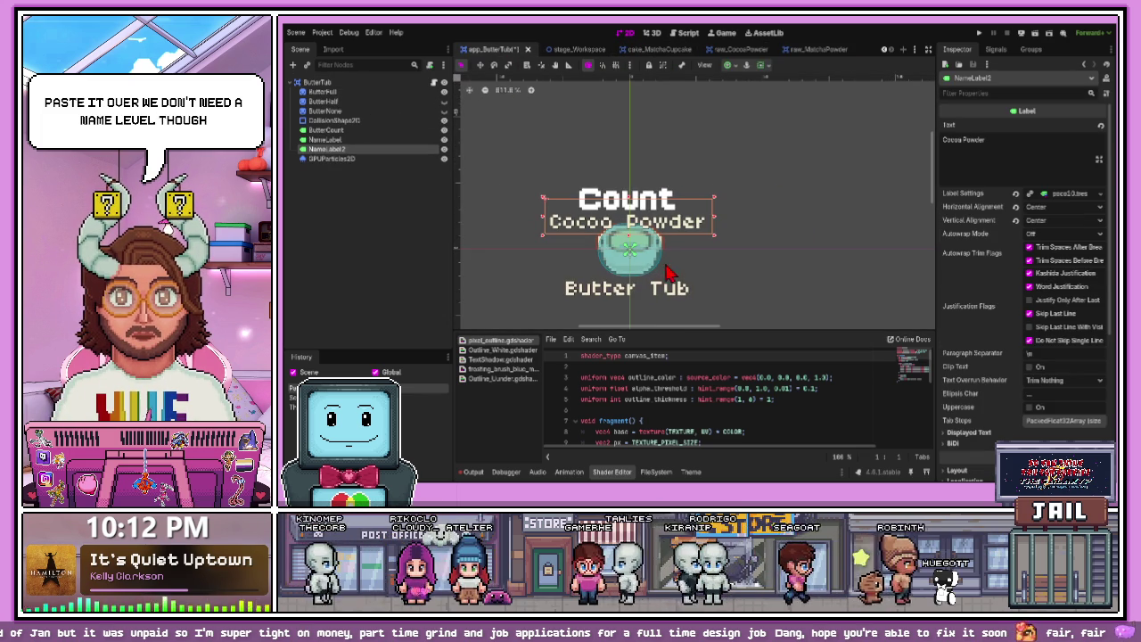
{"action": "key", "text": "Delete"}
{"action": "left_click", "coordinate": [344, 143]}
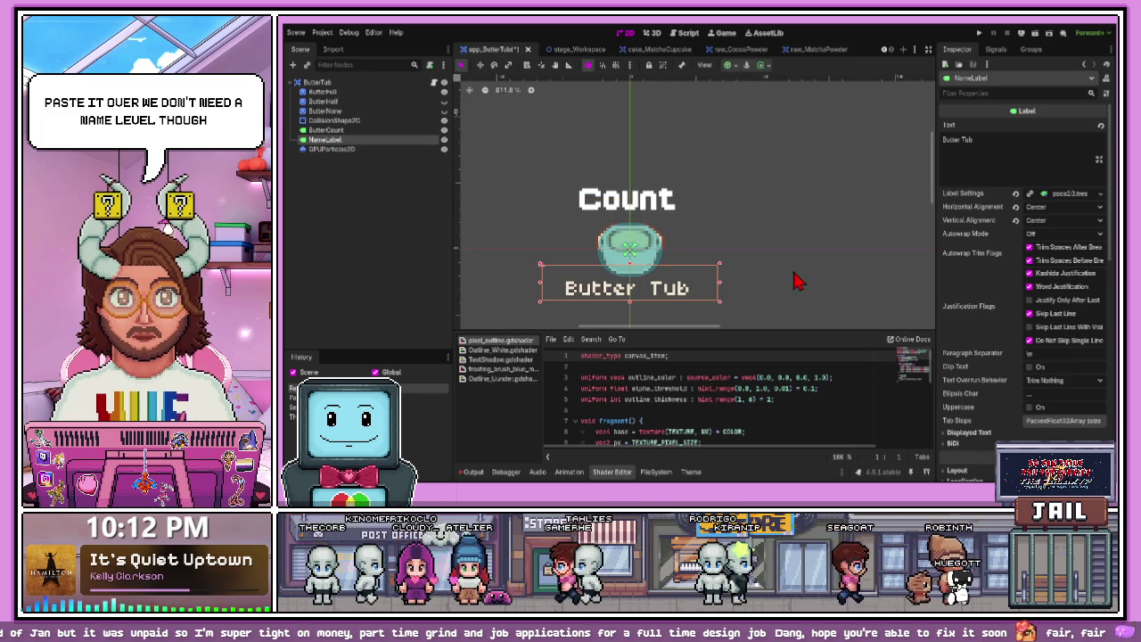
- Expand the name label's Label Settings to review its font, size and colour
{"action": "scroll", "coordinate": [1006, 395], "scroll_direction": "down", "scroll_amount": 15}
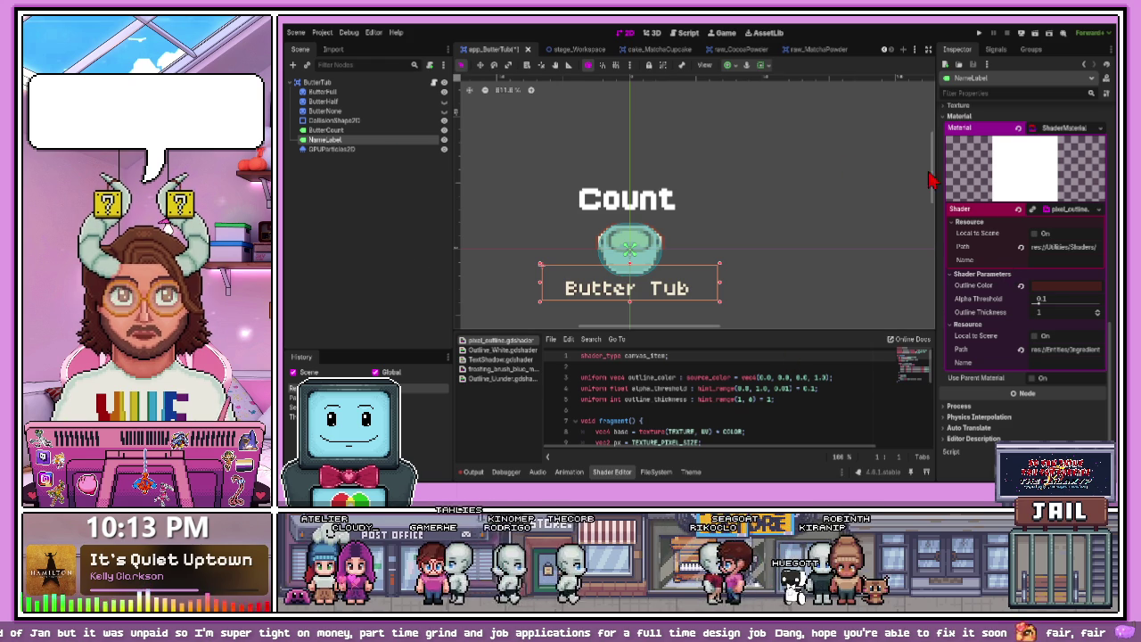
{"action": "scroll", "coordinate": [1024, 239], "scroll_direction": "up", "scroll_amount": 5}
{"action": "scroll", "coordinate": [1016, 248], "scroll_direction": "up", "scroll_amount": 5}
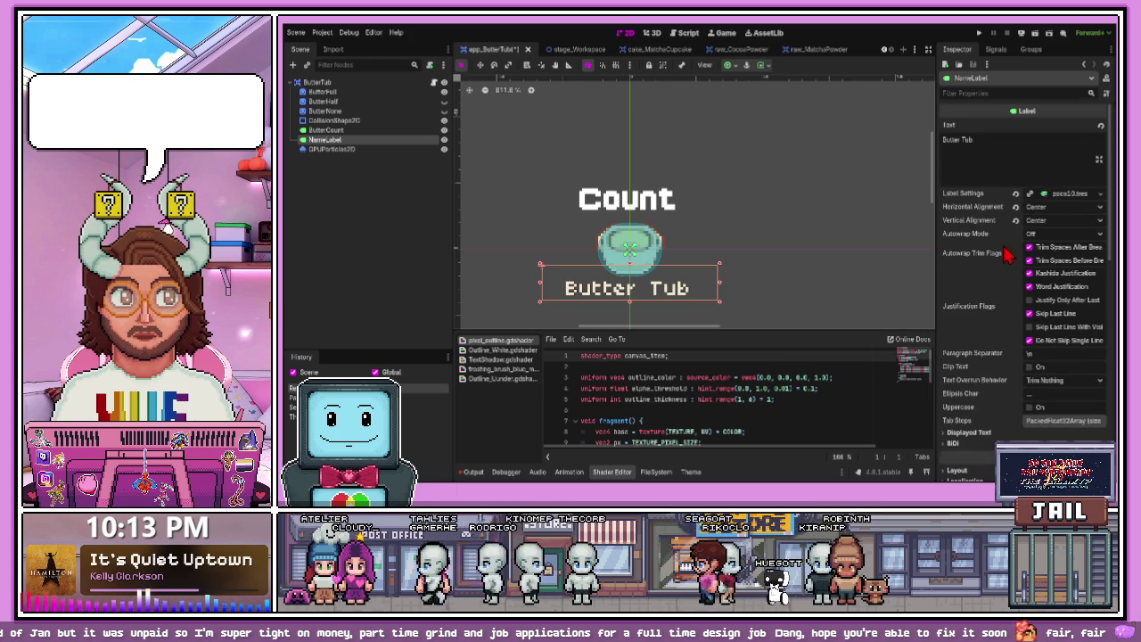
{"action": "left_click", "coordinate": [1048, 196]}
{"action": "left_click", "coordinate": [954, 233]}
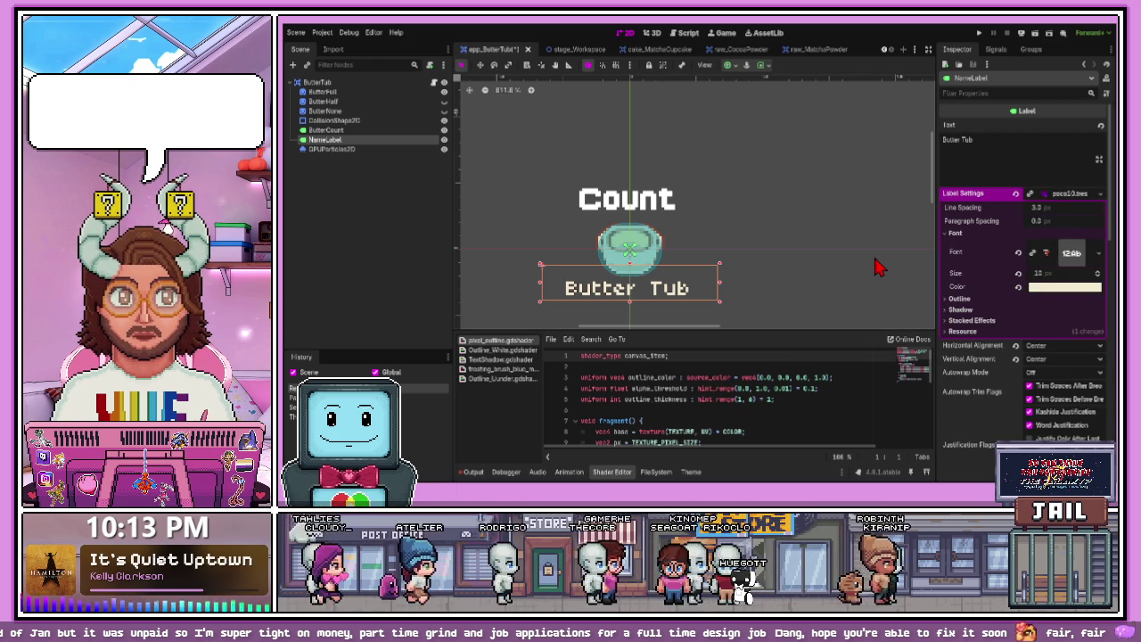
- Close the shader editor panel and select the Count label
{"action": "left_click", "coordinate": [613, 473]}
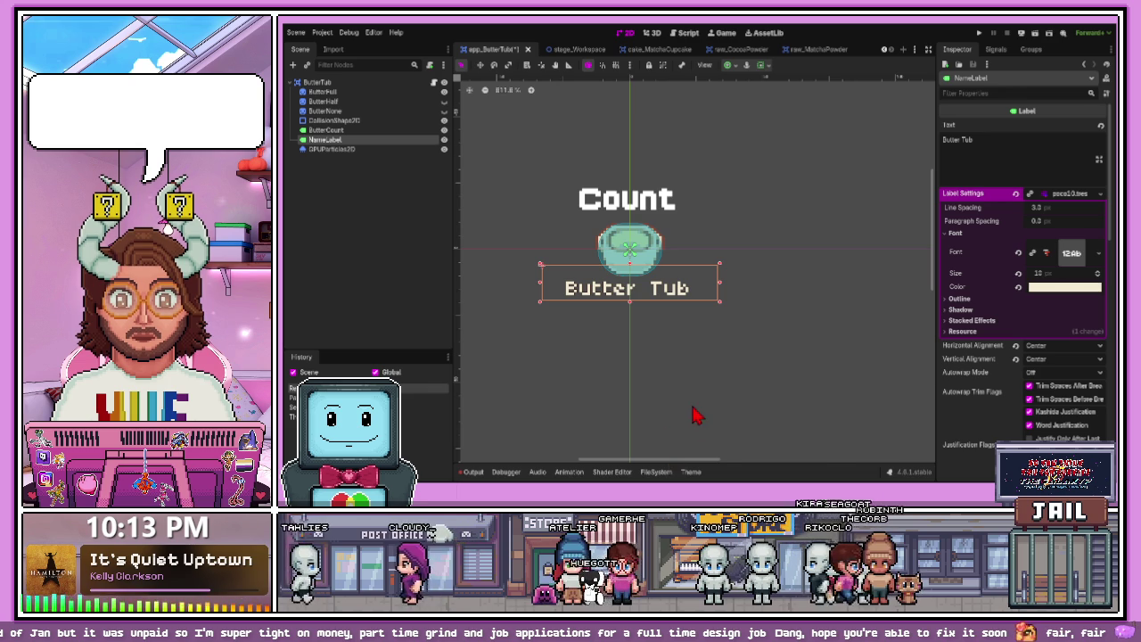
{"action": "key", "text": "alt+s"}
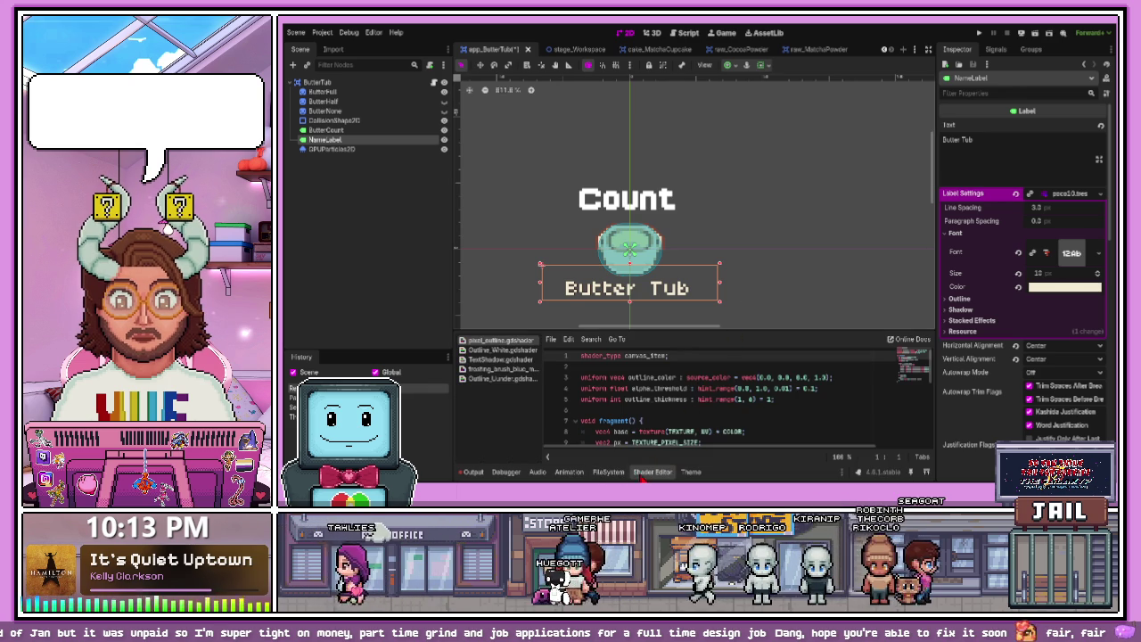
{"action": "key", "text": "alt+s"}
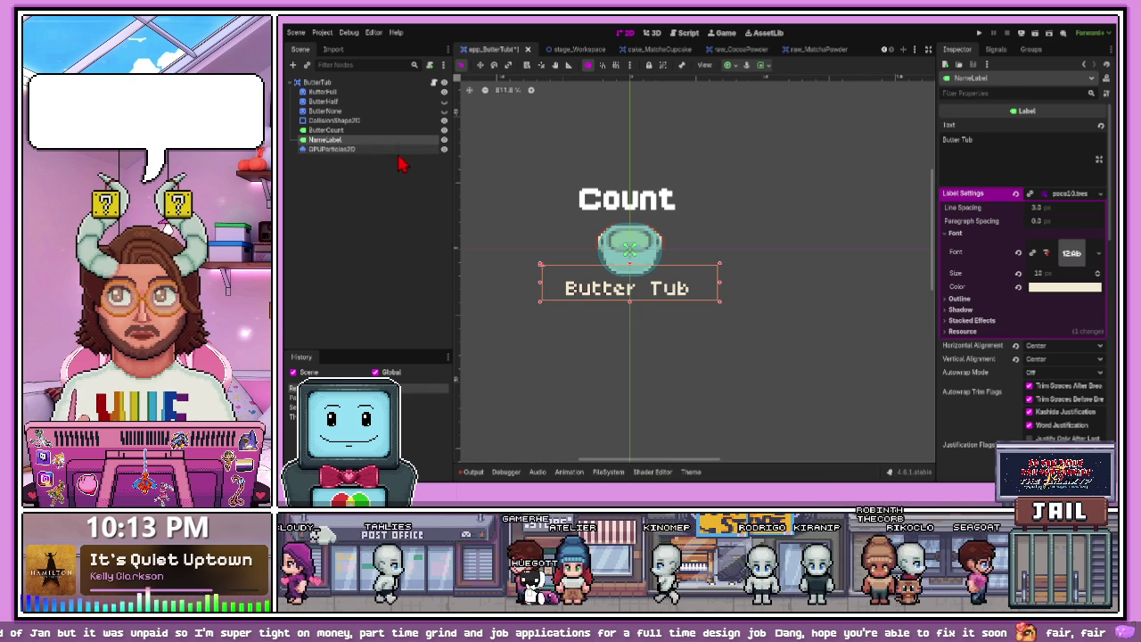
{"action": "left_click", "coordinate": [352, 130]}
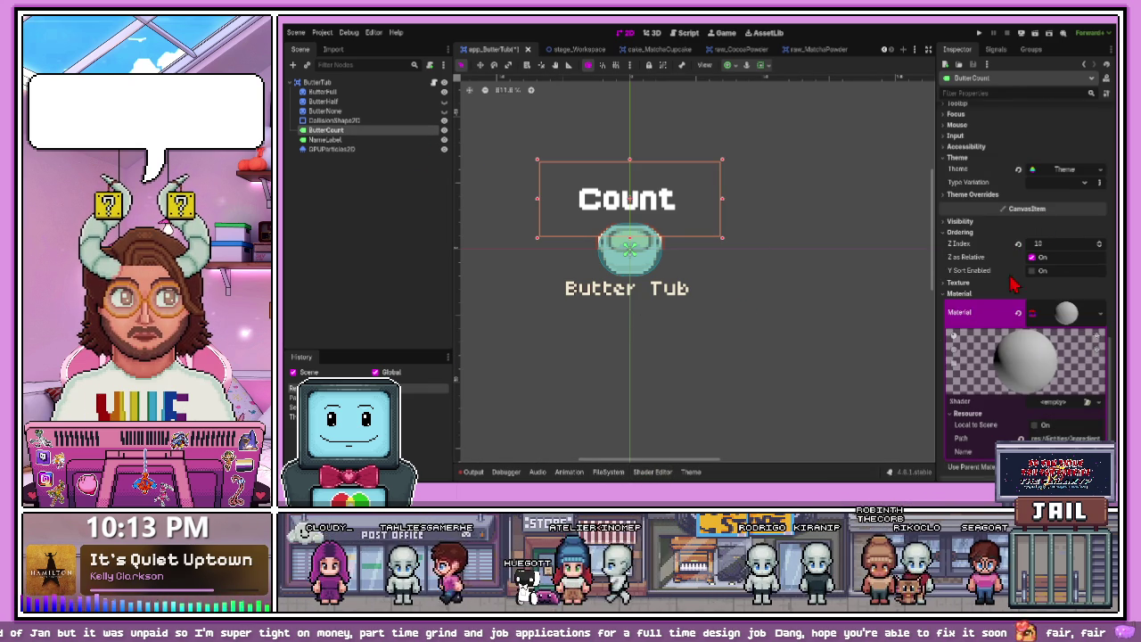
- Add a Label font_color override to Theme_uijmm, making the Count text cream
{"action": "scroll", "coordinate": [1030, 285], "scroll_direction": "down", "scroll_amount": 5}
{"action": "left_click", "coordinate": [1035, 272]}
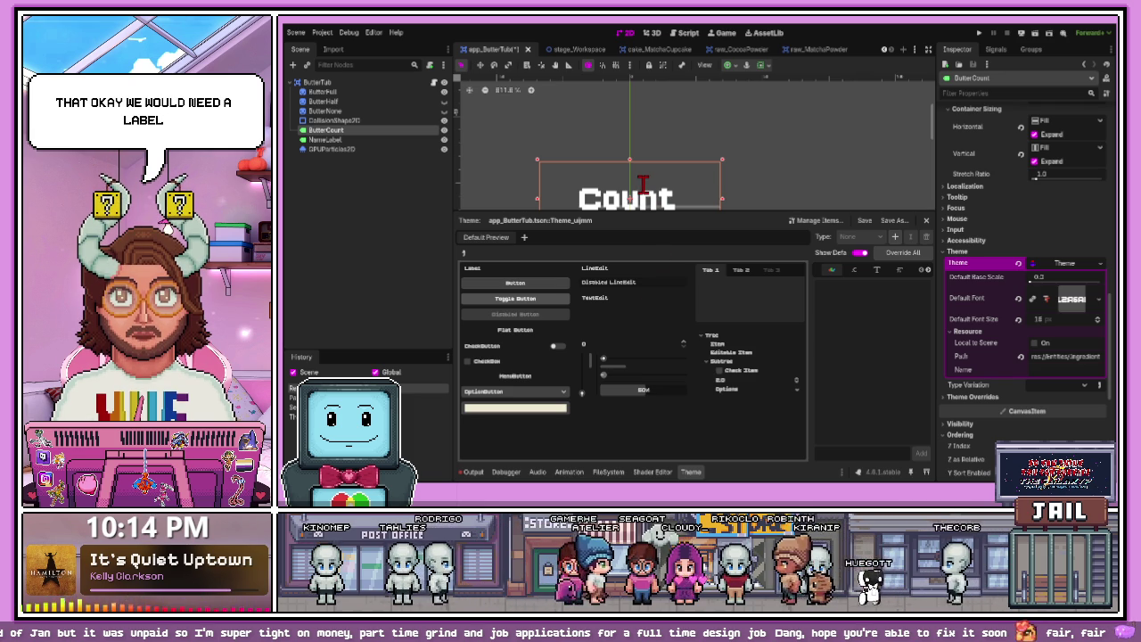
{"action": "left_click", "coordinate": [642, 303]}
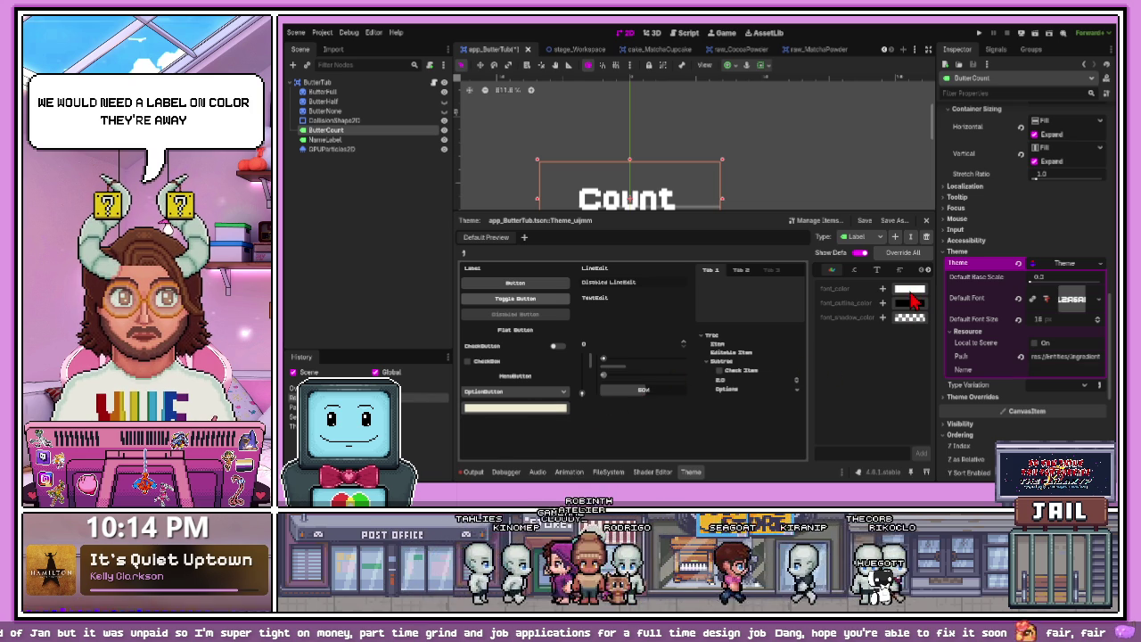
{"action": "left_click", "coordinate": [876, 271]}
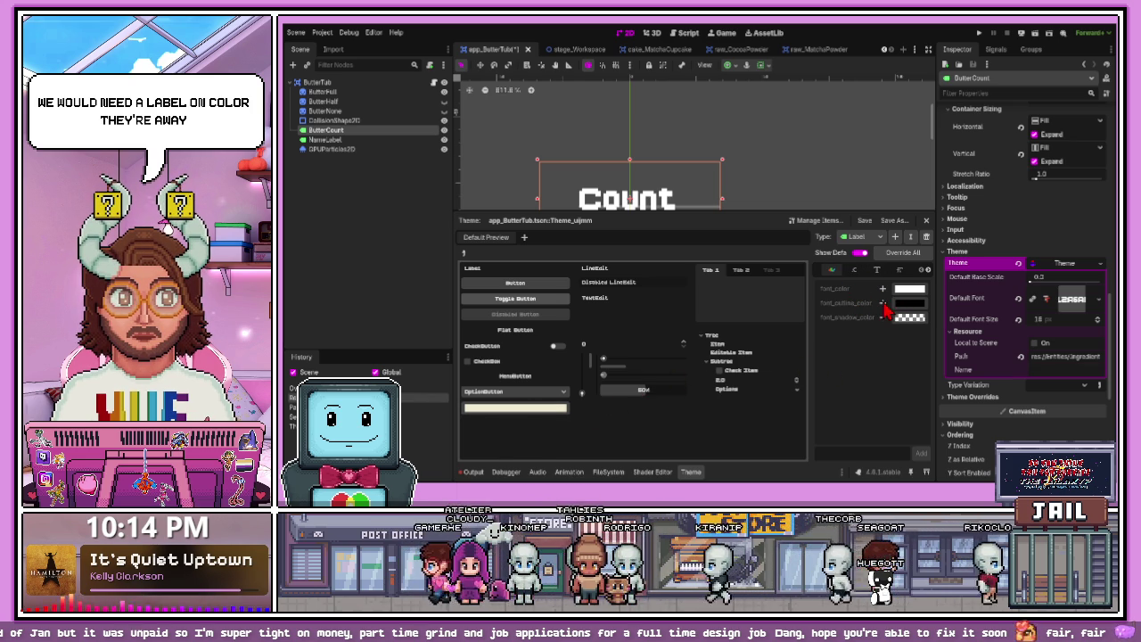
{"action": "left_click", "coordinate": [884, 290]}
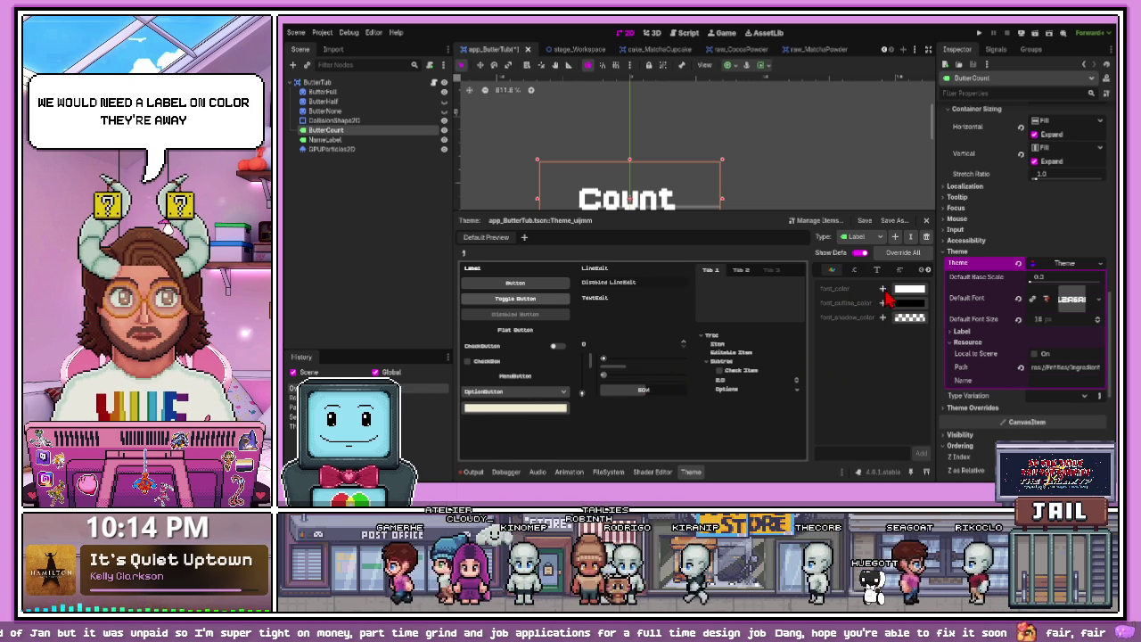
{"action": "left_click", "coordinate": [958, 332]}
{"action": "left_click", "coordinate": [964, 343]}
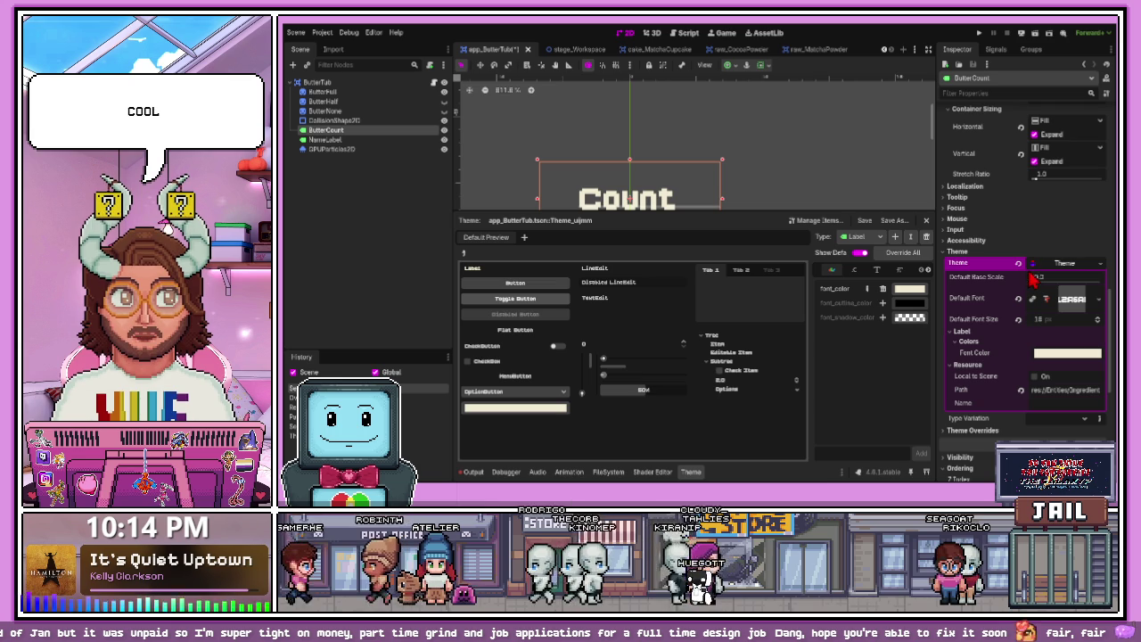
- Add a font item for the Label type in Theme_uijmm
{"action": "left_click", "coordinate": [878, 271]}
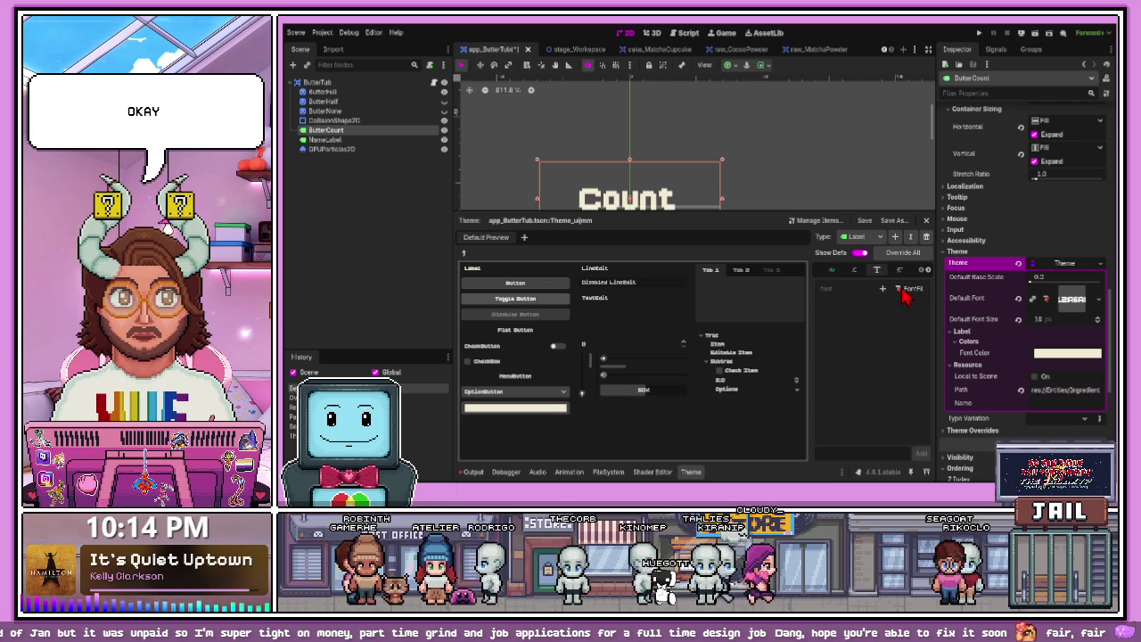
{"action": "left_click", "coordinate": [884, 291]}
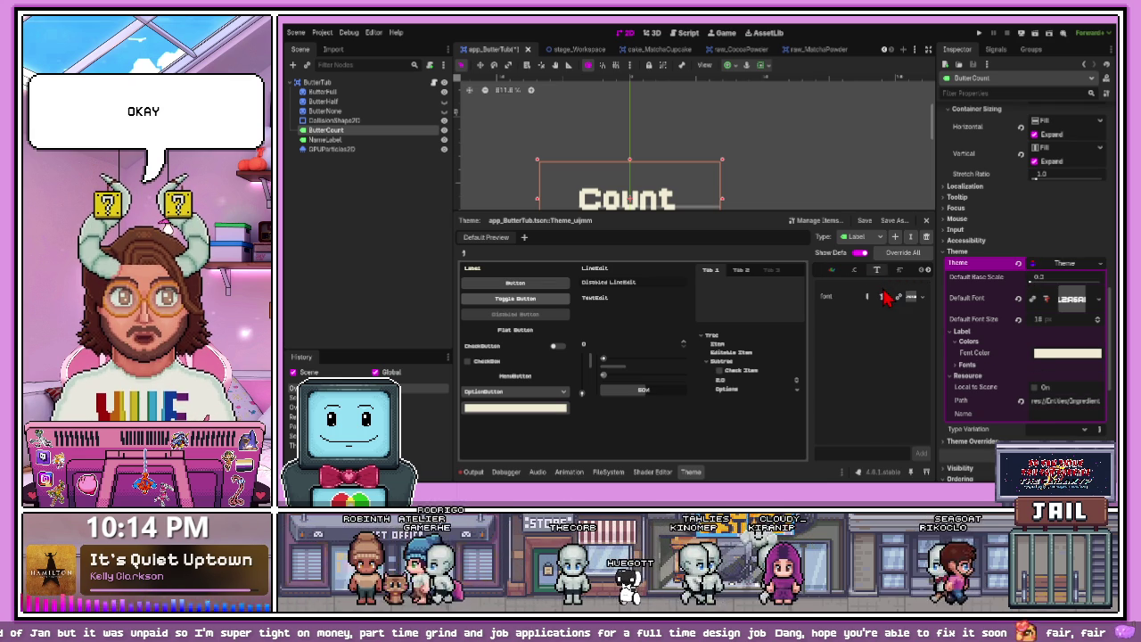
{"action": "scroll", "coordinate": [1016, 312], "scroll_direction": "up", "scroll_amount": 15}
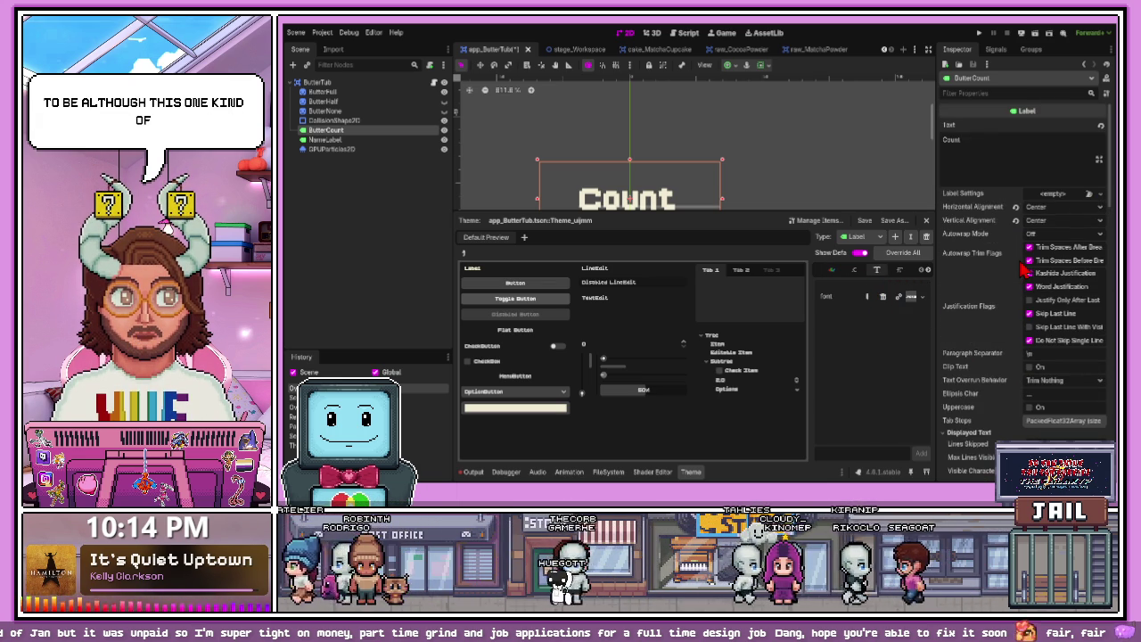
{"action": "scroll", "coordinate": [1024, 270], "scroll_direction": "down", "scroll_amount": 15}
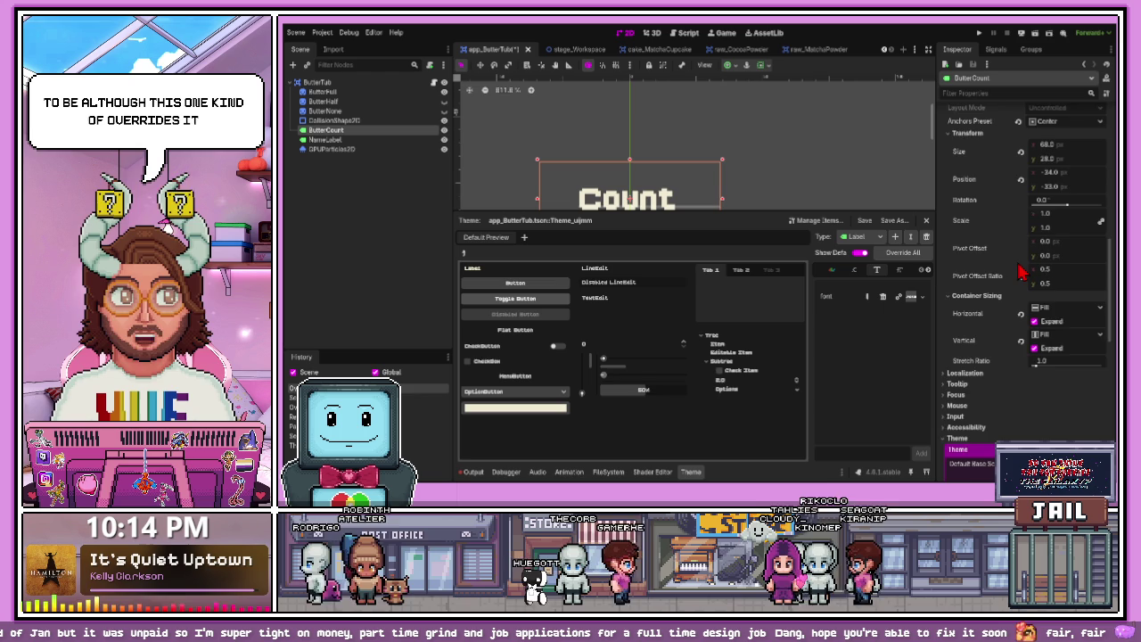
{"action": "scroll", "coordinate": [1022, 272], "scroll_direction": "up", "scroll_amount": 3}
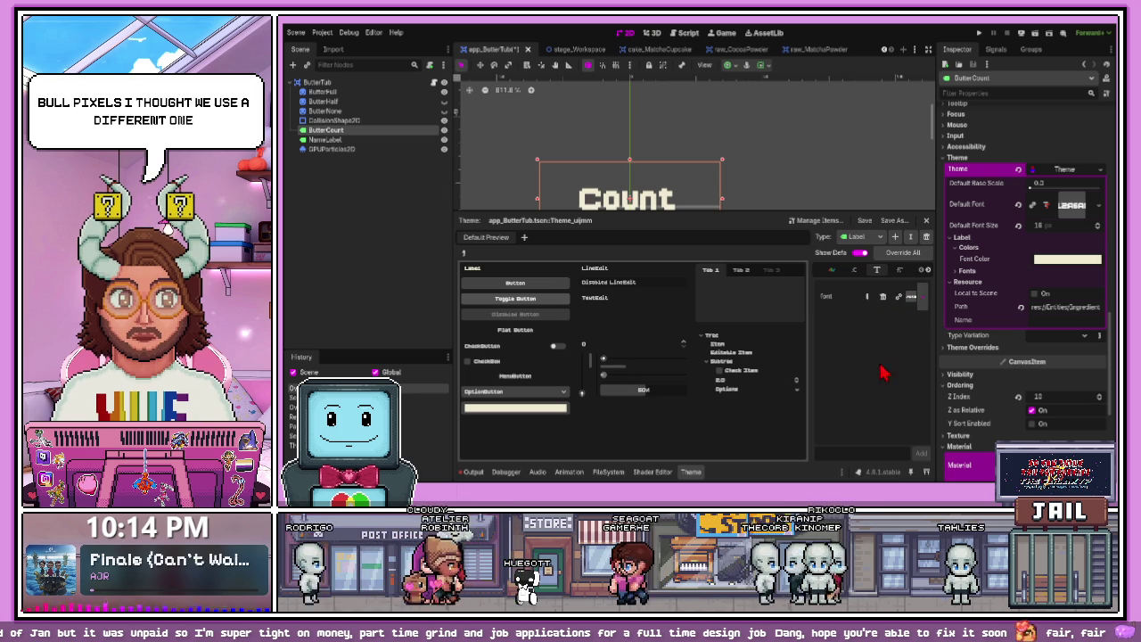
- Restore the Count label's pixel font and enlarge the scene view to show the whole tub
{"action": "key", "text": "ctrl+z"}
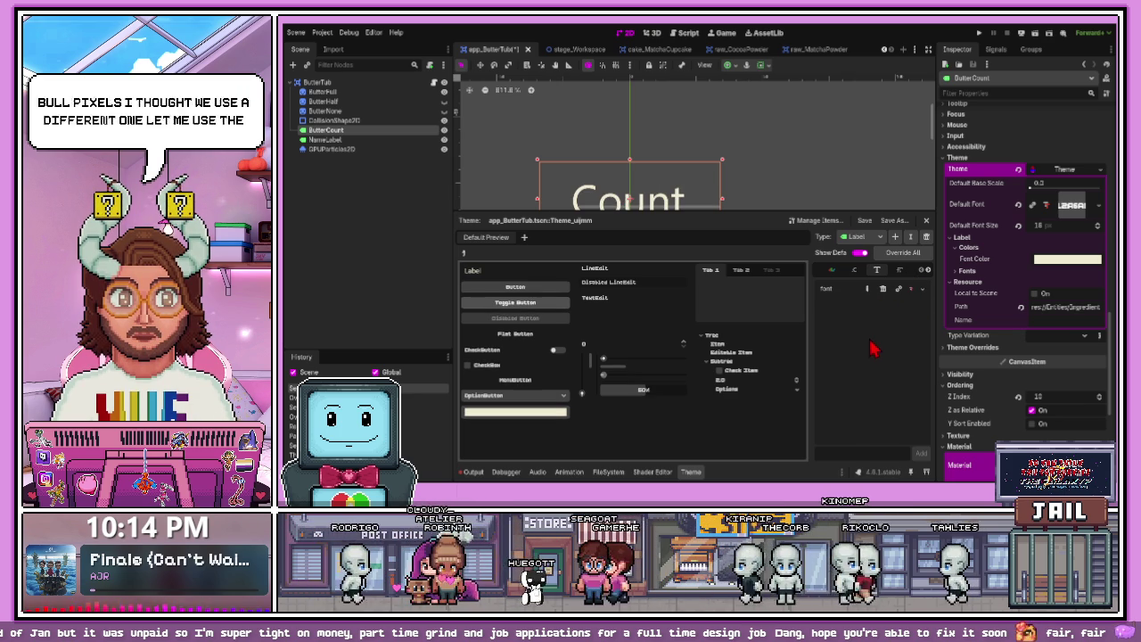
{"action": "left_click", "coordinate": [911, 290]}
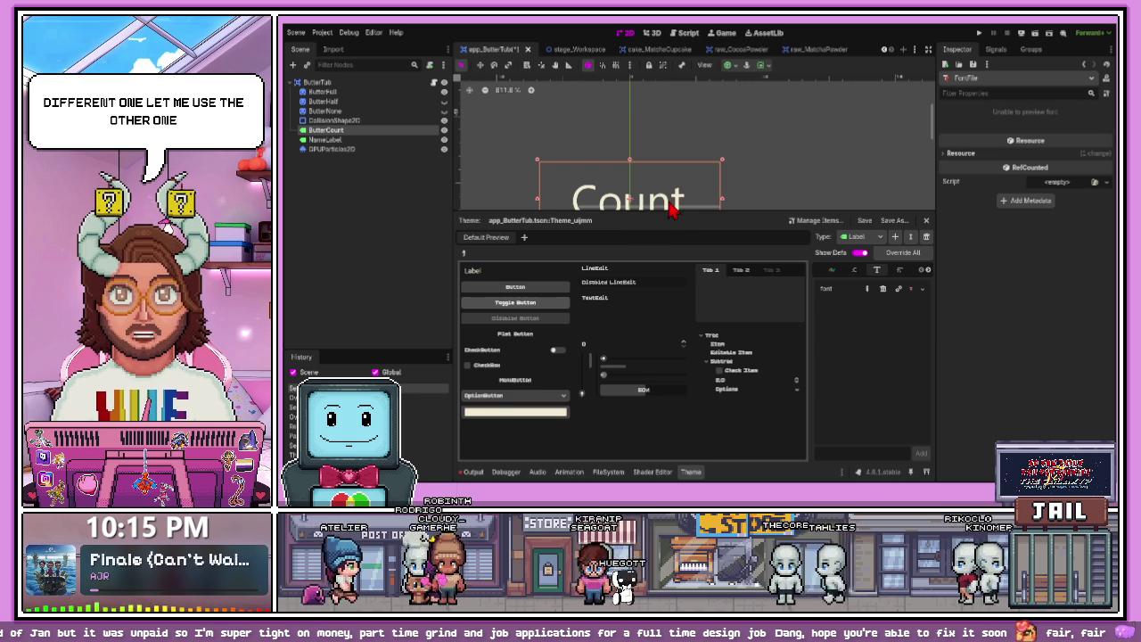
{"action": "key", "text": "ctrl+shift+z"}
{"action": "left_click_drag", "start_coordinate": [704, 210], "coordinate": [700, 314]}
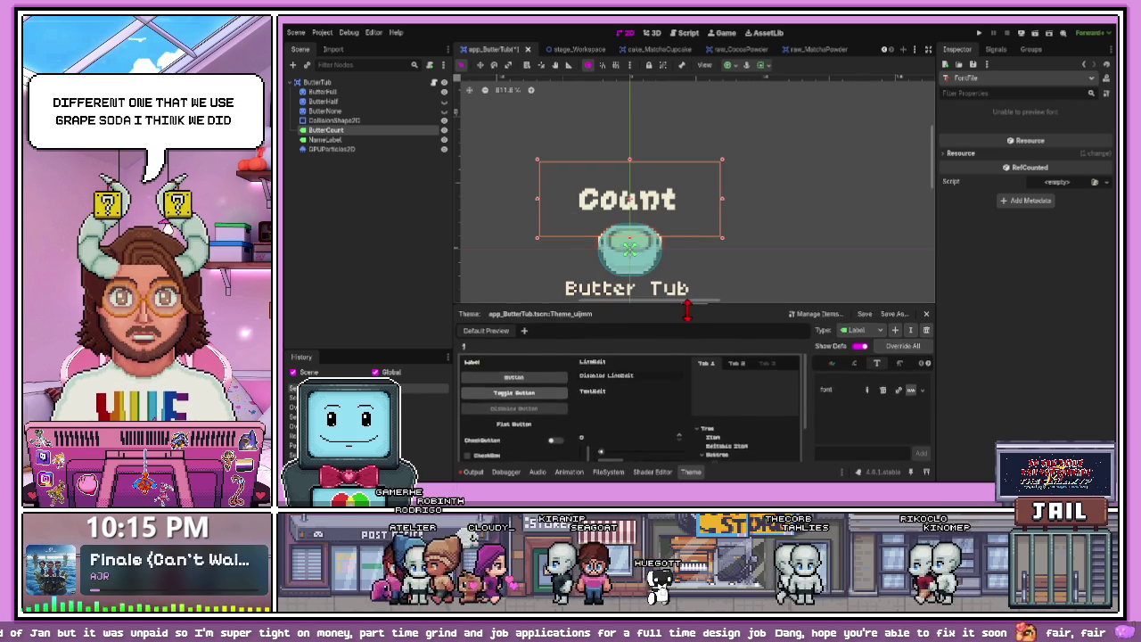
- Save the Butter Tub scene and bring up the stage_Workspace scene
{"action": "key", "text": "ctrl+s"}
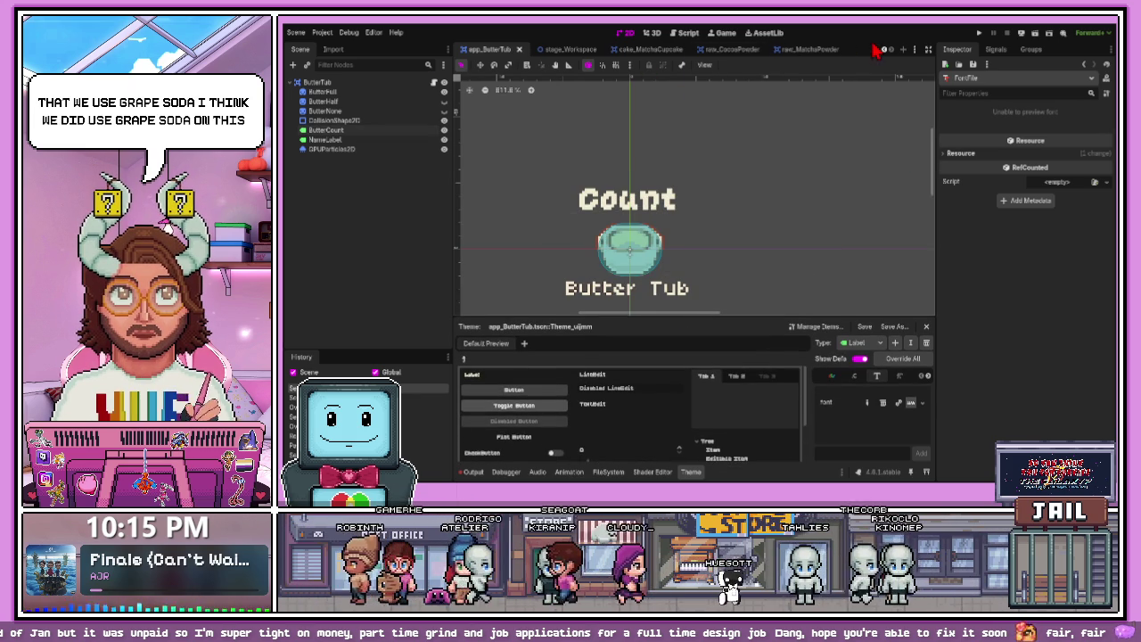
{"action": "left_click", "coordinate": [560, 49]}
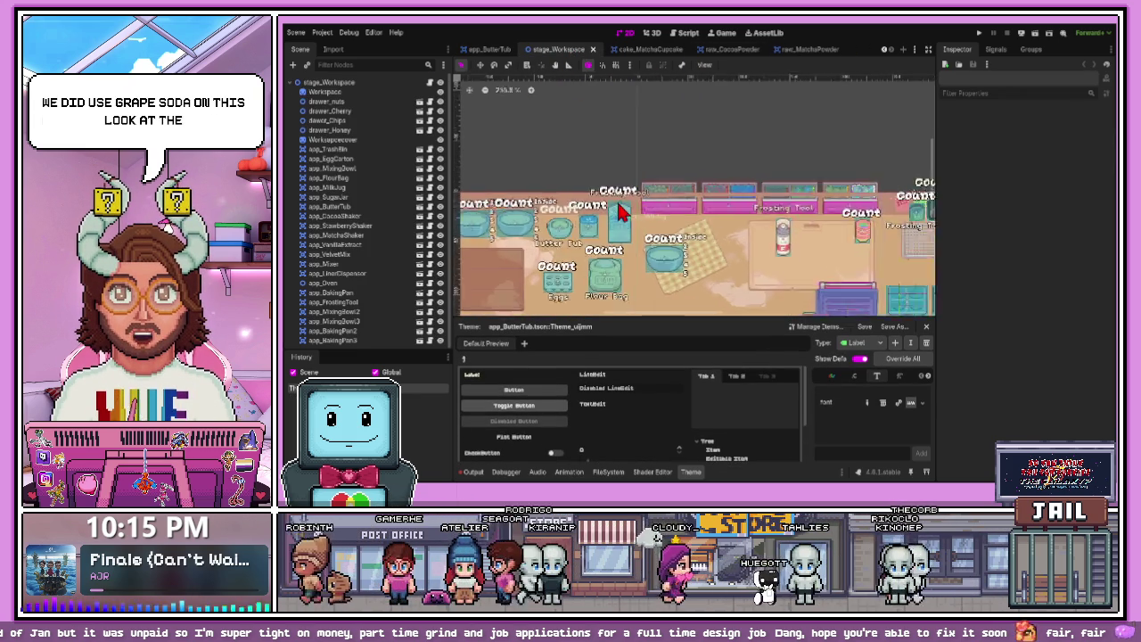
{"action": "scroll", "coordinate": [619, 228], "scroll_direction": "down", "scroll_amount": 3}
{"action": "scroll", "coordinate": [745, 226], "scroll_direction": "up", "scroll_amount": 3}
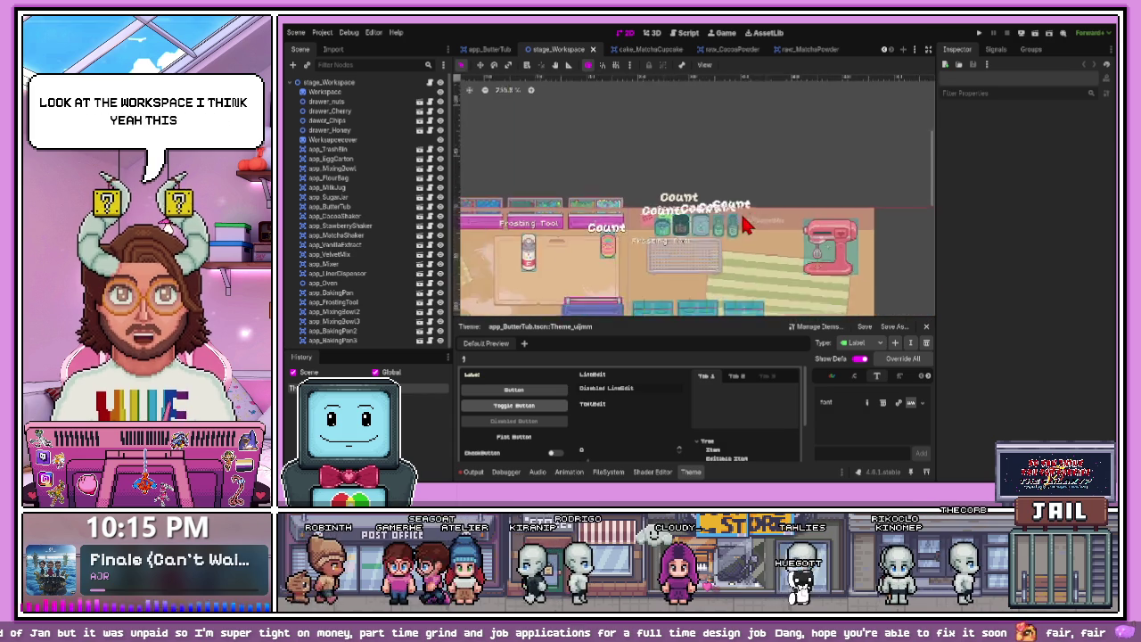
{"action": "scroll", "coordinate": [746, 225], "scroll_direction": "up", "scroll_amount": 5}
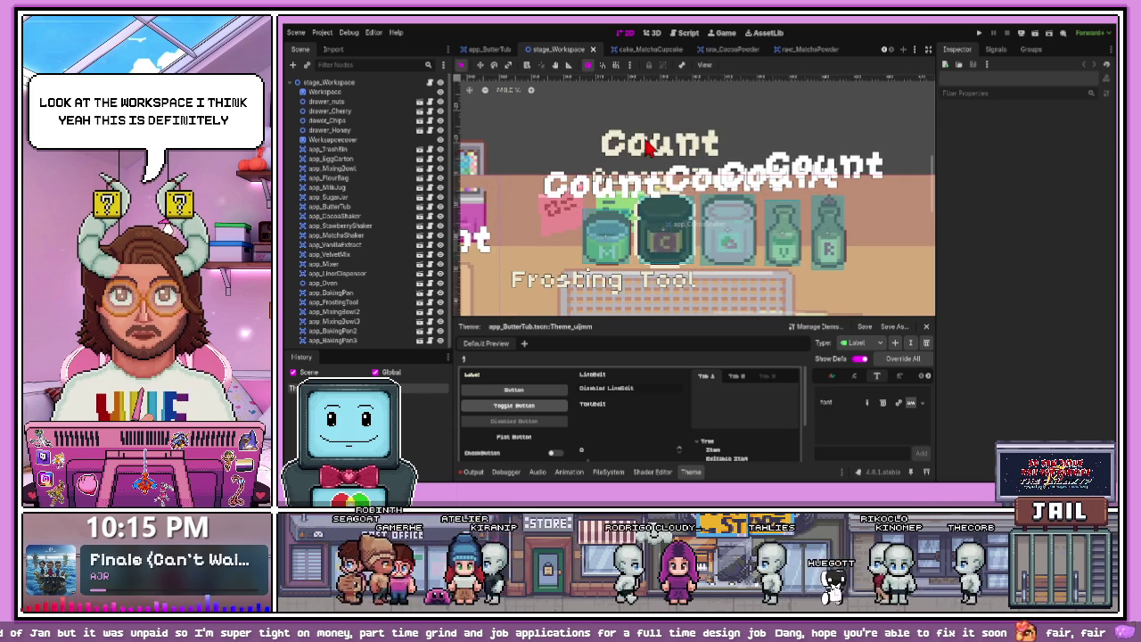
- Move the Cocoa jar and its Count label lower right, save, and return to Butter Tub
{"action": "left_click", "coordinate": [649, 147]}
{"action": "mouse_move", "coordinate": [649, 147]}
{"action": "left_mouse_down"}
{"action": "mouse_move", "coordinate": [749, 303]}
{"action": "mouse_move", "coordinate": [874, 307]}
{"action": "left_mouse_up"}
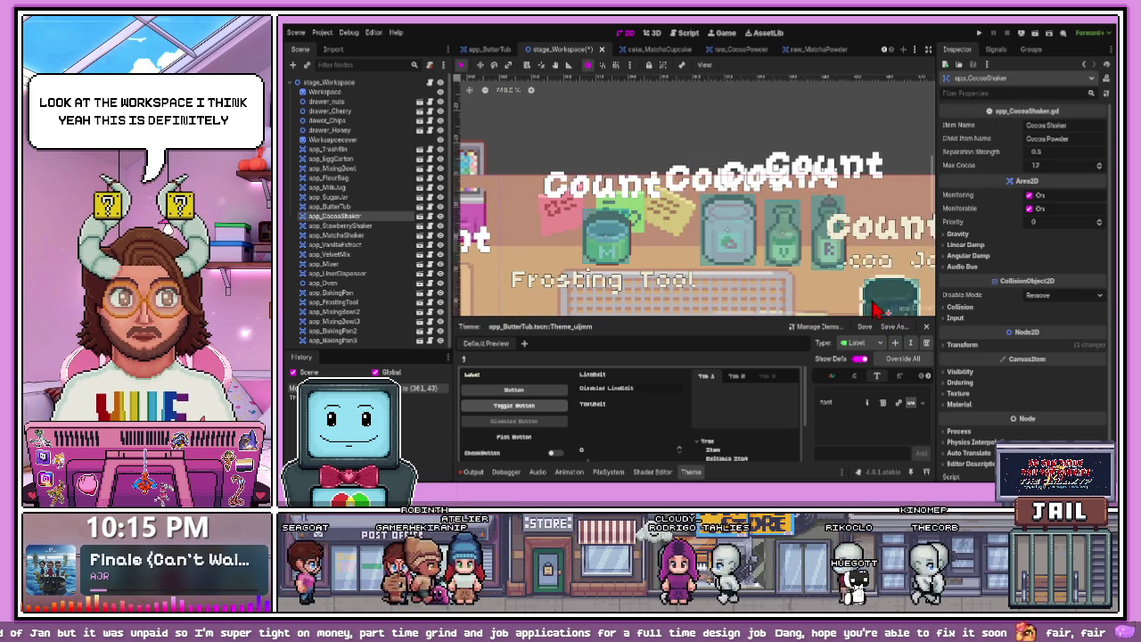
{"action": "scroll", "coordinate": [874, 308], "scroll_direction": "down", "scroll_amount": 3}
{"action": "scroll", "coordinate": [828, 252], "scroll_direction": "up", "scroll_amount": 2}
{"action": "mouse_move", "coordinate": [828, 252]}
{"action": "left_mouse_down"}
{"action": "mouse_move", "coordinate": [805, 270]}
{"action": "mouse_move", "coordinate": [763, 268]}
{"action": "left_mouse_up"}
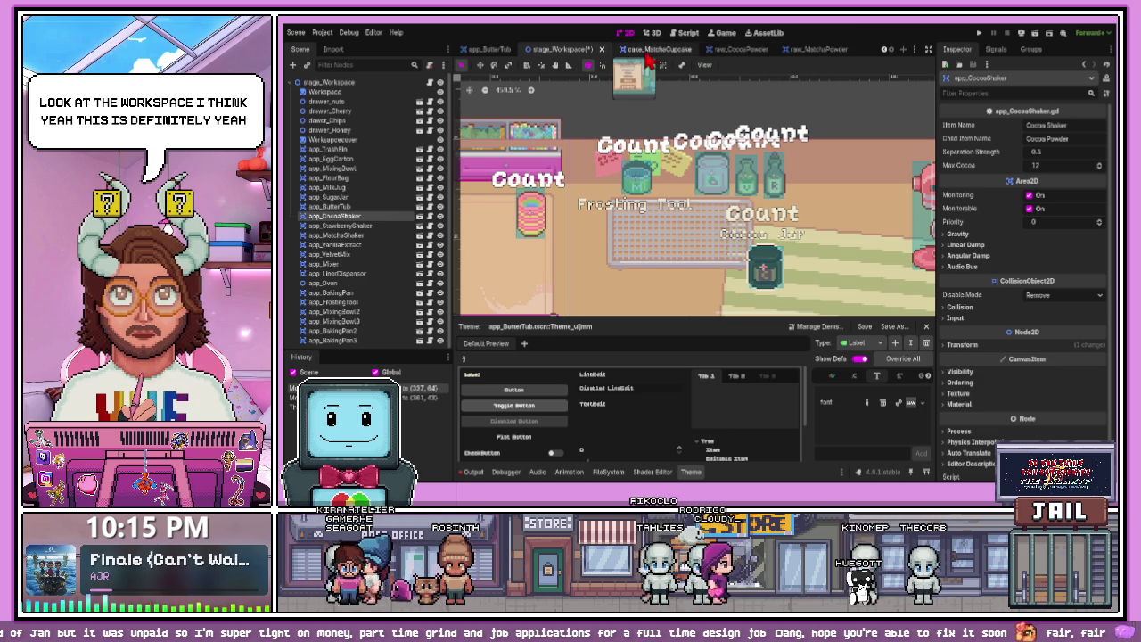
{"action": "key", "text": "ctrl+s"}
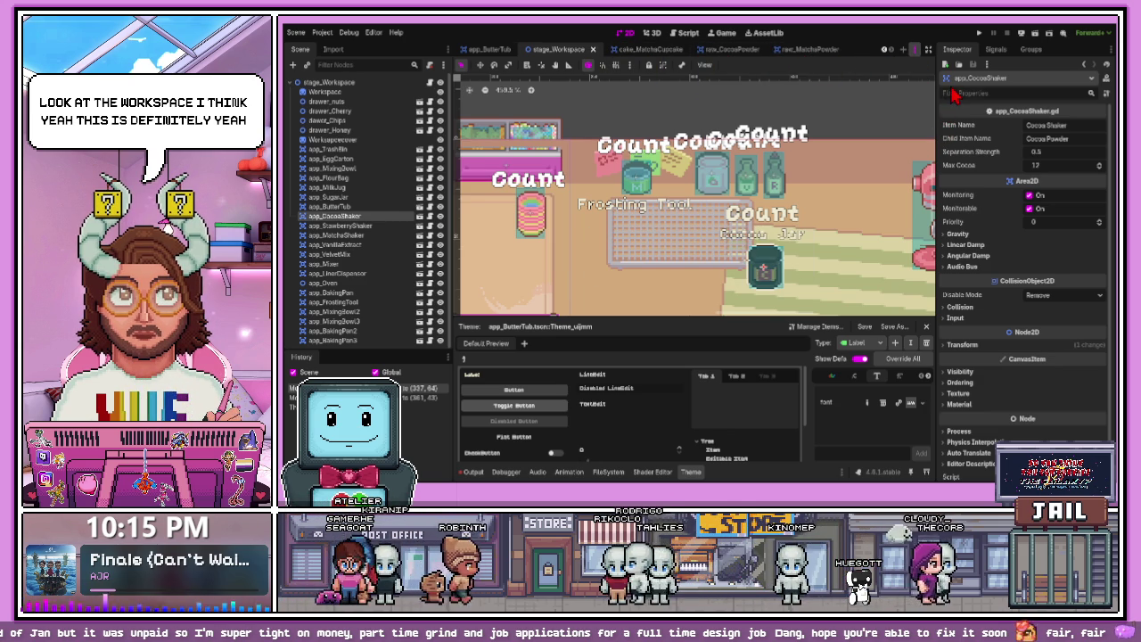
{"action": "key", "text": "ctrl+shift+Tab"}
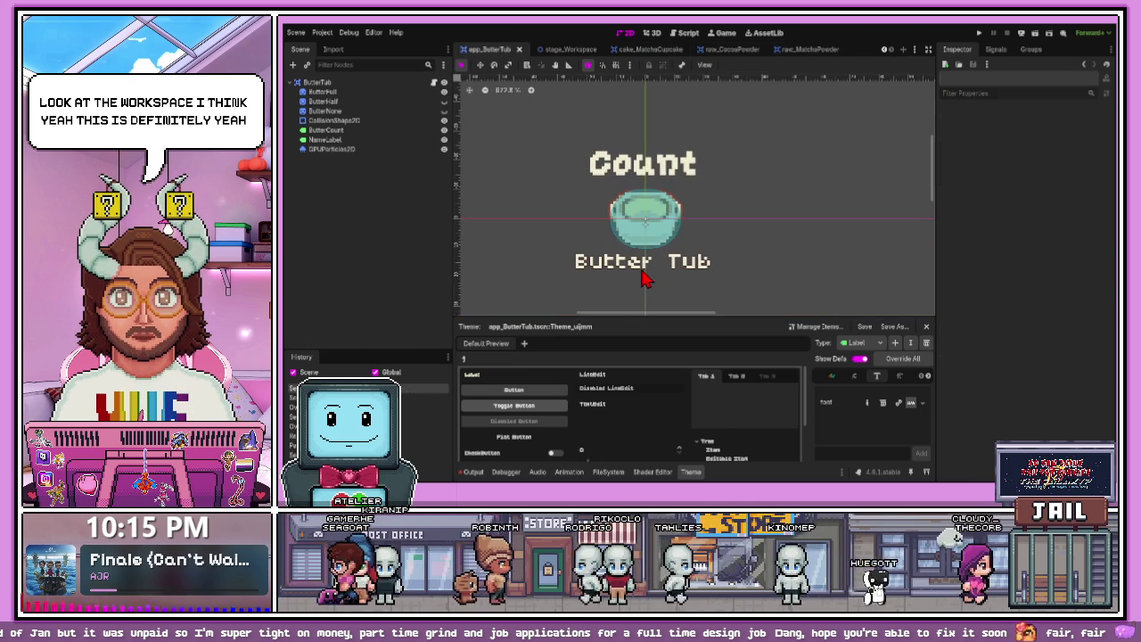
- Apply the CountLabel.tres theme to the ButterCount label and inspect its material
{"action": "left_click", "coordinate": [646, 279]}
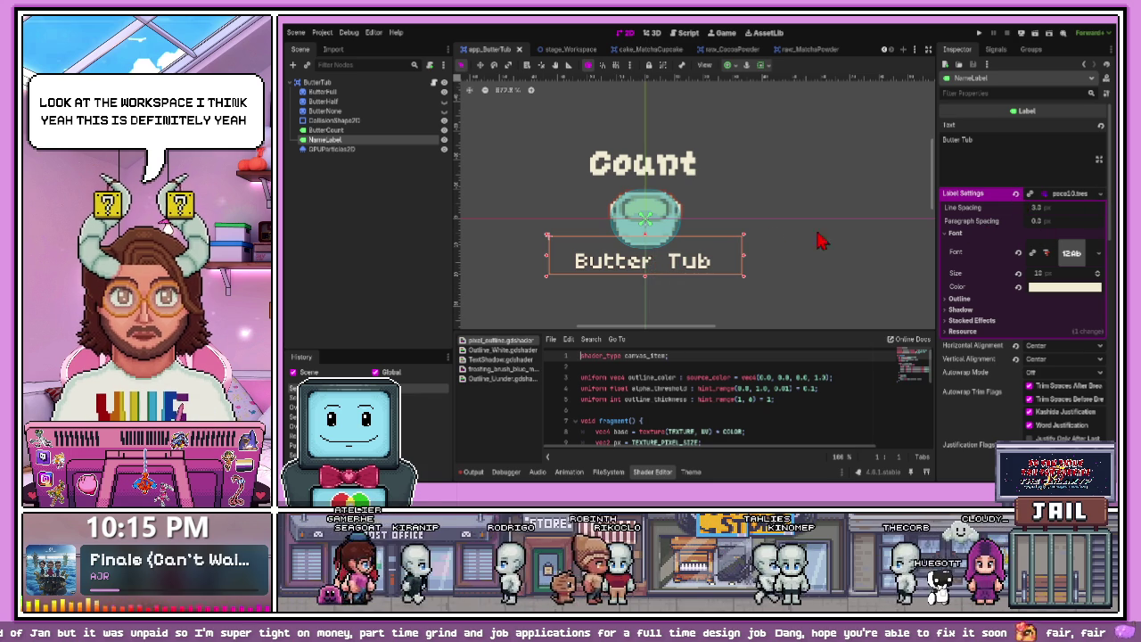
{"action": "left_click", "coordinate": [355, 131]}
{"action": "scroll", "coordinate": [1007, 265], "scroll_direction": "down", "scroll_amount": 5}
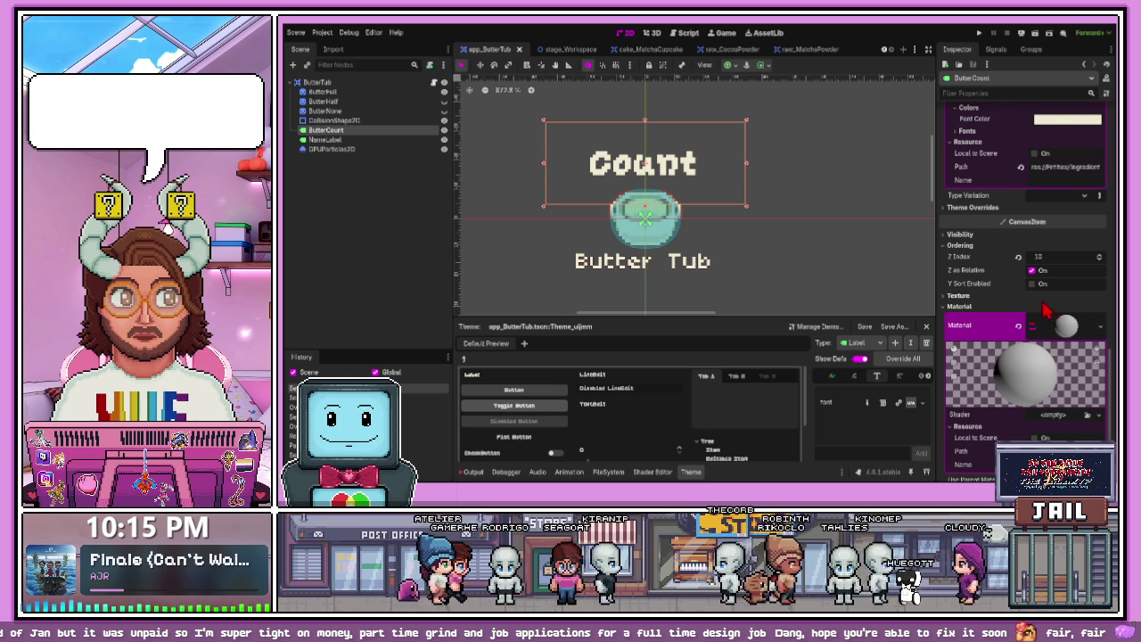
{"action": "scroll", "coordinate": [1039, 303], "scroll_direction": "up", "scroll_amount": 1}
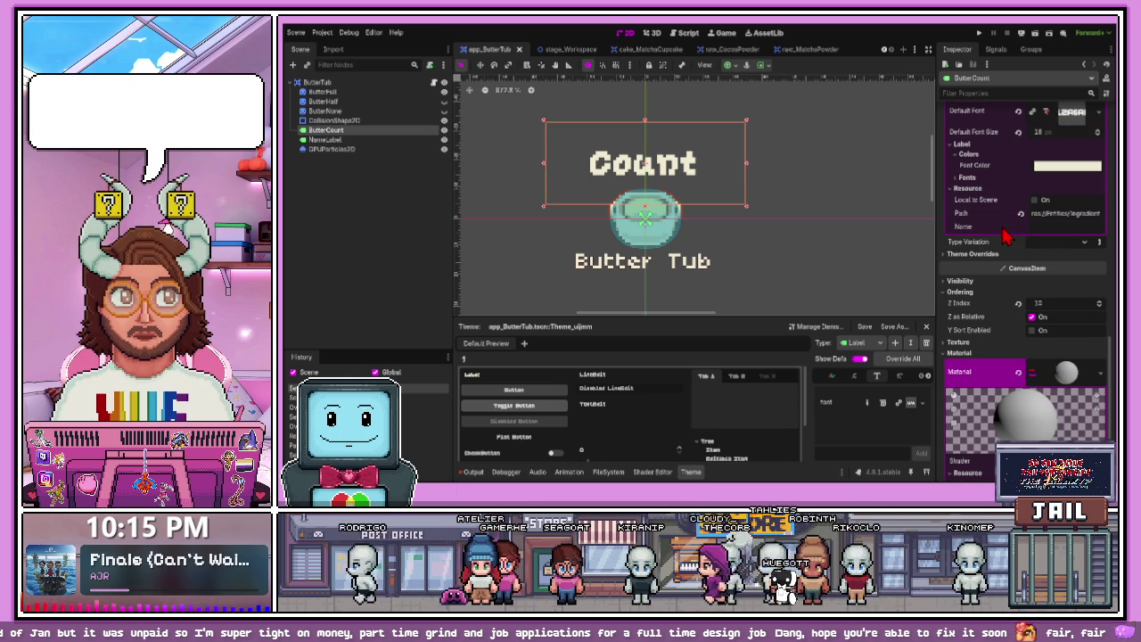
{"action": "scroll", "coordinate": [992, 257], "scroll_direction": "up", "scroll_amount": 3}
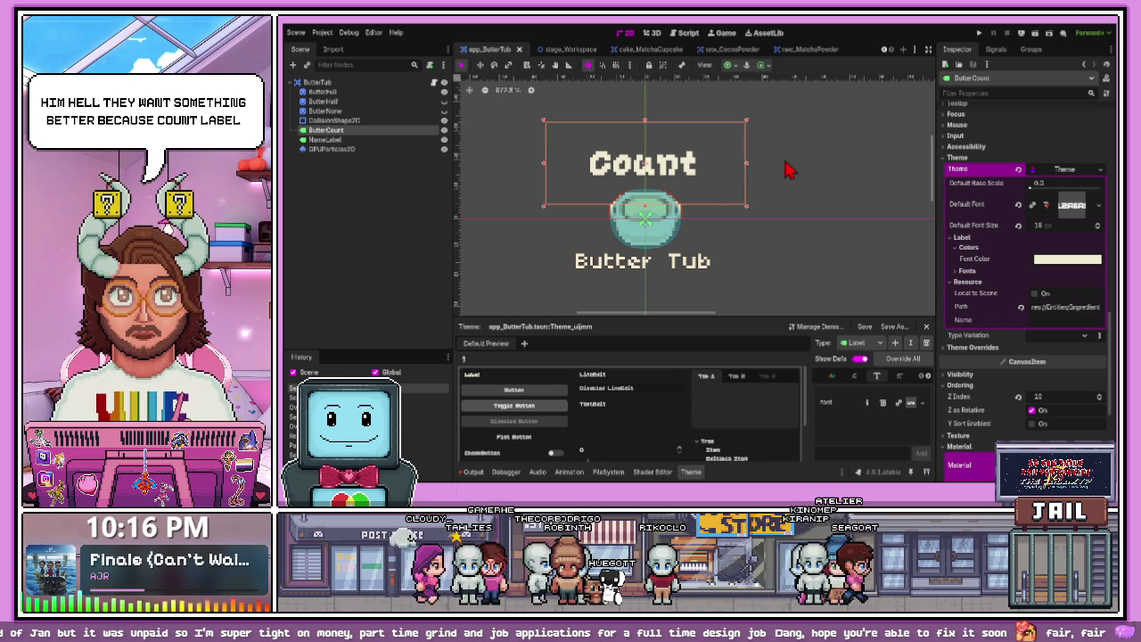
{"action": "key", "text": "ctrl+z"}
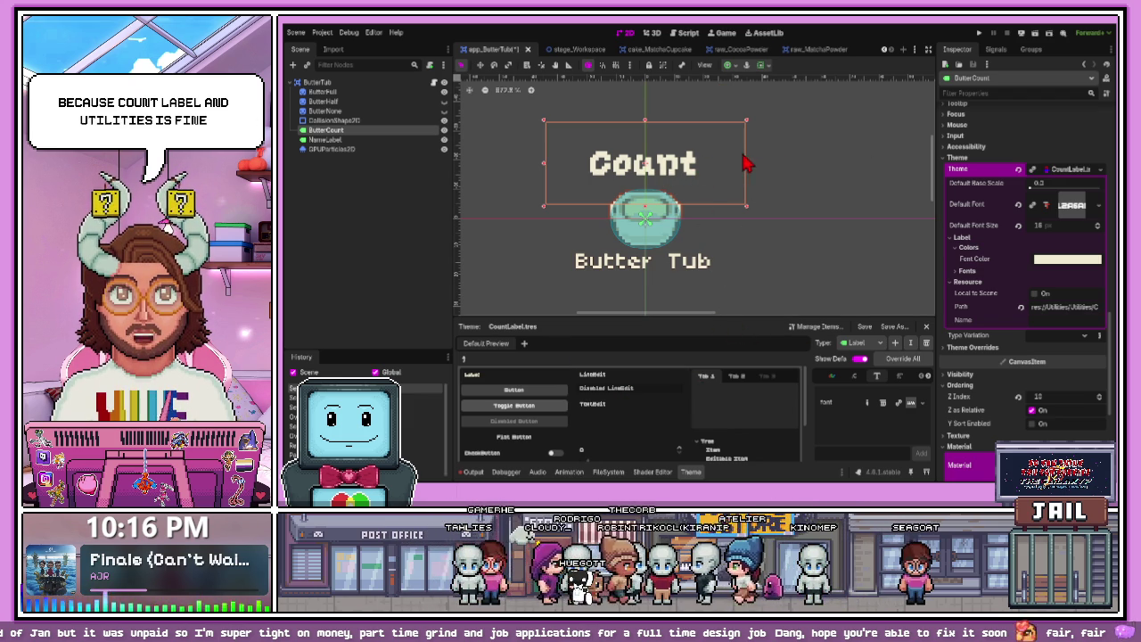
{"action": "scroll", "coordinate": [998, 223], "scroll_direction": "down", "scroll_amount": 5}
{"action": "left_click", "coordinate": [1067, 223]}
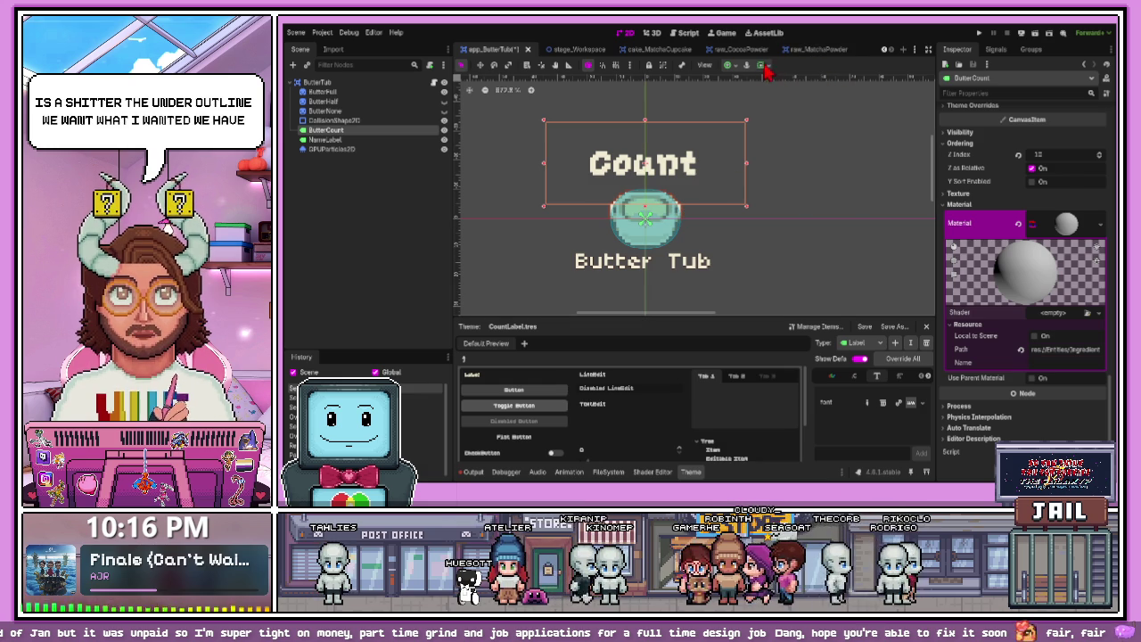
{"action": "left_click", "coordinate": [599, 94]}
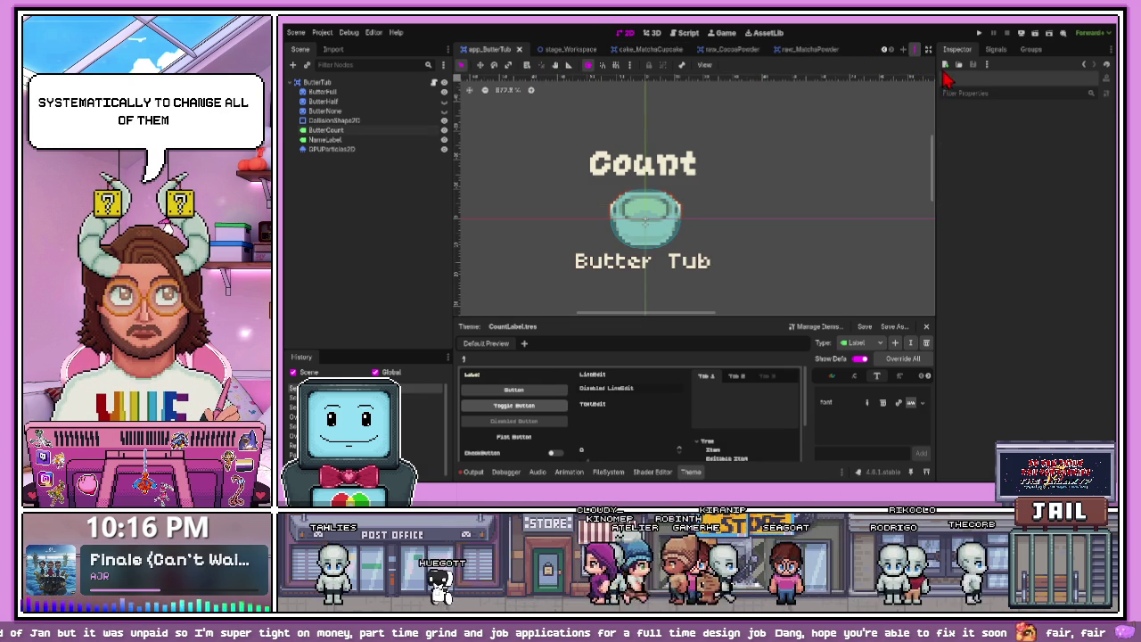
- From stage_Gameplay, open the stage_Workspace scene in the editor
{"action": "key", "text": "ctrl+shift+Tab"}
{"action": "key", "text": "ctrl+shift+Tab"}
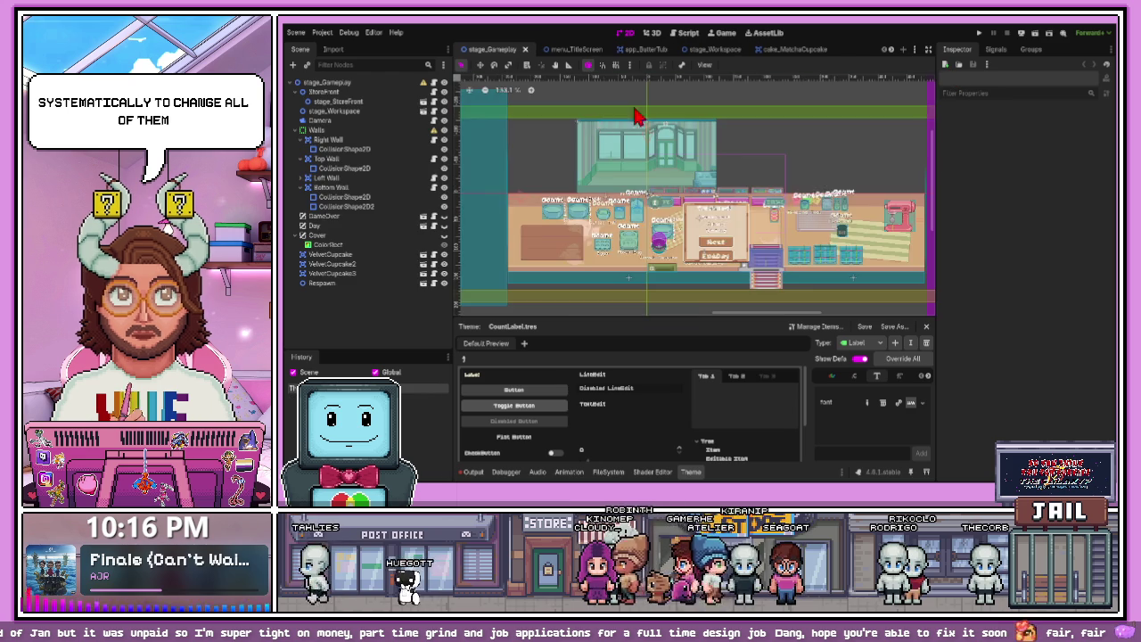
{"action": "scroll", "coordinate": [622, 149], "scroll_direction": "up", "scroll_amount": 3}
{"action": "left_click", "coordinate": [626, 183]}
{"action": "scroll", "coordinate": [631, 212], "scroll_direction": "up", "scroll_amount": 3}
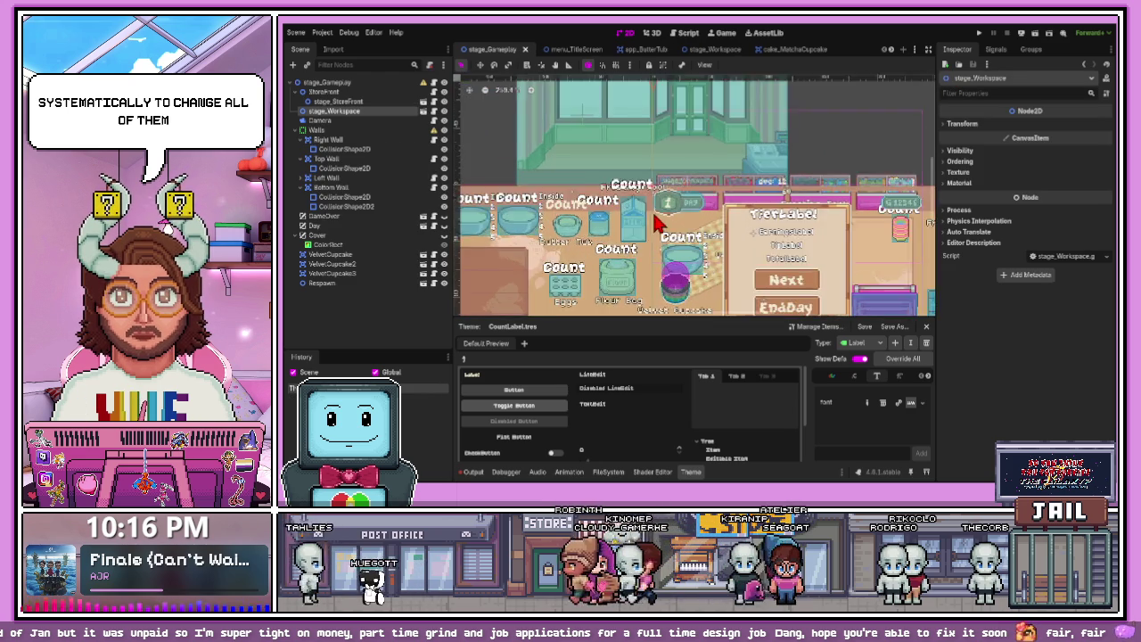
{"action": "scroll", "coordinate": [630, 212], "scroll_direction": "up", "scroll_amount": 2}
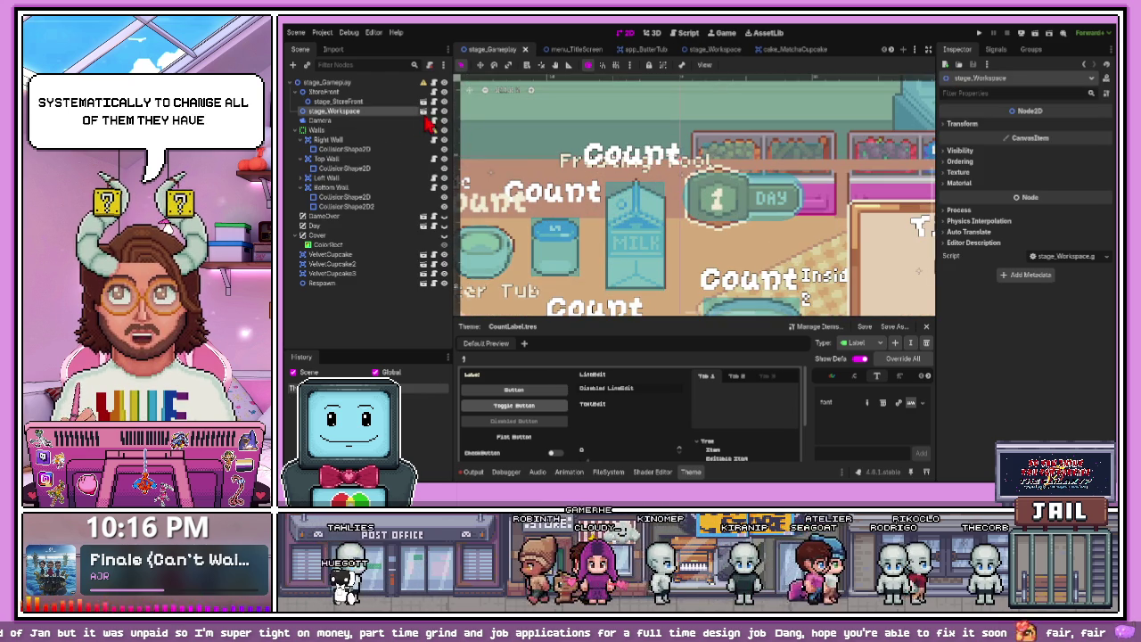
{"action": "scroll", "coordinate": [624, 241], "scroll_direction": "down", "scroll_amount": 5}
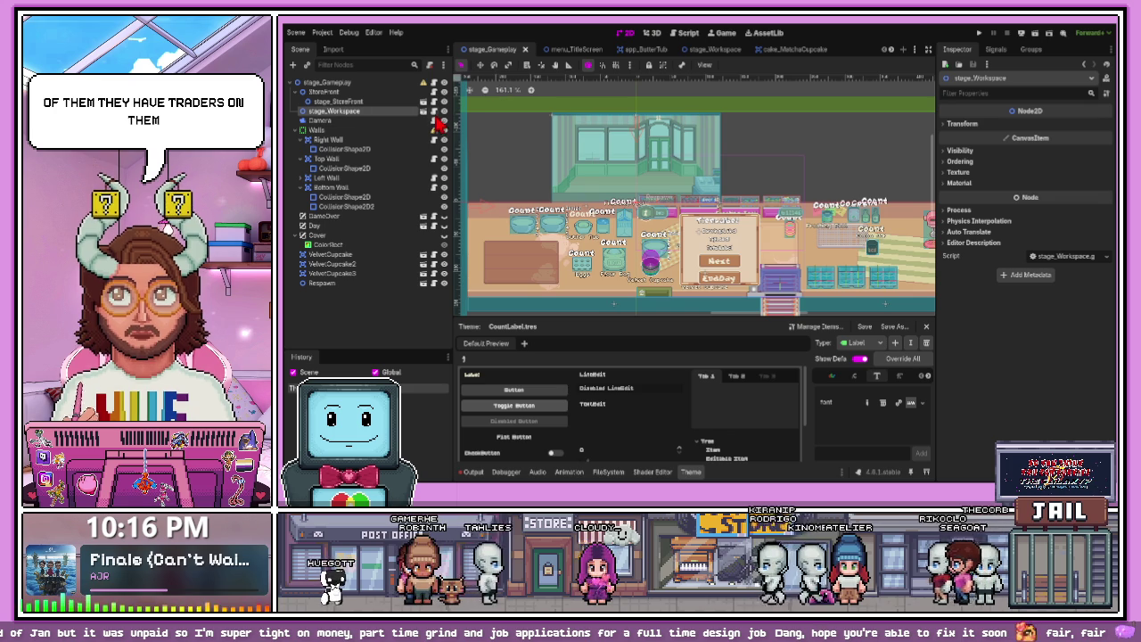
{"action": "left_click", "coordinate": [425, 113]}
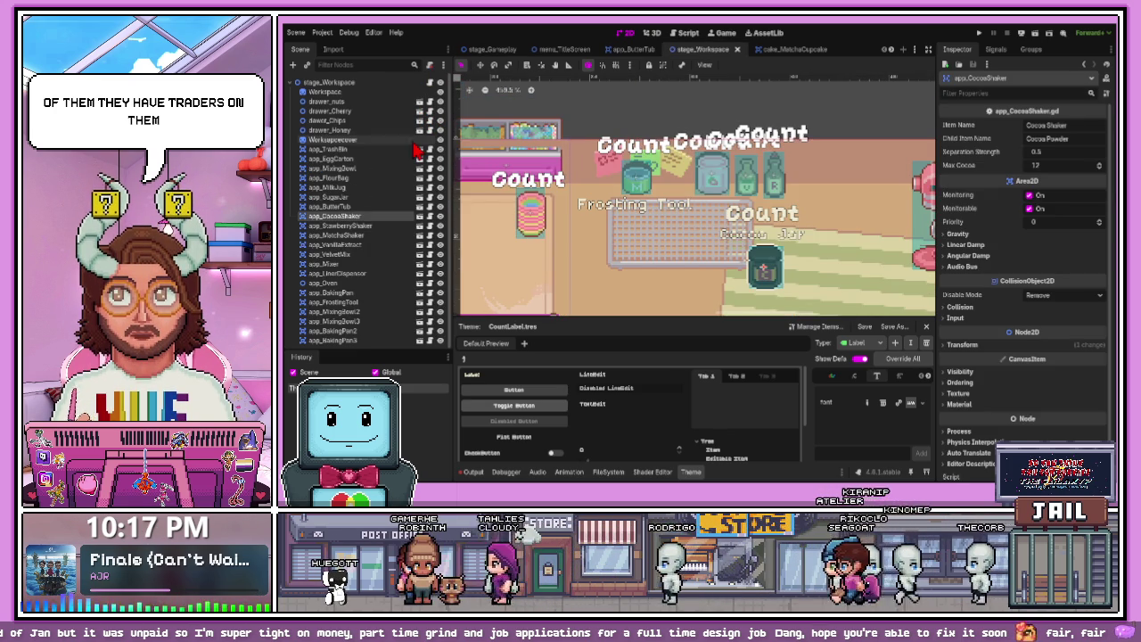
- Find the mixing bowls in the workspace and open the app_MixingBowl scene
{"action": "scroll", "coordinate": [619, 204], "scroll_direction": "down", "scroll_amount": 4}
{"action": "scroll", "coordinate": [619, 204], "scroll_direction": "left", "scroll_amount": 5}
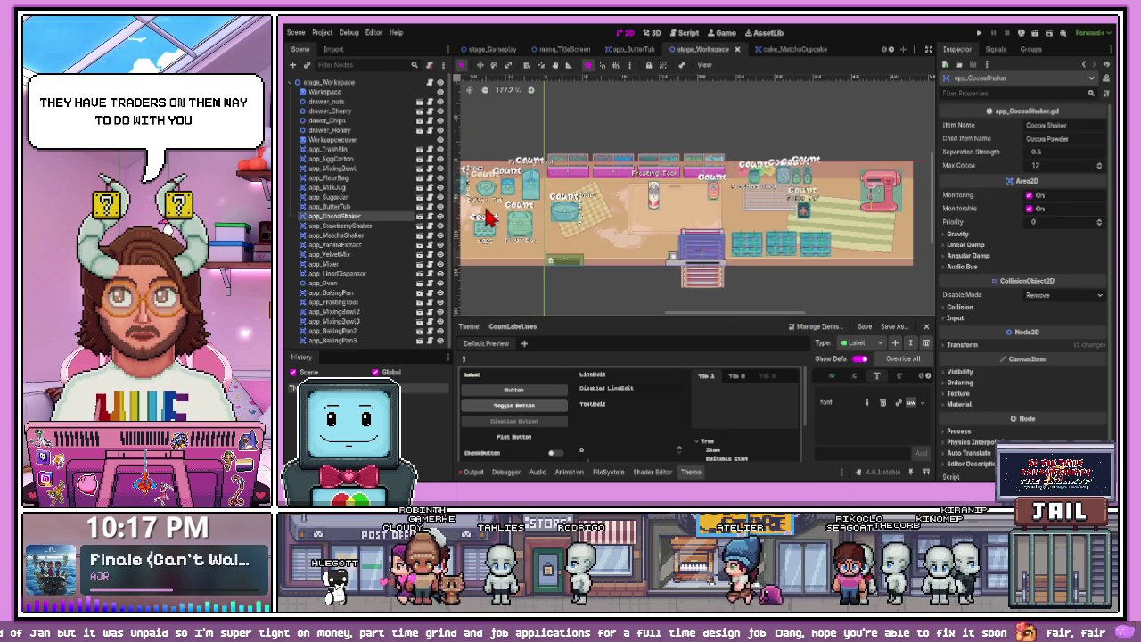
{"action": "left_click", "coordinate": [568, 228]}
{"action": "left_click", "coordinate": [426, 313]}
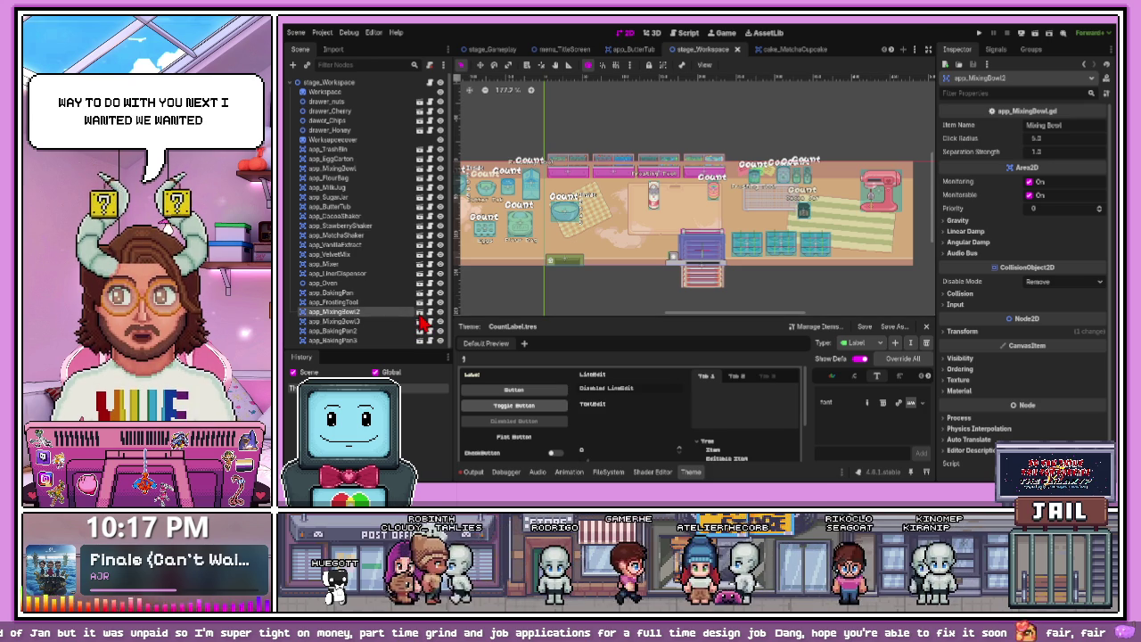
{"action": "left_click", "coordinate": [420, 314]}
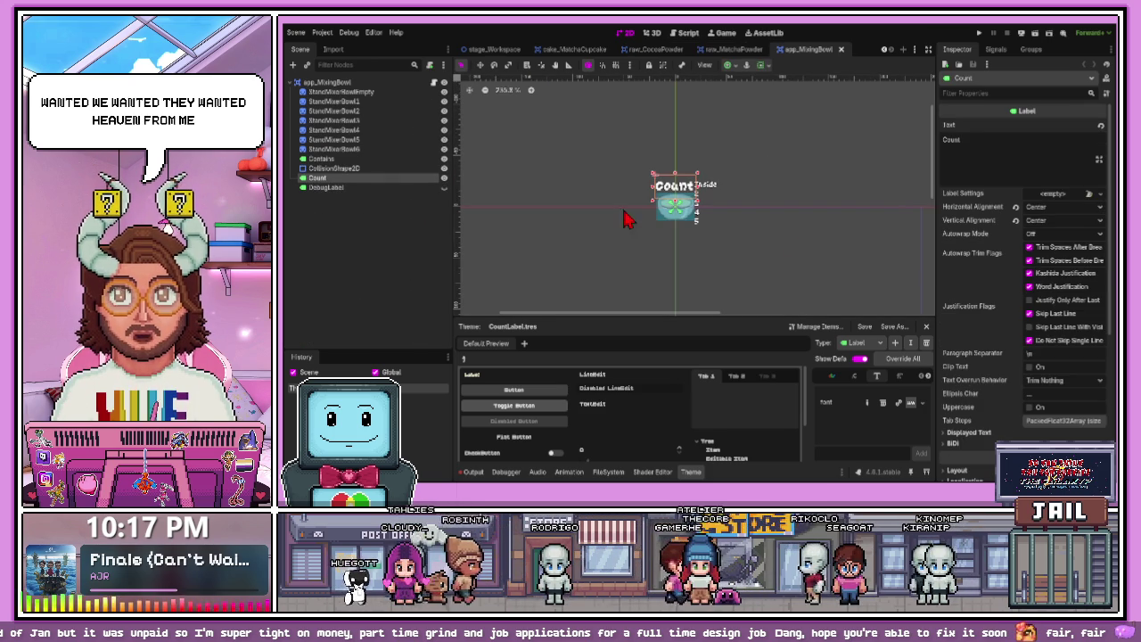
- Expand the Count label's material and open pixel_outline.gdshader to show its parameters
{"action": "scroll", "coordinate": [1014, 287], "scroll_direction": "down", "scroll_amount": 5}
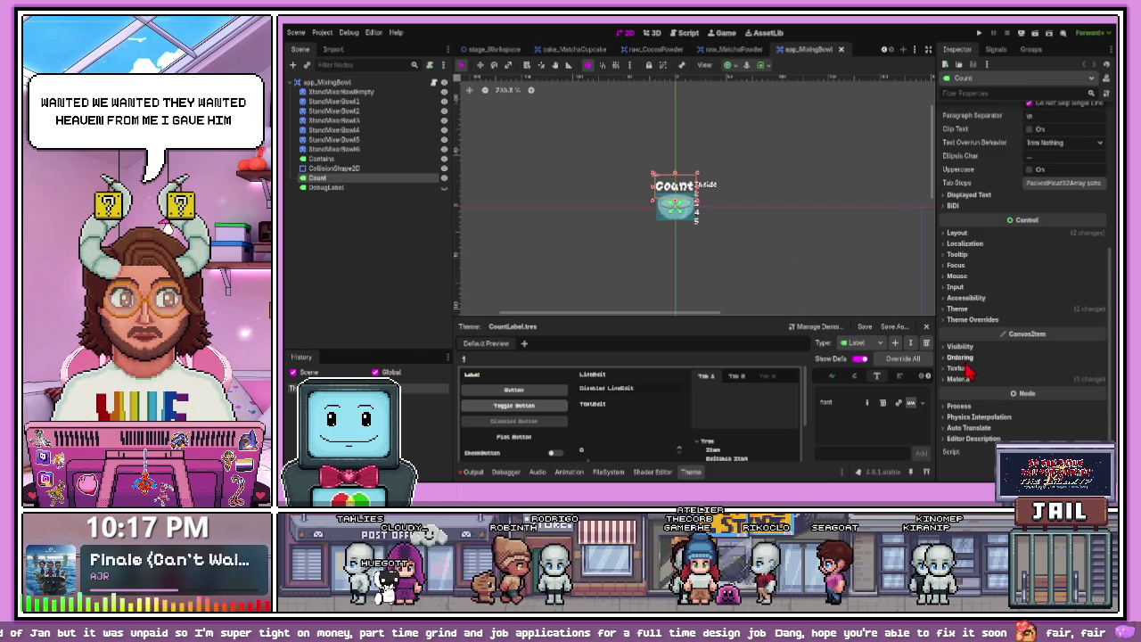
{"action": "left_click", "coordinate": [956, 379]}
{"action": "scroll", "coordinate": [1039, 398], "scroll_direction": "down", "scroll_amount": 2}
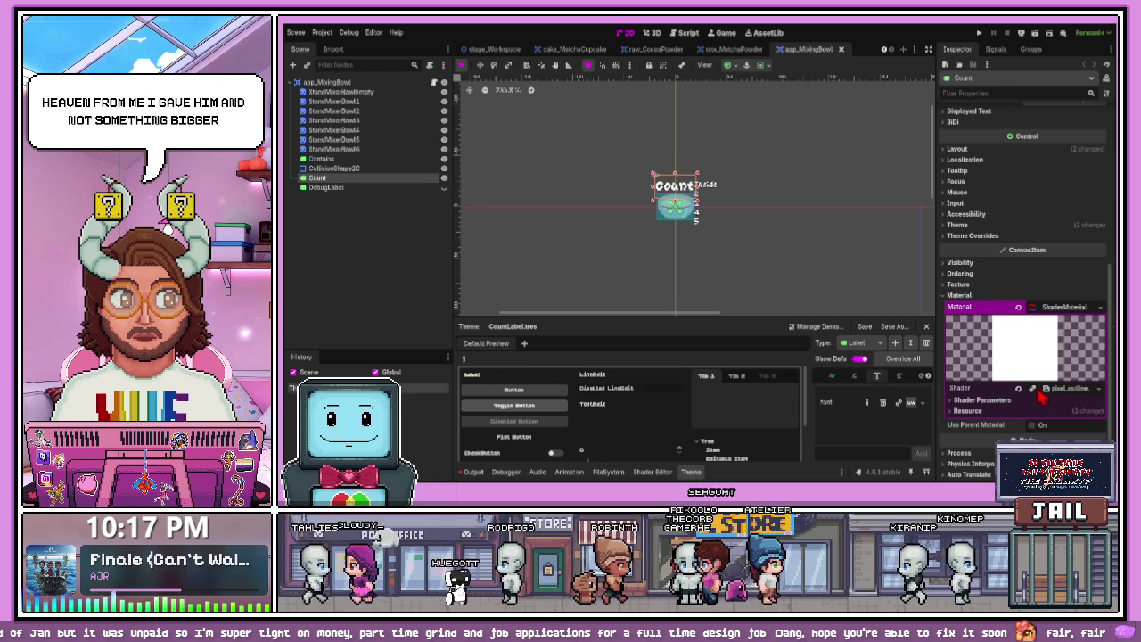
{"action": "left_click", "coordinate": [1036, 390]}
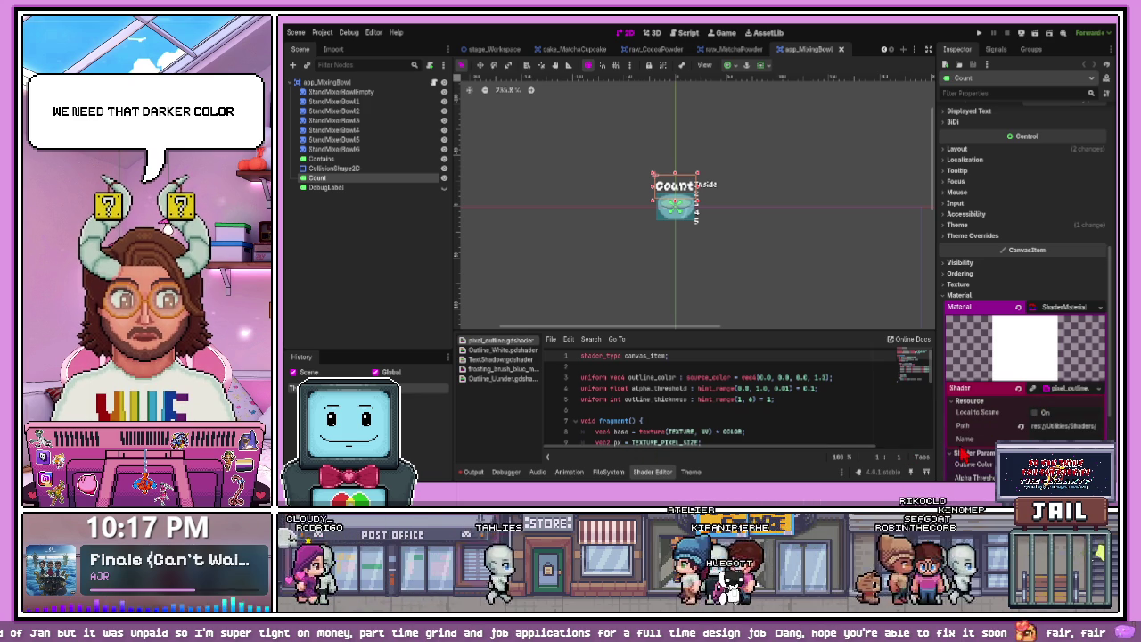
{"action": "left_click", "coordinate": [981, 453]}
{"action": "scroll", "coordinate": [986, 461], "scroll_direction": "down", "scroll_amount": 3}
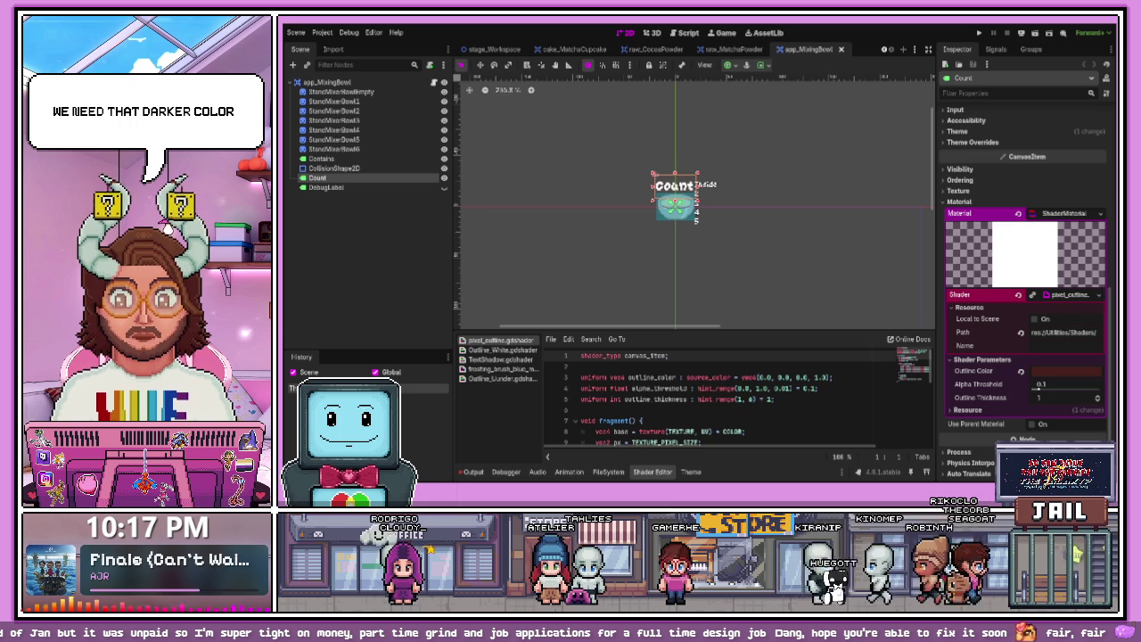
- In pixel_outline.gdshader, set the threshold step to 0.05 and the outline colour to dark brown
{"action": "left_click", "coordinate": [809, 377]}
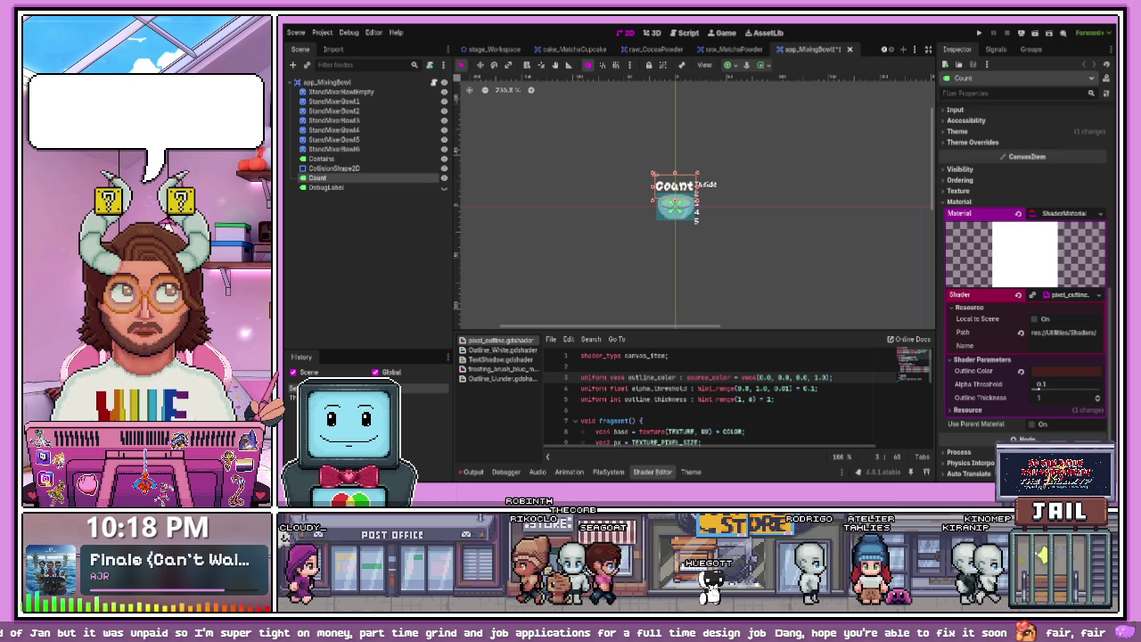
{"action": "left_click", "coordinate": [790, 388]}
{"action": "key", "text": "BackSpace"}
{"action": "type", "text": "5"}
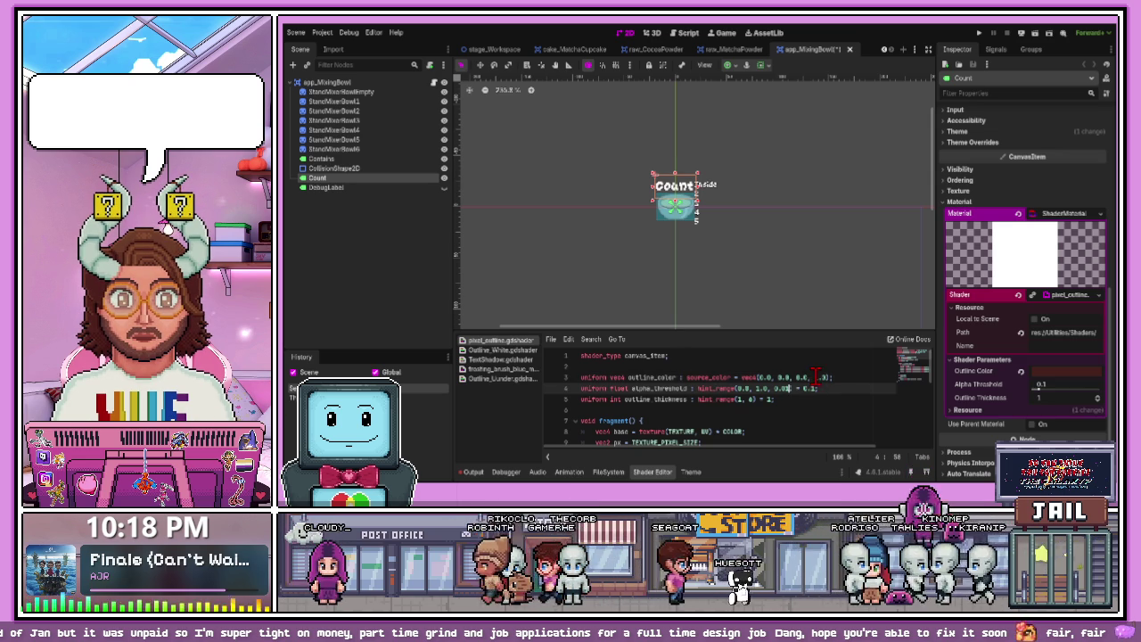
{"action": "left_click_drag", "start_coordinate": [811, 378], "coordinate": [758, 377]}
{"action": "type", "text": "0.2735, 0.1294, 0.1098"}
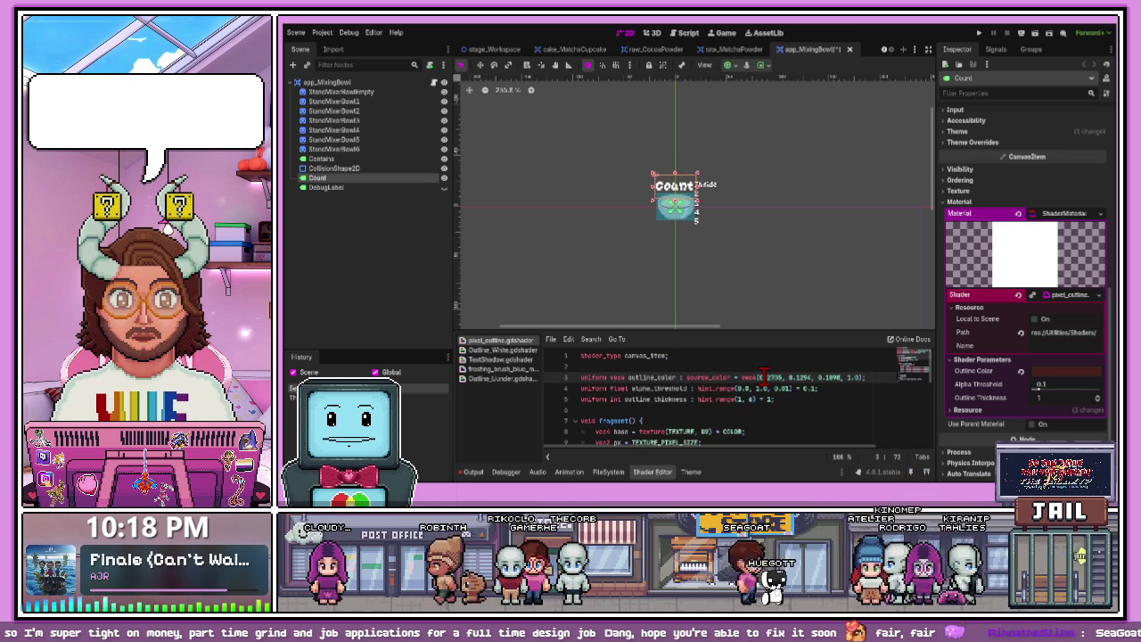
- Deselect the Count node and save the mixing bowl scene
{"action": "left_click", "coordinate": [811, 323]}
{"action": "key", "text": "ctrl+s"}
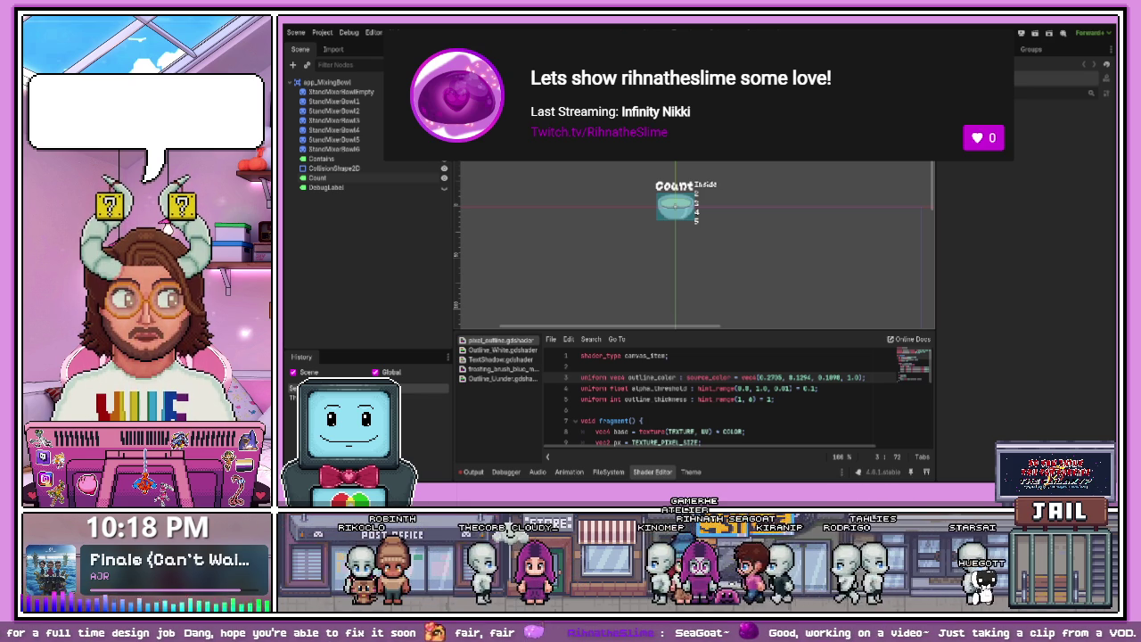
{"action": "scroll", "coordinate": [684, 183], "scroll_direction": "up", "scroll_amount": 3}
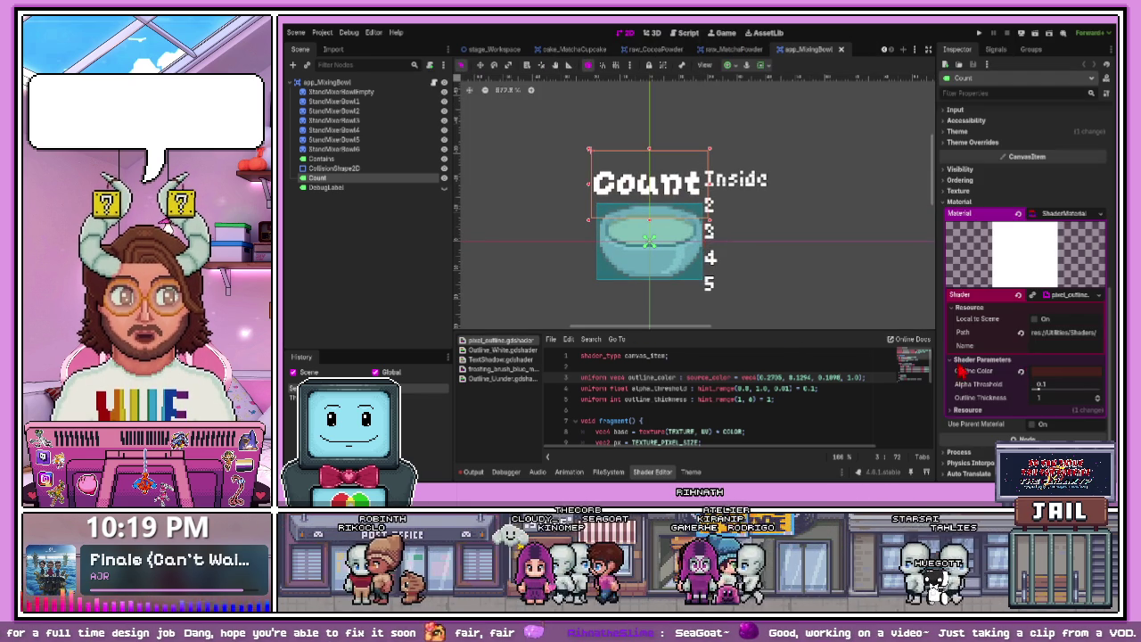
- Check the Count label's theme, clearing it and then restoring the pixel font theme
{"action": "left_click", "coordinate": [775, 282]}
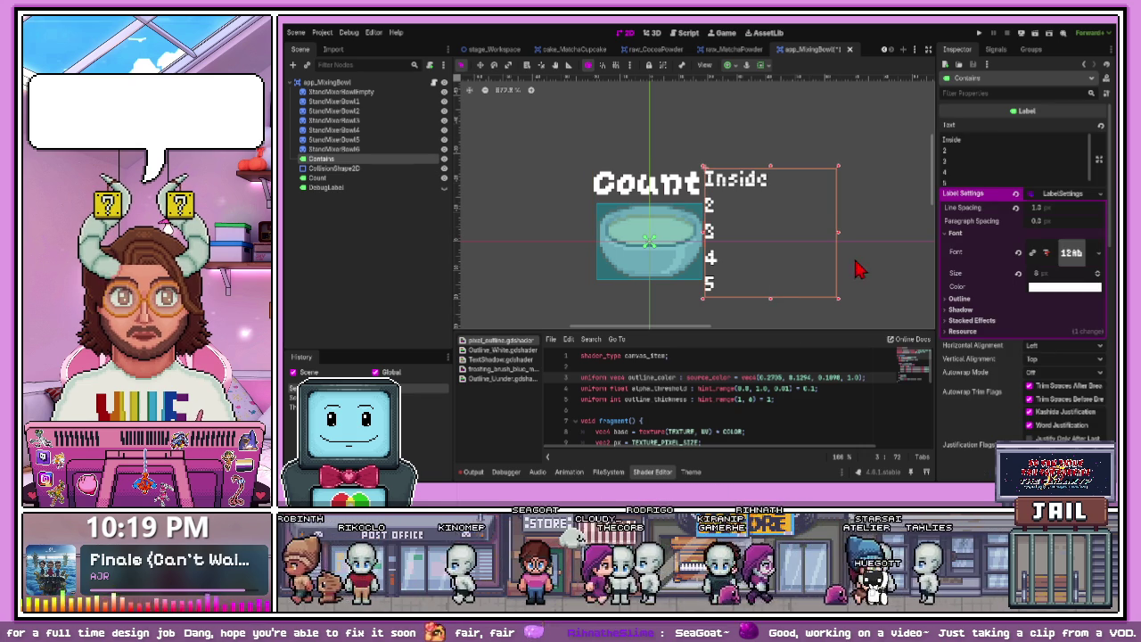
{"action": "left_click", "coordinate": [667, 199]}
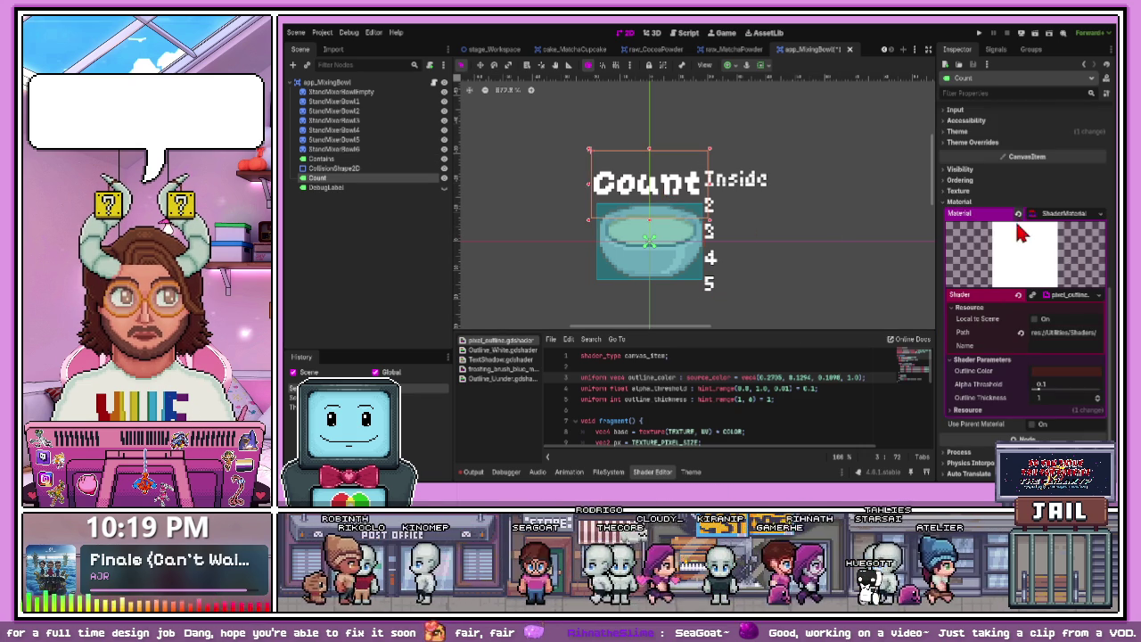
{"action": "scroll", "coordinate": [953, 318], "scroll_direction": "up", "scroll_amount": 10}
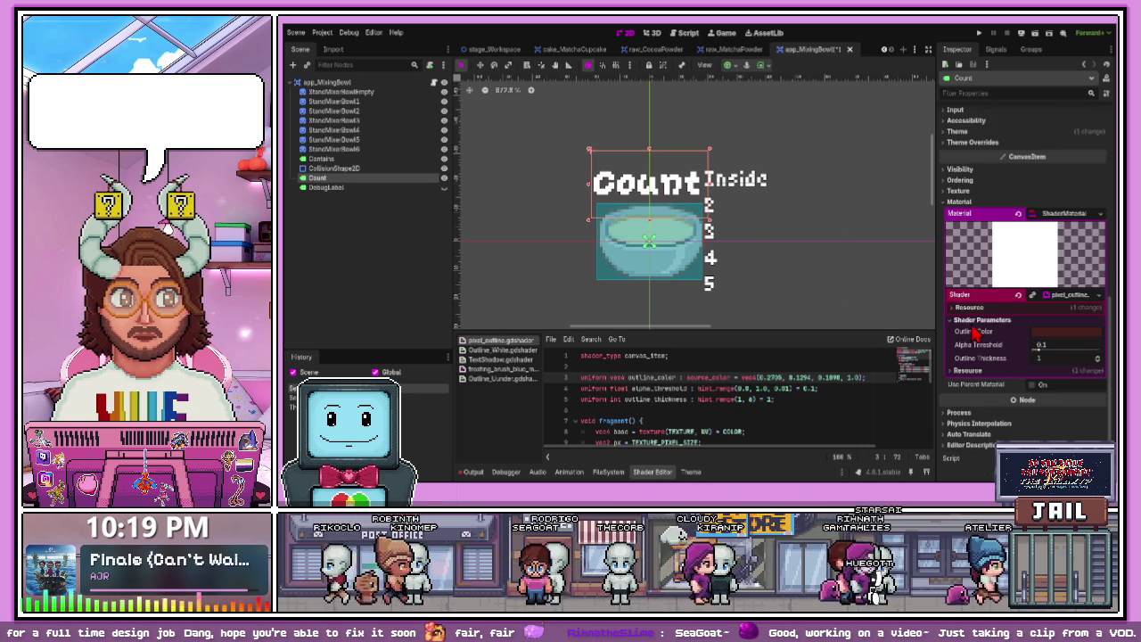
{"action": "scroll", "coordinate": [974, 337], "scroll_direction": "down", "scroll_amount": 3}
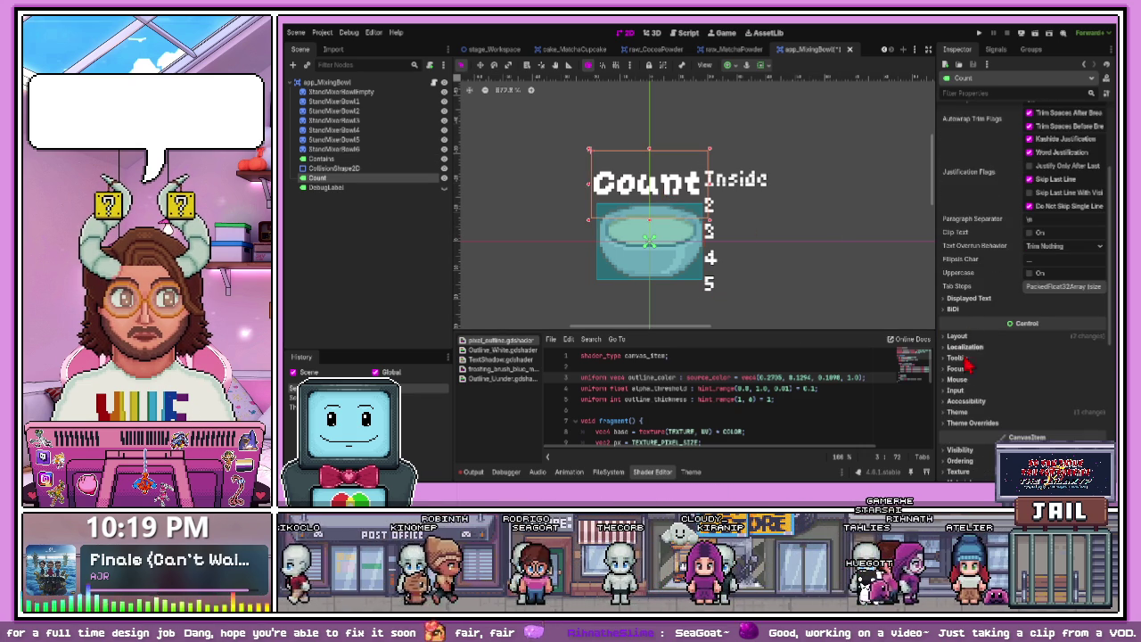
{"action": "left_click", "coordinate": [954, 411]}
{"action": "scroll", "coordinate": [1025, 375], "scroll_direction": "down", "scroll_amount": 3}
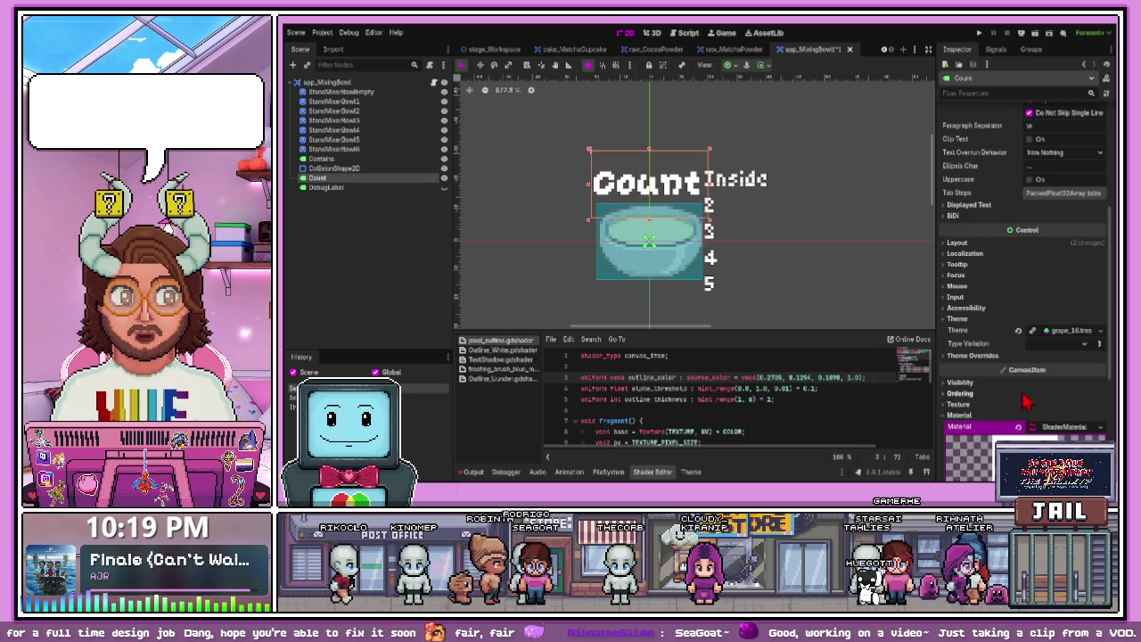
{"action": "left_click", "coordinate": [1018, 332]}
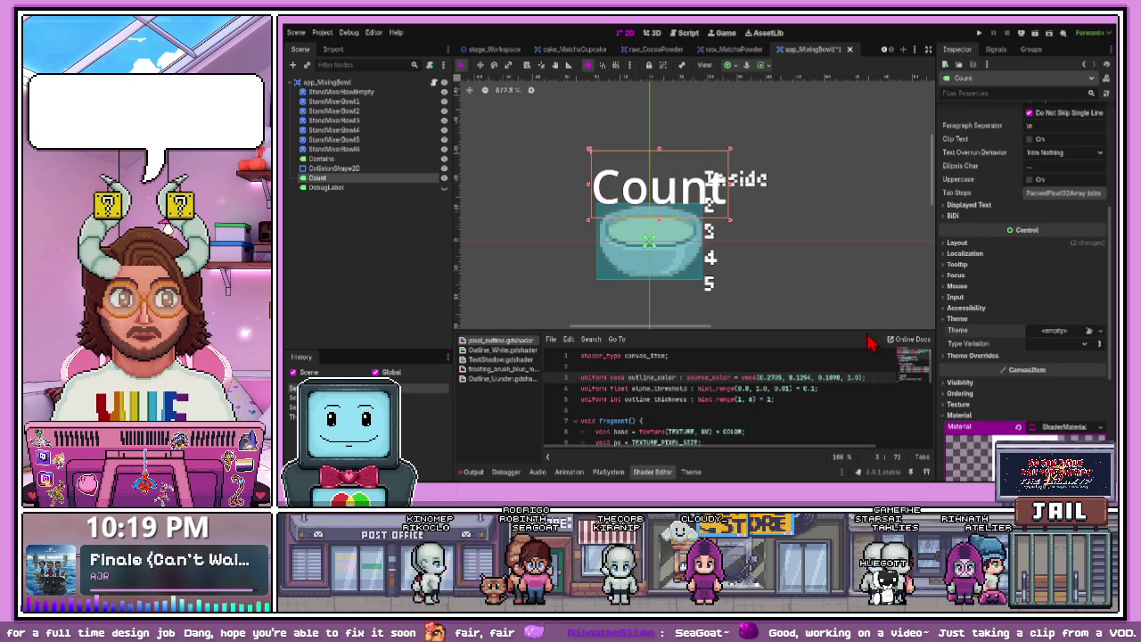
{"action": "key", "text": "ctrl+z"}
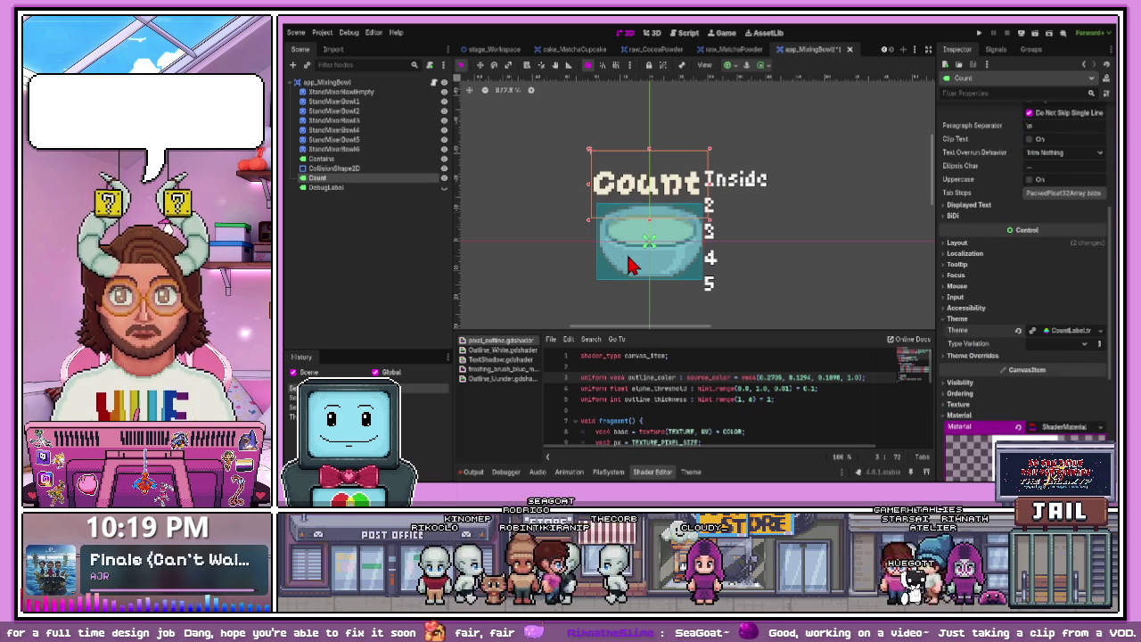
- Make the Contains label's text cream and nudge it slightly right
{"action": "left_click", "coordinate": [753, 206]}
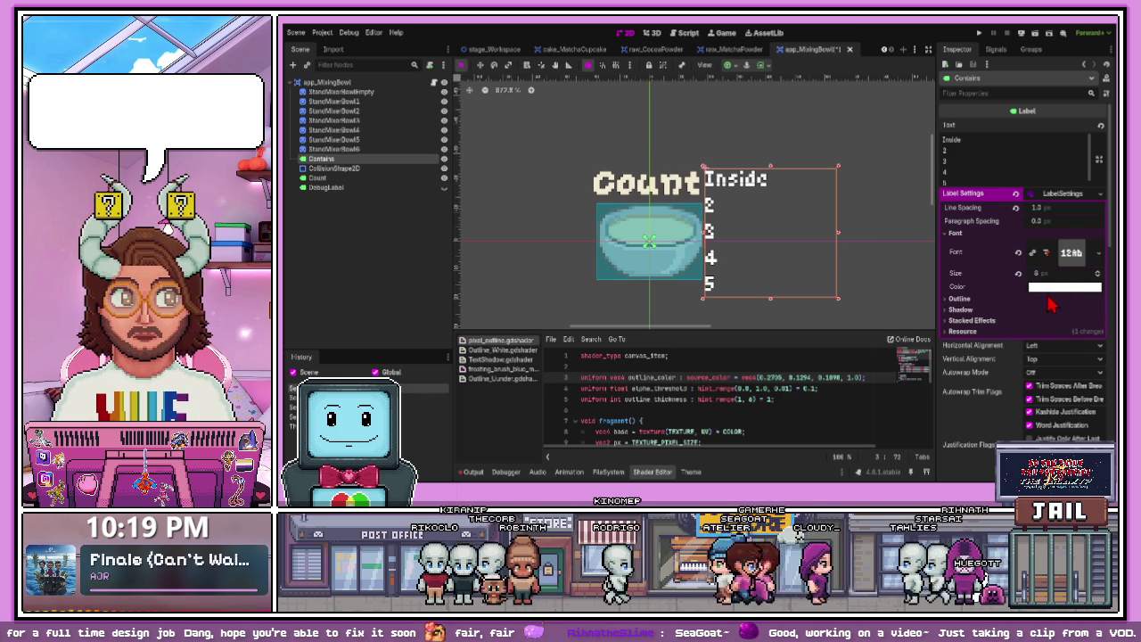
{"action": "key", "text": "ctrl+v"}
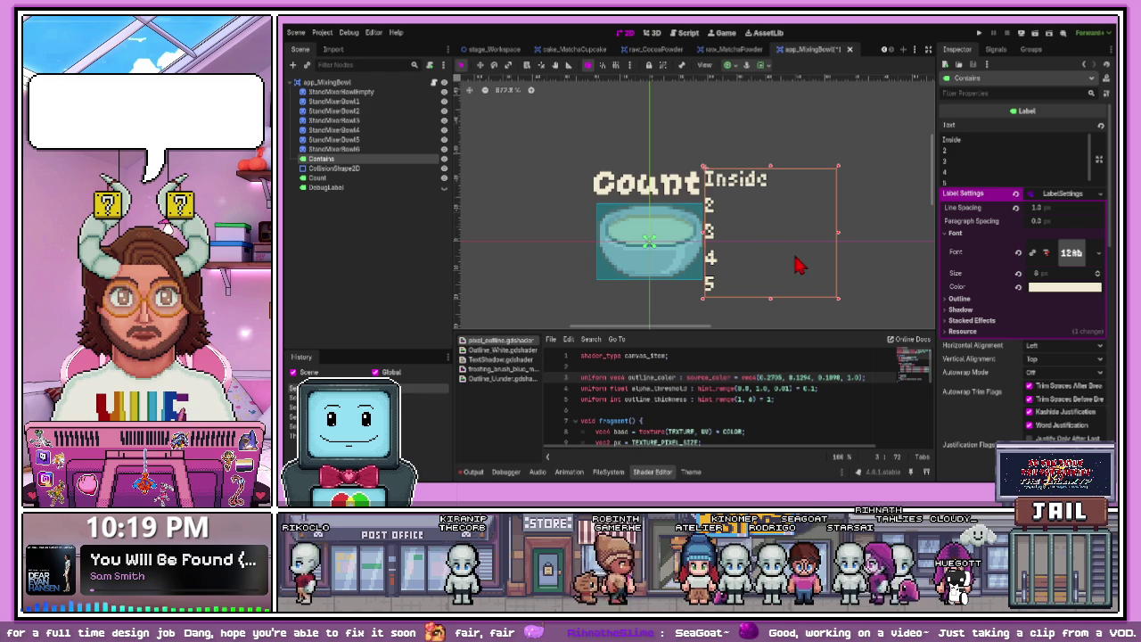
{"action": "left_click", "coordinate": [785, 267]}
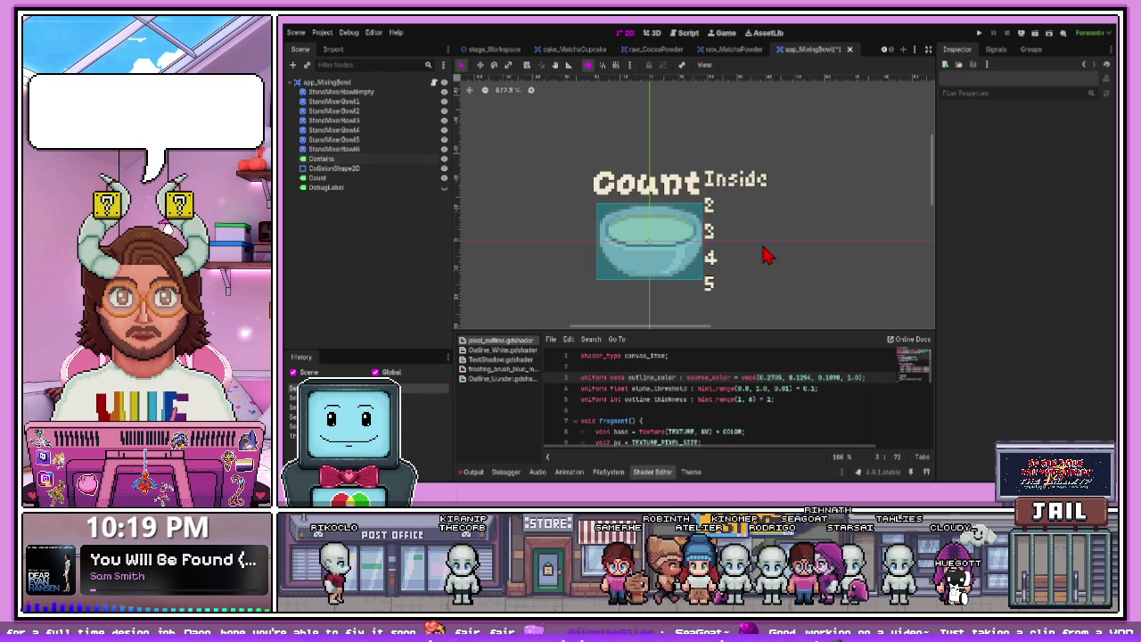
{"action": "left_click", "coordinate": [718, 211]}
{"action": "key", "text": "Right"}
{"action": "key", "text": "Right"}
{"action": "key", "text": "Right"}
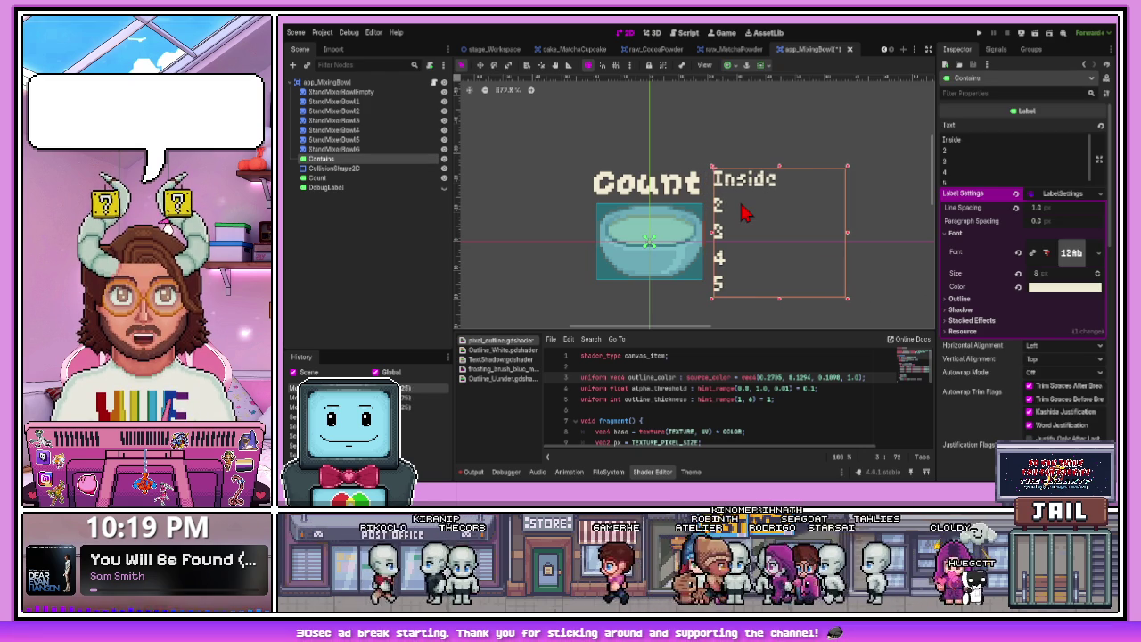
- Shift the bowl's CollisionShape2D 2 px and save the mixing bowl scene
{"action": "left_click", "coordinate": [759, 288]}
{"action": "scroll", "coordinate": [695, 242], "scroll_direction": "up", "scroll_amount": 3}
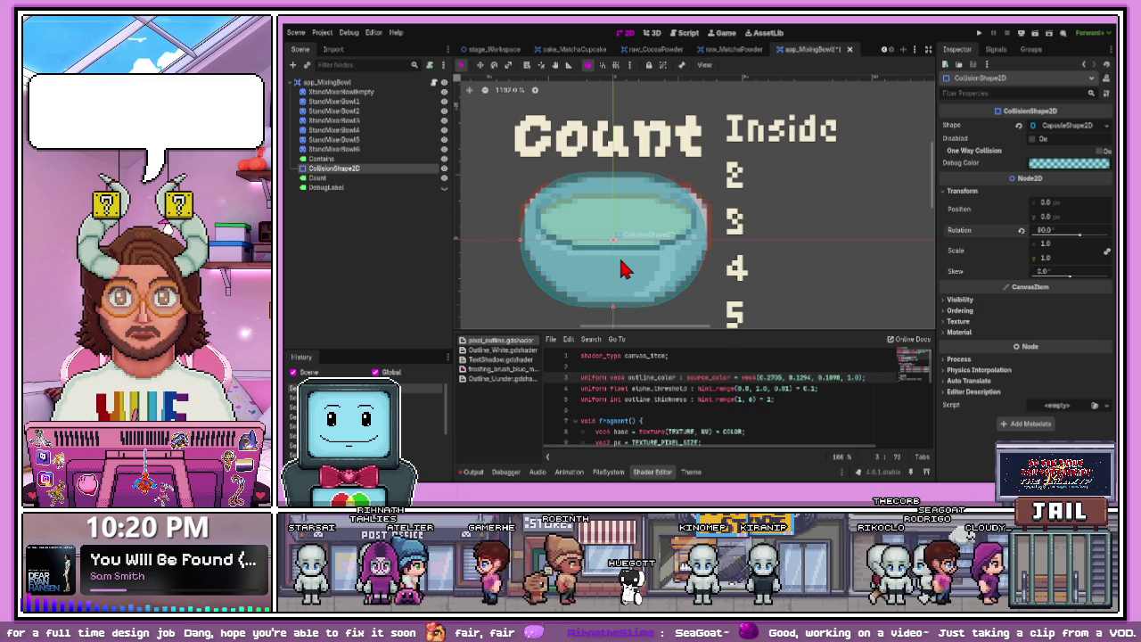
{"action": "mouse_move", "coordinate": [616, 275]}
{"action": "left_mouse_down"}
{"action": "mouse_move", "coordinate": [626, 267]}
{"action": "mouse_move", "coordinate": [610, 262]}
{"action": "left_mouse_up"}
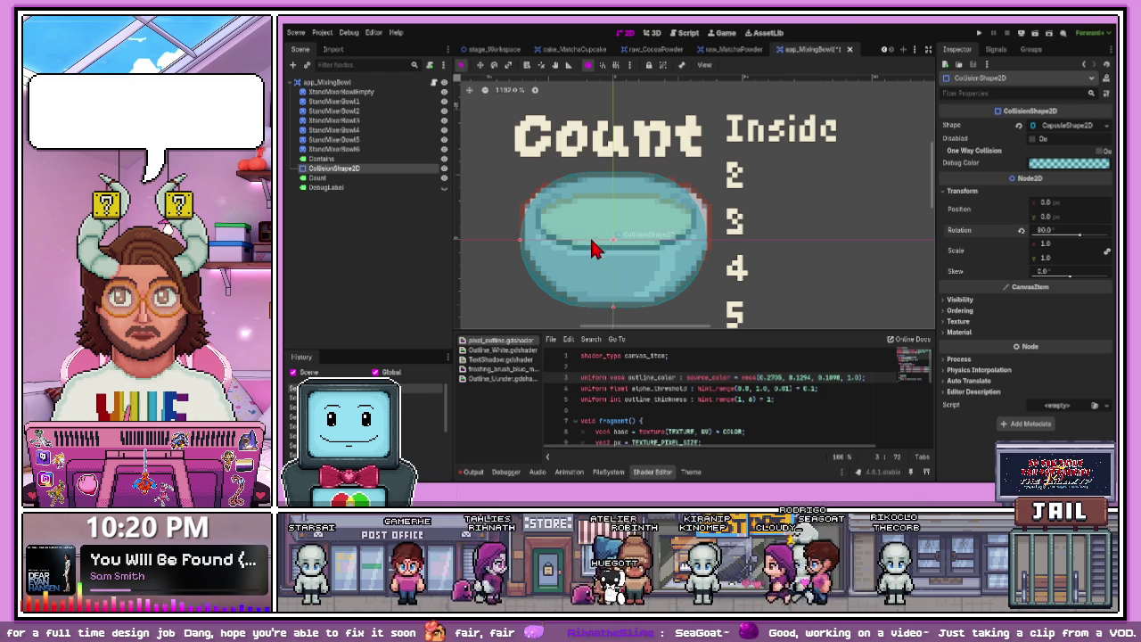
{"action": "left_click", "coordinate": [704, 305]}
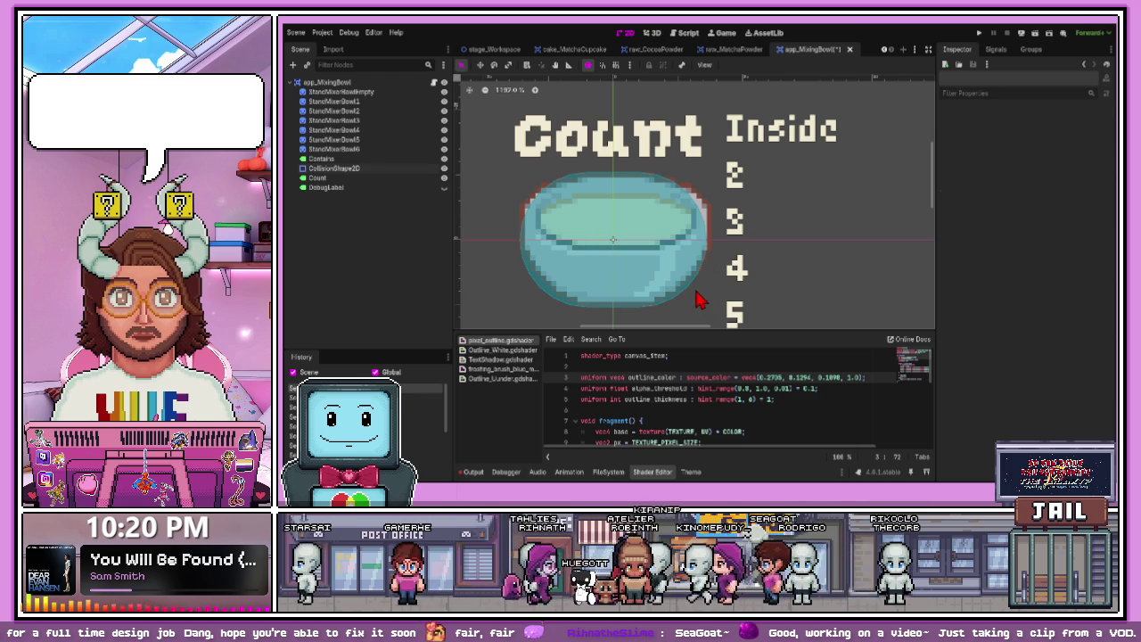
{"action": "scroll", "coordinate": [700, 300], "scroll_direction": "down", "scroll_amount": 4}
{"action": "left_click", "coordinate": [769, 279]}
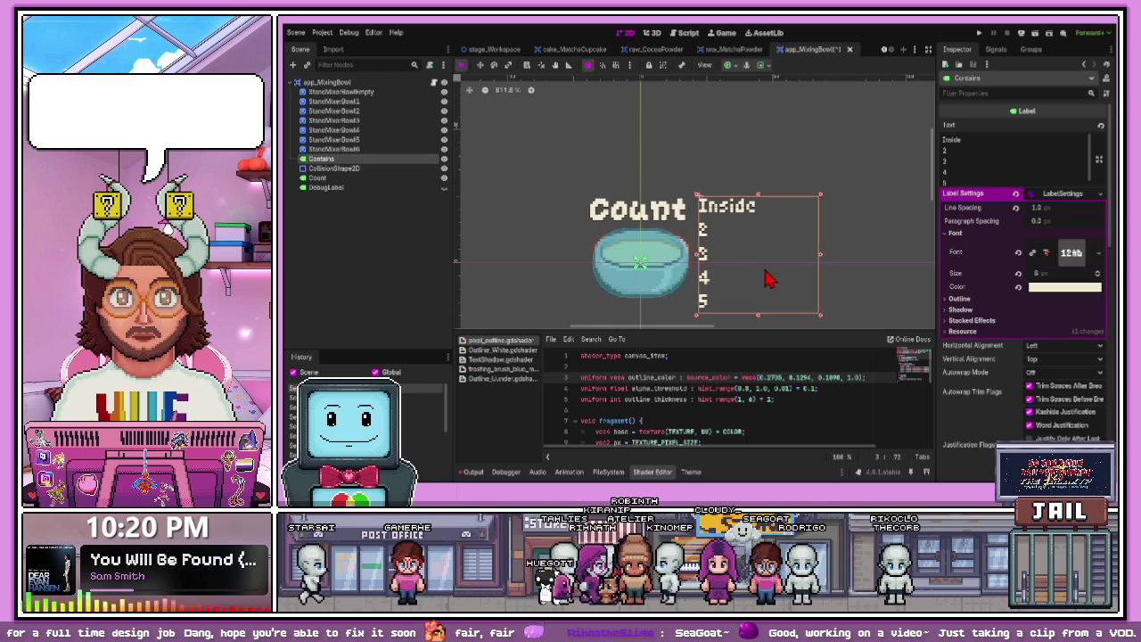
{"action": "left_click", "coordinate": [649, 296]}
{"action": "key", "text": "ctrl+s"}
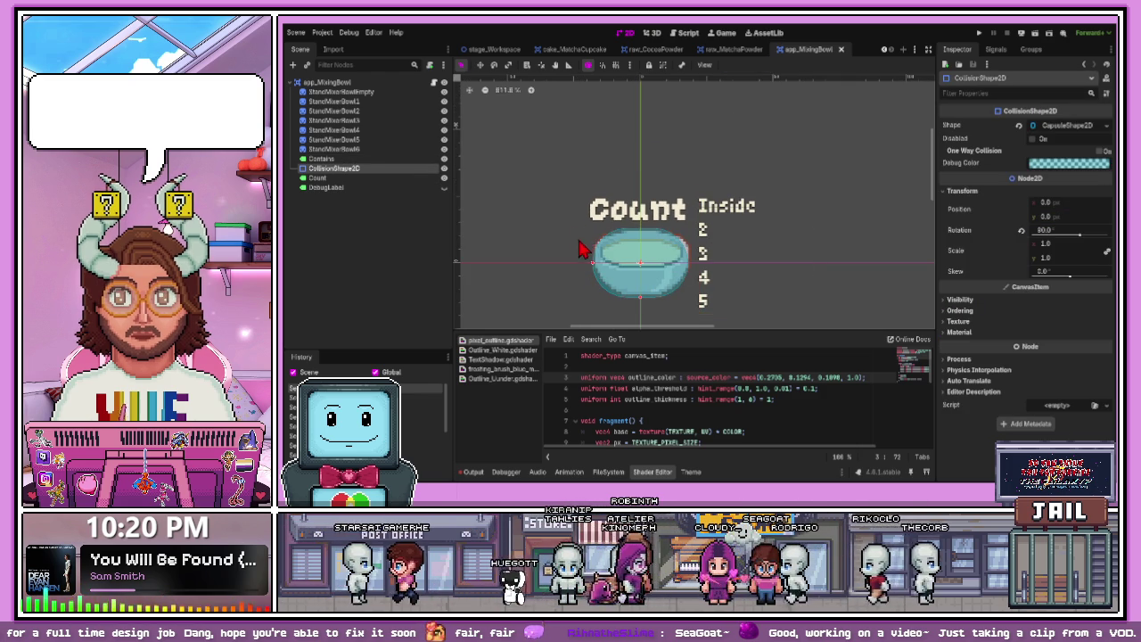
{"action": "left_click", "coordinate": [402, 178]}
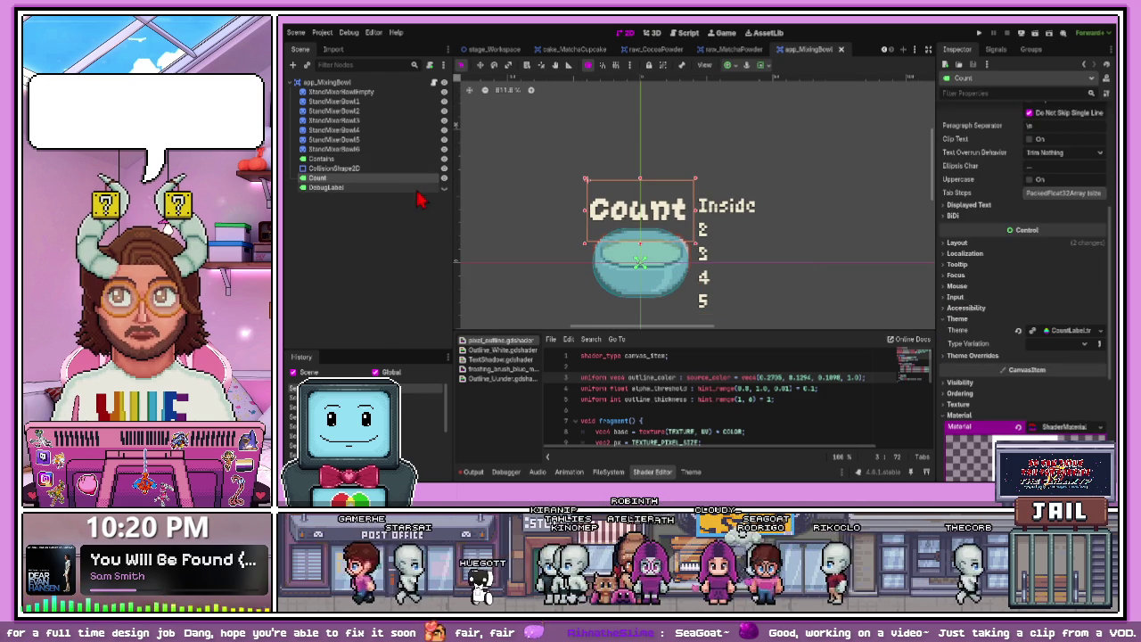
- Copy NameLabel and GPUParticles2D from raw_MatchaPowder and paste them under app_MixingBowl
{"action": "left_click", "coordinate": [401, 194]}
{"action": "left_click", "coordinate": [731, 49]}
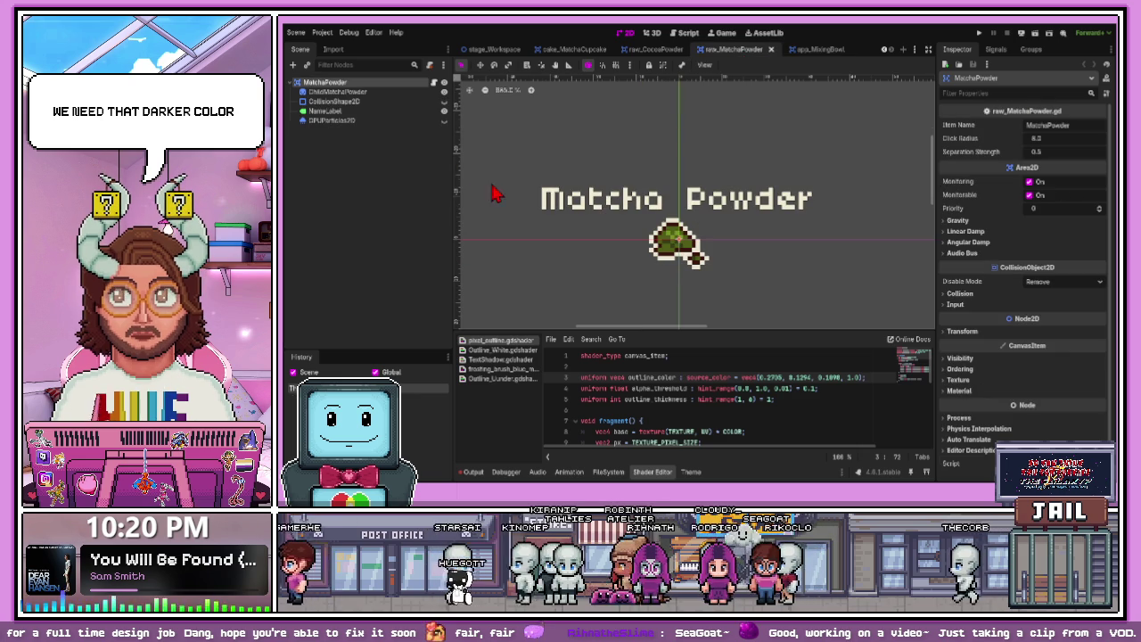
{"action": "left_click", "coordinate": [360, 111]}
{"action": "left_click", "coordinate": [359, 120], "text": "ctrl"}
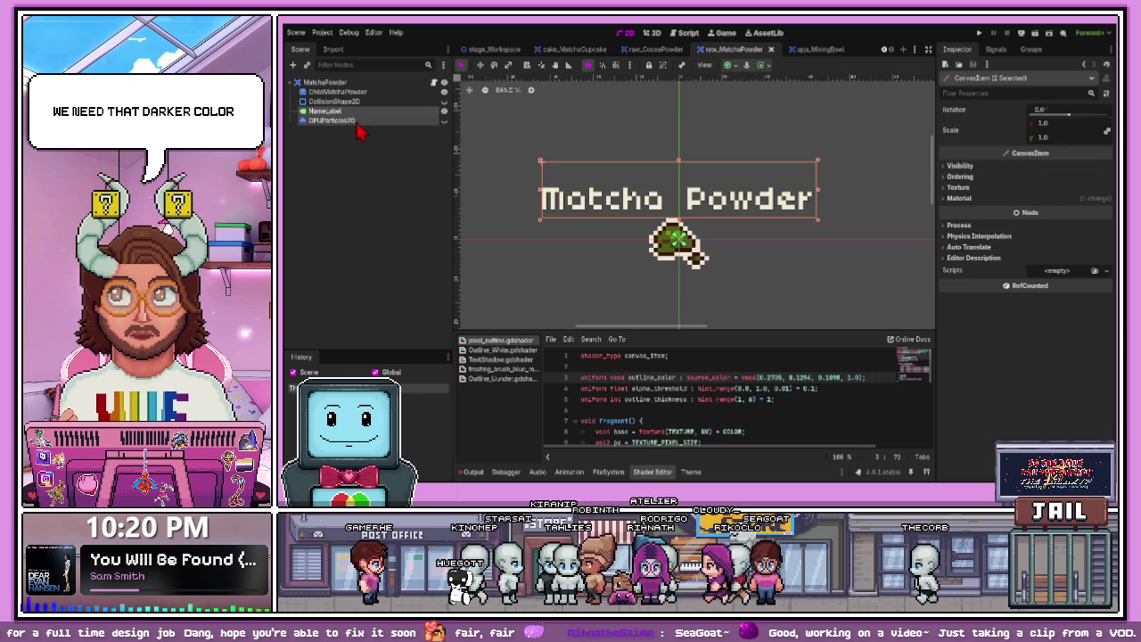
{"action": "left_click", "coordinate": [811, 49]}
{"action": "left_click", "coordinate": [339, 82]}
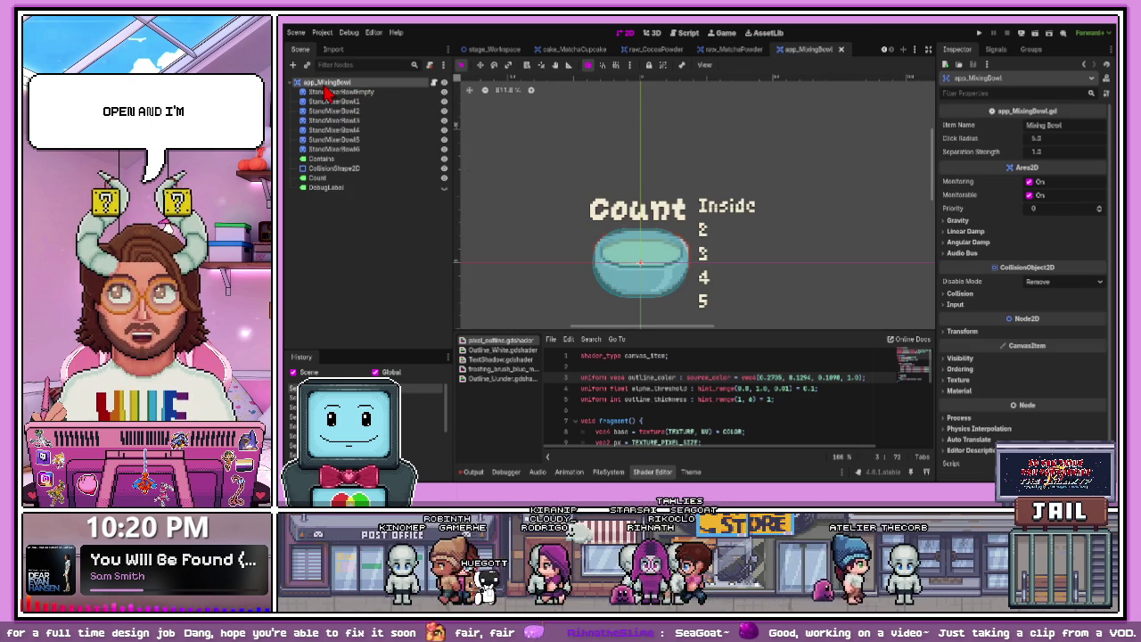
{"action": "key", "text": "ctrl+v"}
{"action": "scroll", "coordinate": [639, 276], "scroll_direction": "down", "scroll_amount": 2}
{"action": "scroll", "coordinate": [644, 196], "scroll_direction": "up", "scroll_amount": 2}
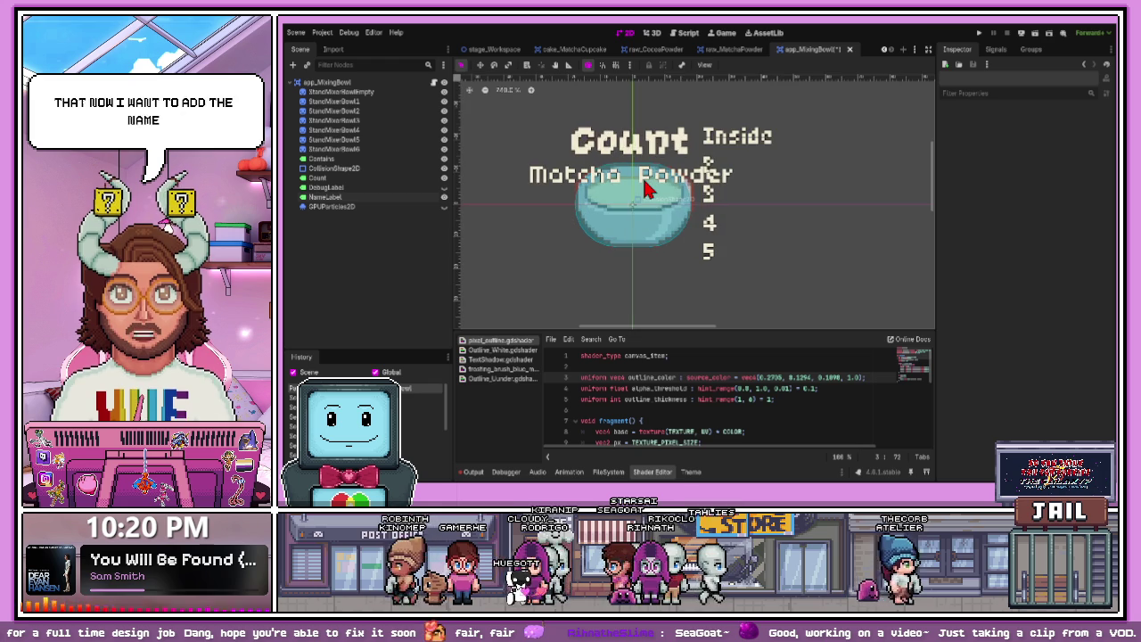
- Move the pasted label below the bowl and change its text to 'Mixing Bowl'
{"action": "left_click", "coordinate": [645, 196]}
{"action": "scroll", "coordinate": [651, 205], "scroll_direction": "down", "scroll_amount": 2}
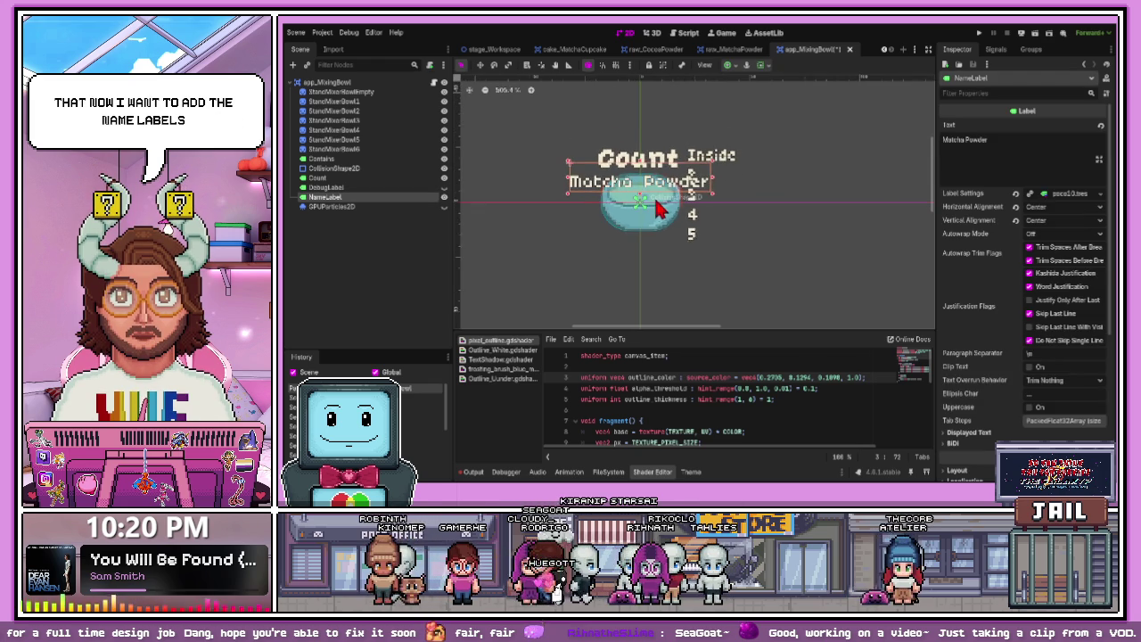
{"action": "scroll", "coordinate": [655, 210], "scroll_direction": "up", "scroll_amount": 3}
{"action": "left_click_drag", "start_coordinate": [662, 204], "coordinate": [662, 278]}
{"action": "left_click_drag", "start_coordinate": [990, 140], "coordinate": [928, 154]}
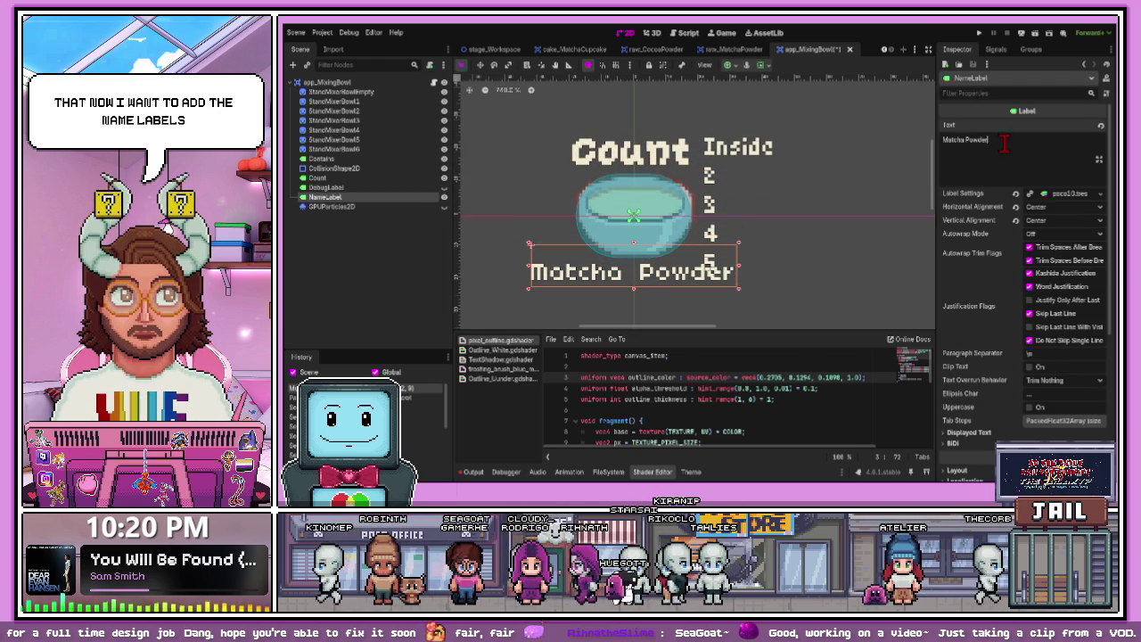
{"action": "type", "text": "Mixing"}
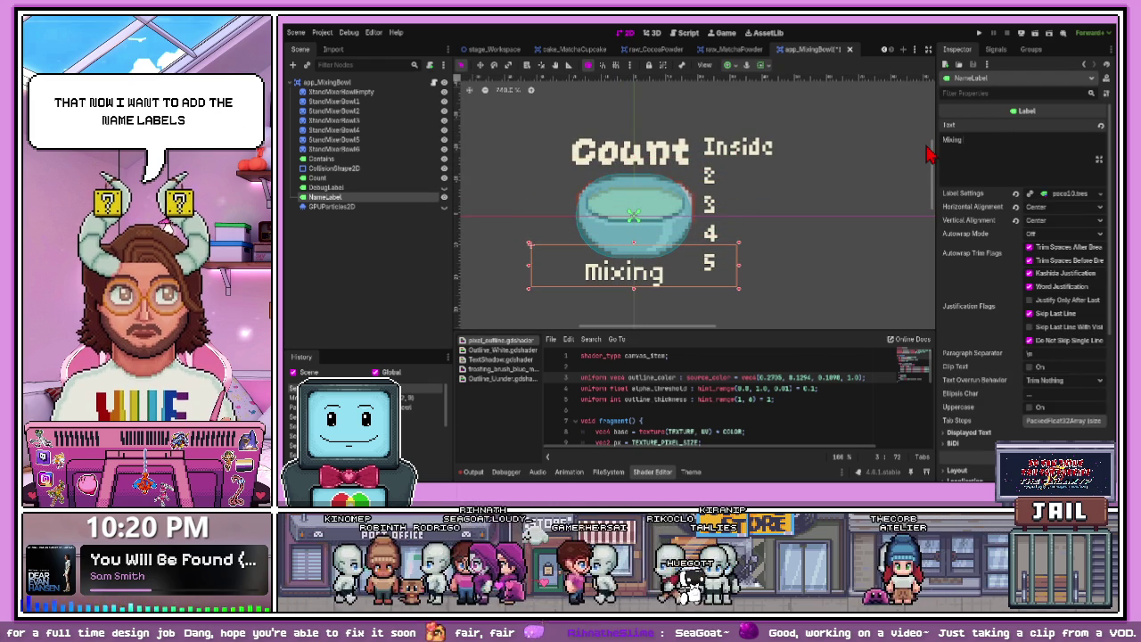
{"action": "type", "text": " Bowl"}
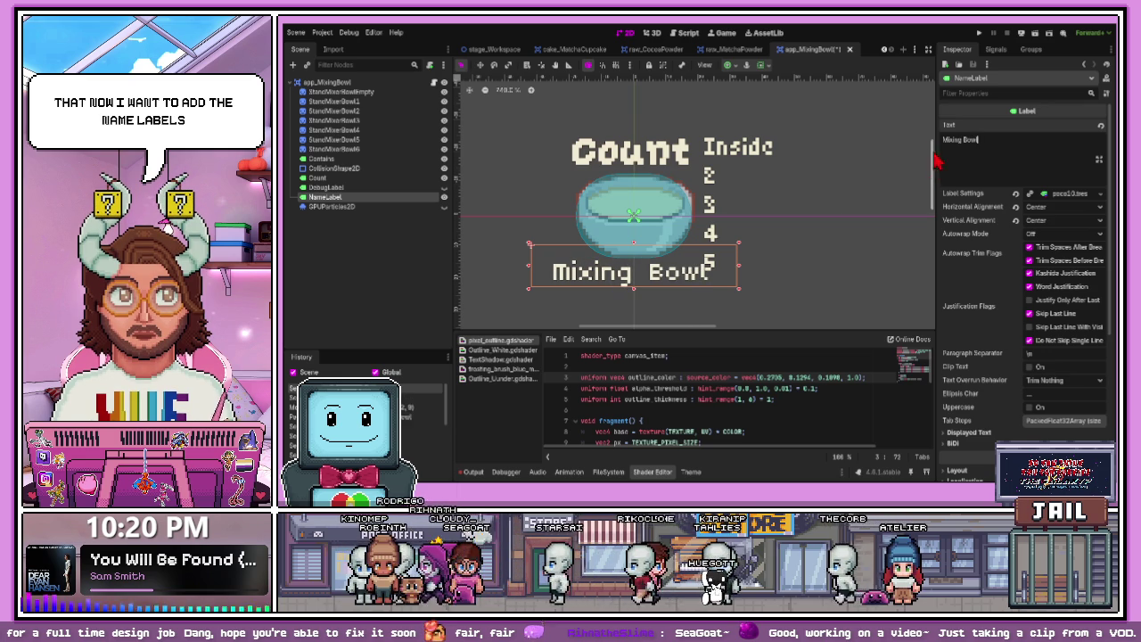
{"action": "mouse_move", "coordinate": [675, 285]}
{"action": "left_mouse_down"}
{"action": "mouse_move", "coordinate": [664, 141]}
{"action": "mouse_move", "coordinate": [655, 284]}
{"action": "mouse_move", "coordinate": [671, 272]}
{"action": "left_mouse_up"}
- Nudge the Contains label slightly right and inspect the bowl sprite's outline material
{"action": "left_click", "coordinate": [717, 168]}
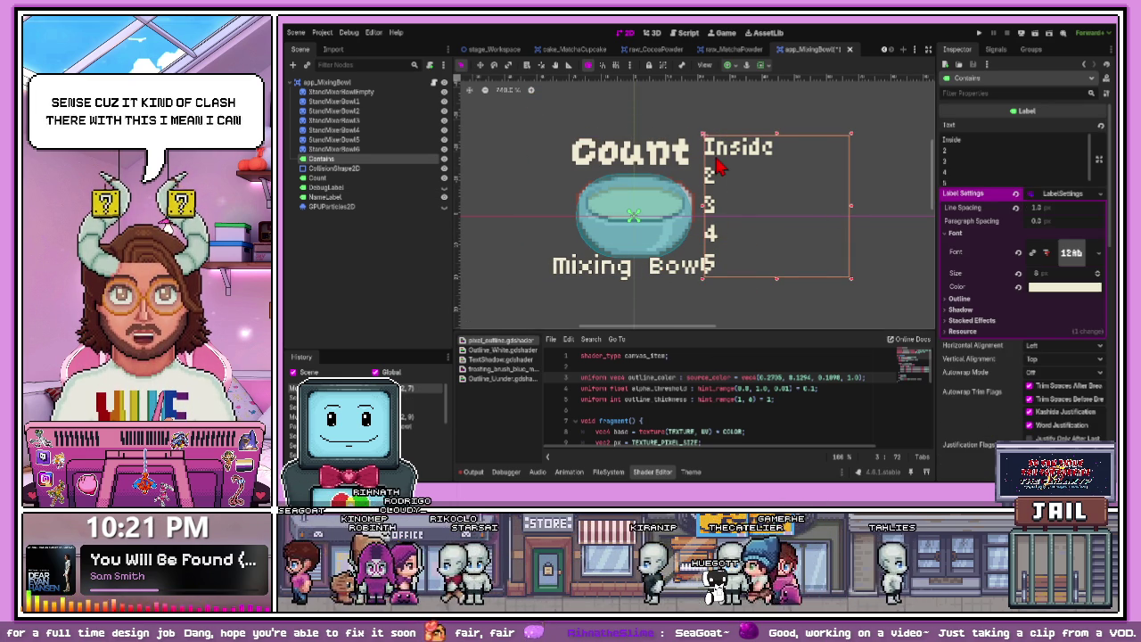
{"action": "left_click_drag", "start_coordinate": [717, 168], "coordinate": [725, 168]}
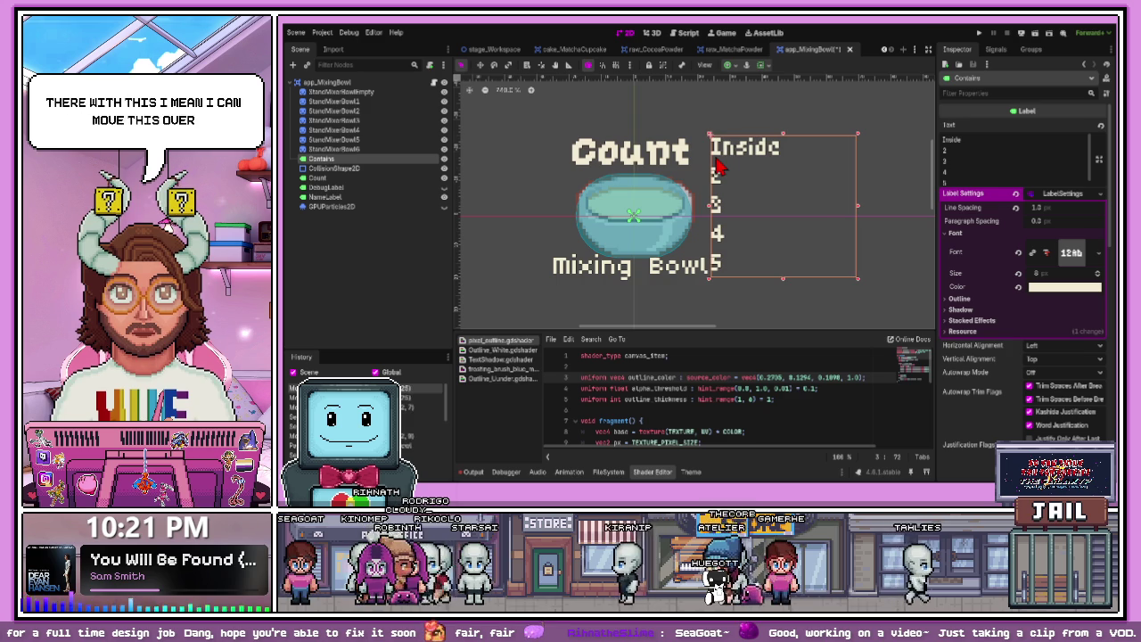
{"action": "left_click", "coordinate": [681, 279]}
{"action": "left_click", "coordinate": [723, 203]}
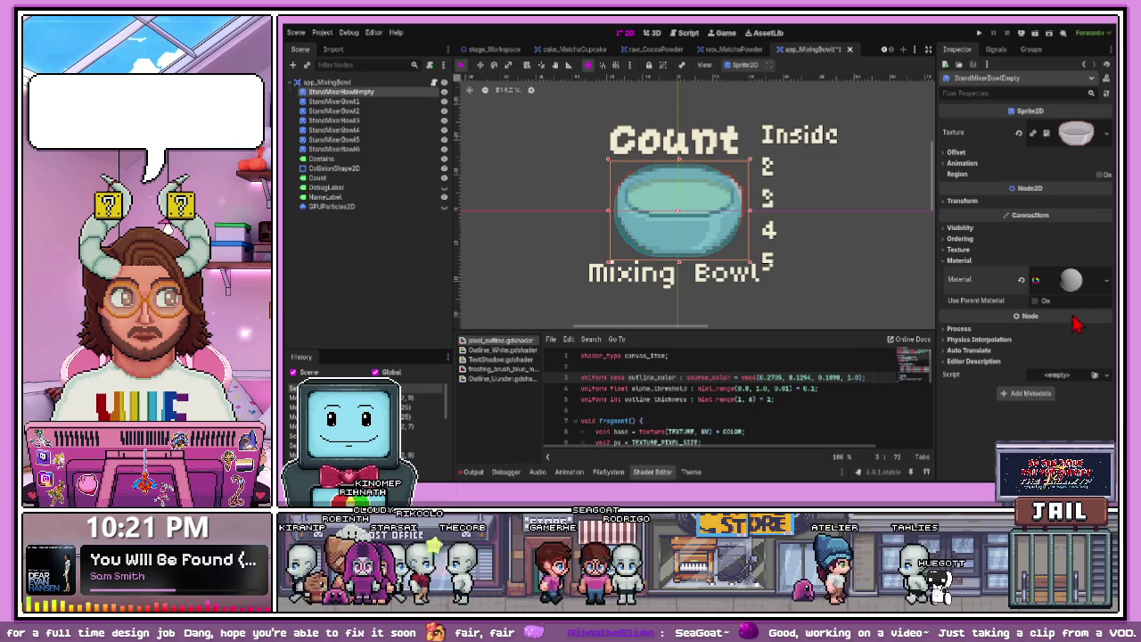
{"action": "left_click", "coordinate": [1034, 284]}
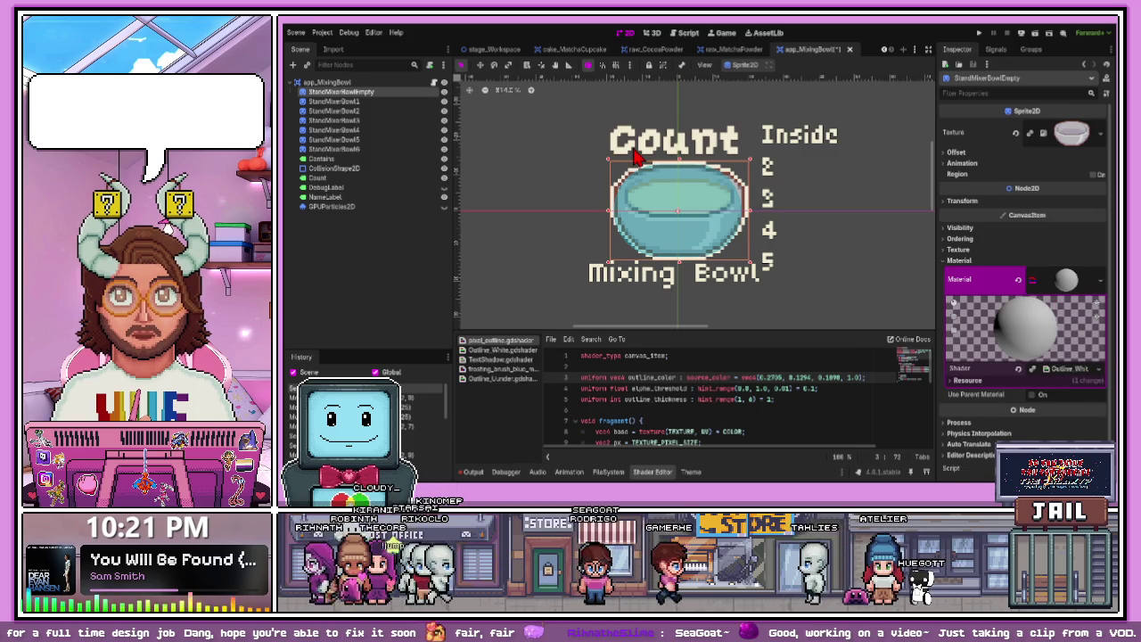
{"action": "left_click", "coordinate": [563, 200]}
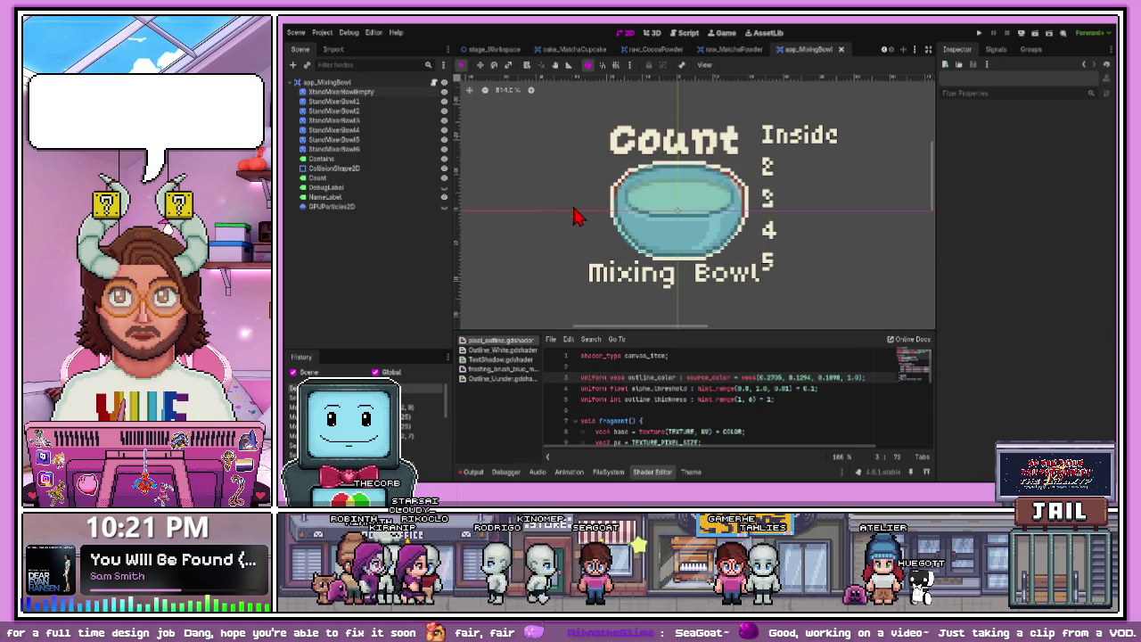
{"action": "left_click", "coordinate": [632, 273]}
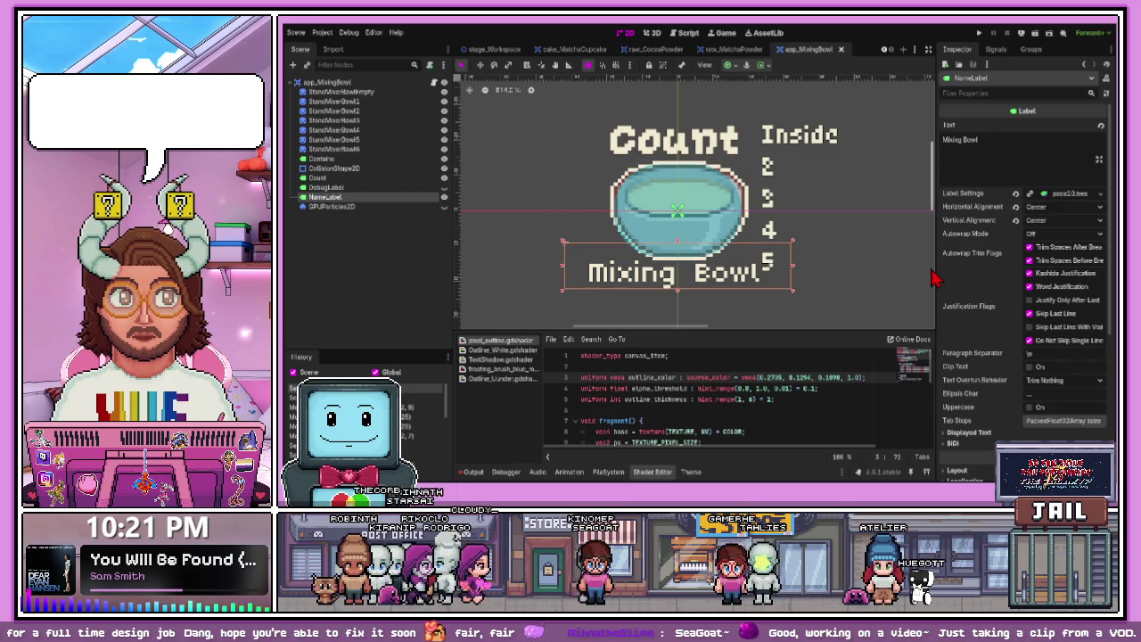
{"action": "scroll", "coordinate": [997, 314], "scroll_direction": "down", "scroll_amount": 5}
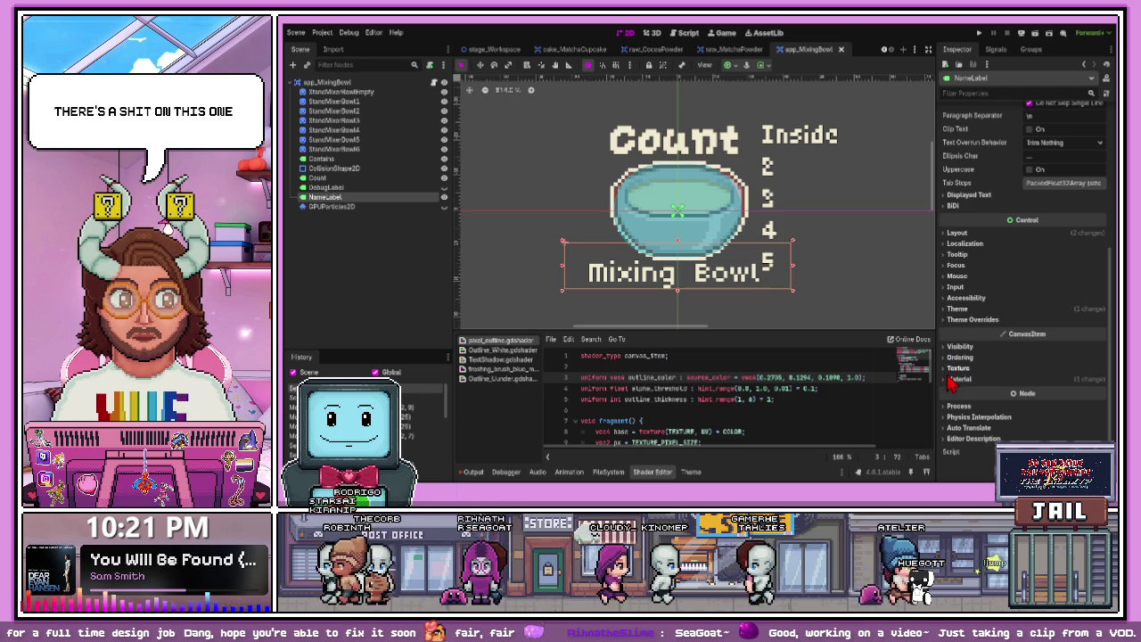
{"action": "left_click", "coordinate": [951, 380]}
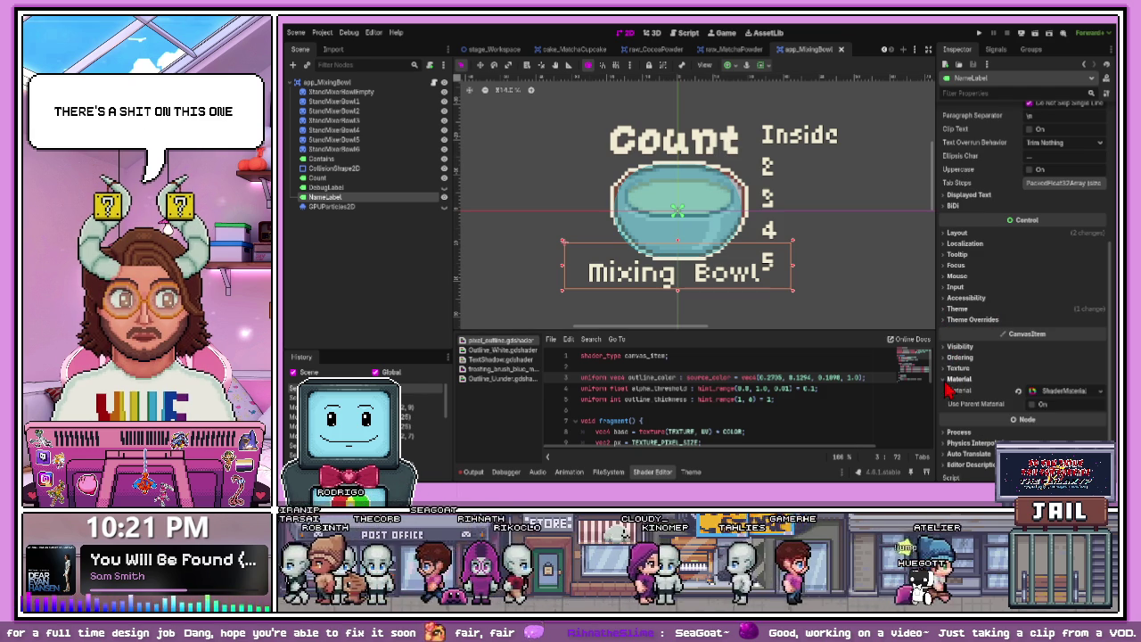
{"action": "left_click", "coordinate": [1039, 404]}
{"action": "scroll", "coordinate": [1042, 384], "scroll_direction": "down", "scroll_amount": 3}
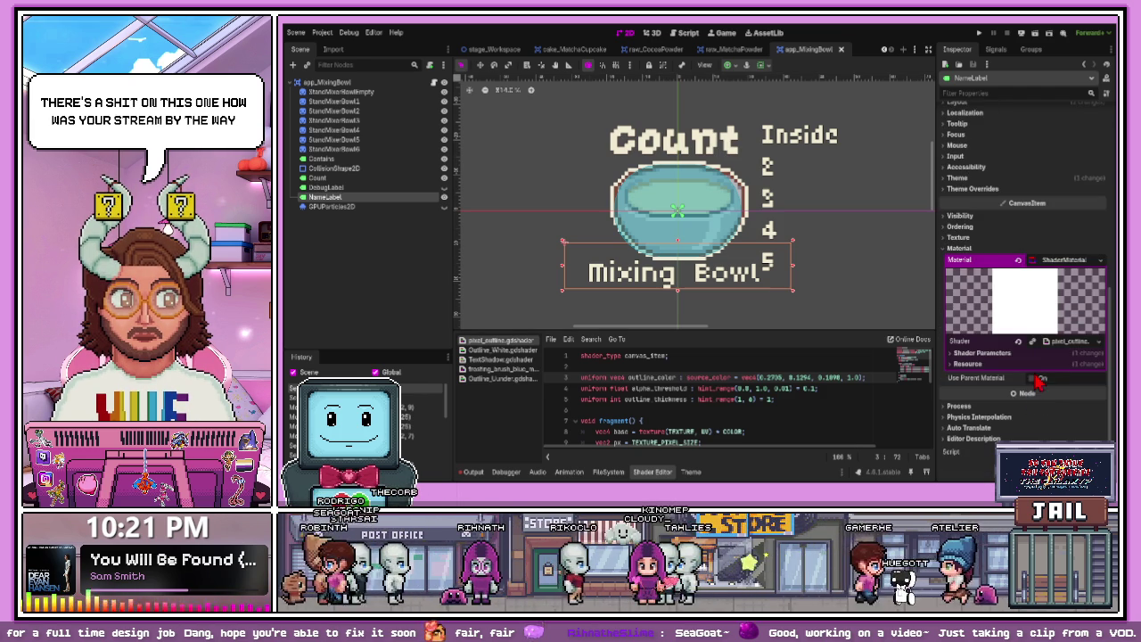
{"action": "left_click", "coordinate": [1053, 346]}
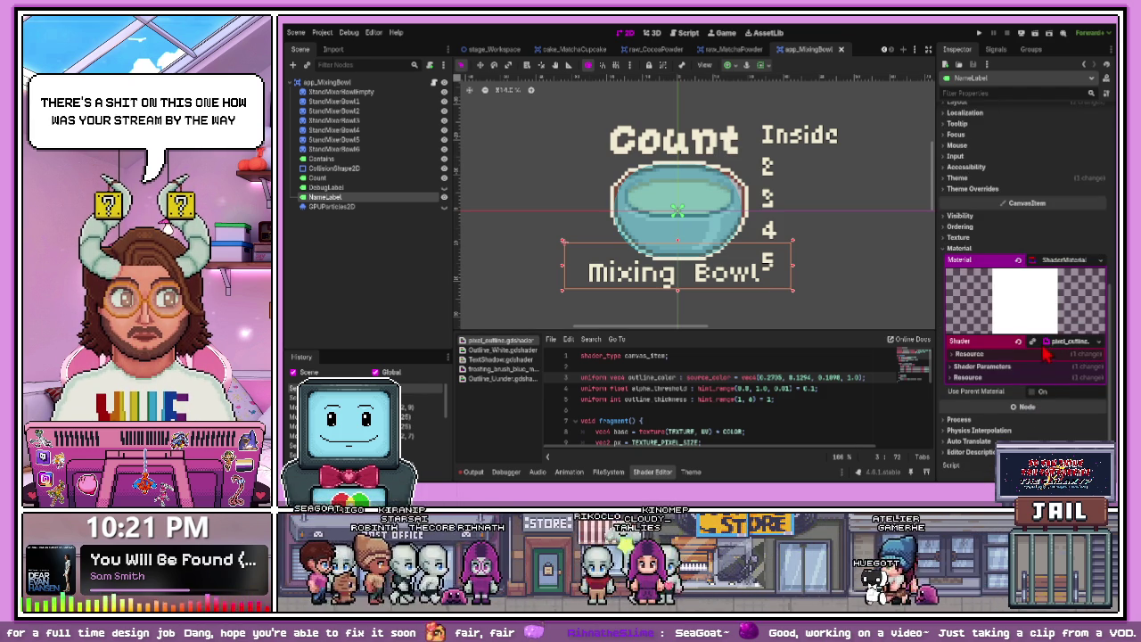
{"action": "left_click", "coordinate": [959, 365]}
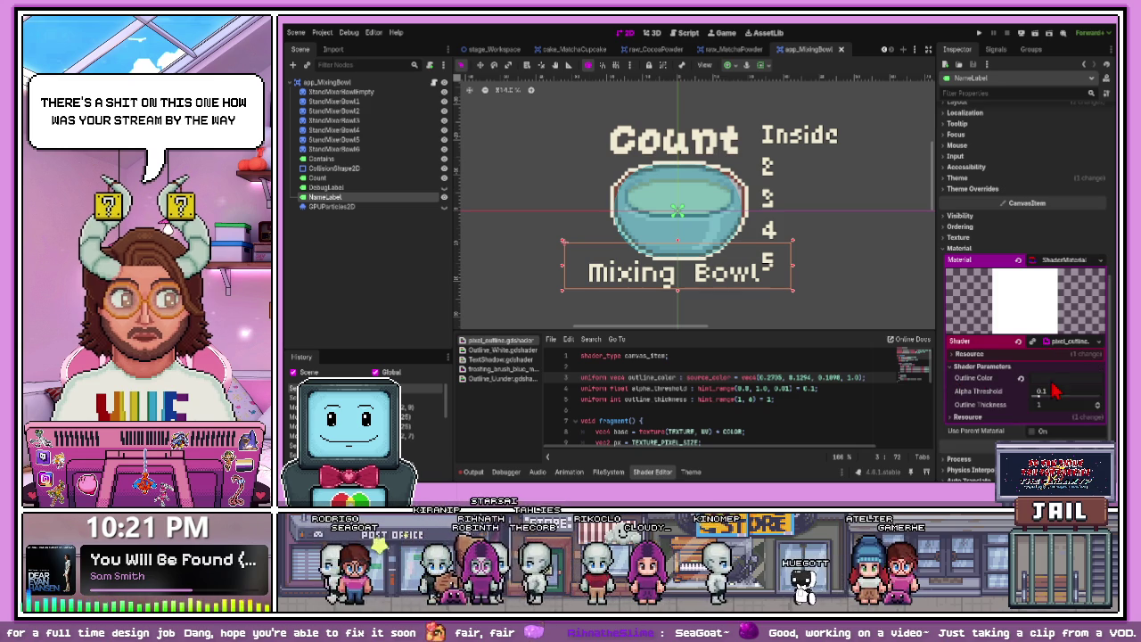
{"action": "left_click", "coordinate": [678, 143]}
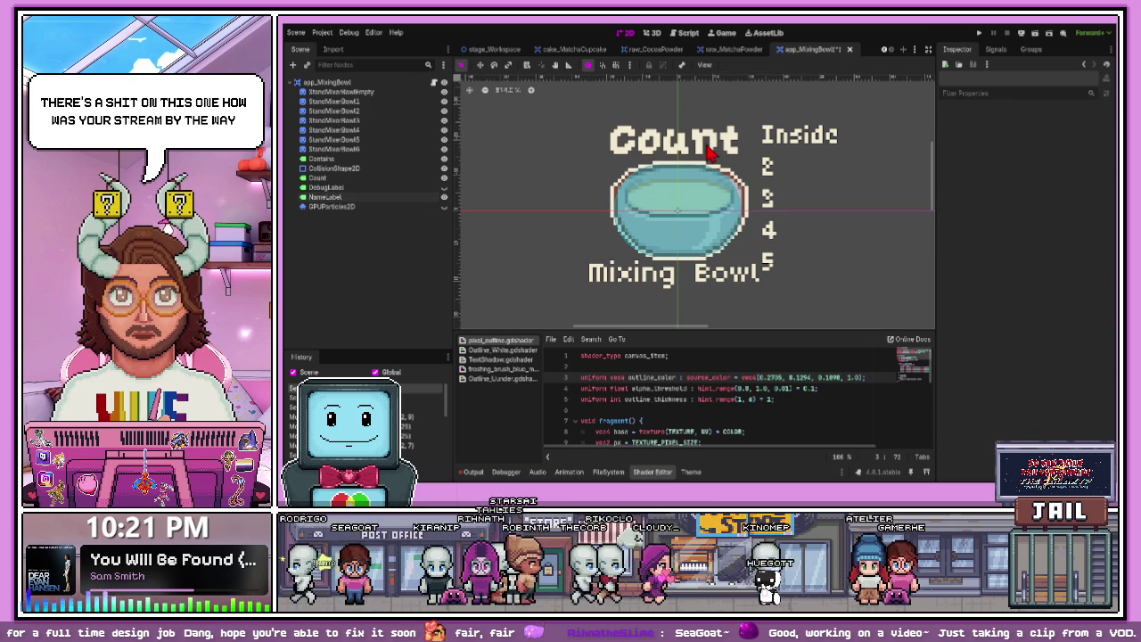
{"action": "scroll", "coordinate": [956, 346], "scroll_direction": "down", "scroll_amount": 5}
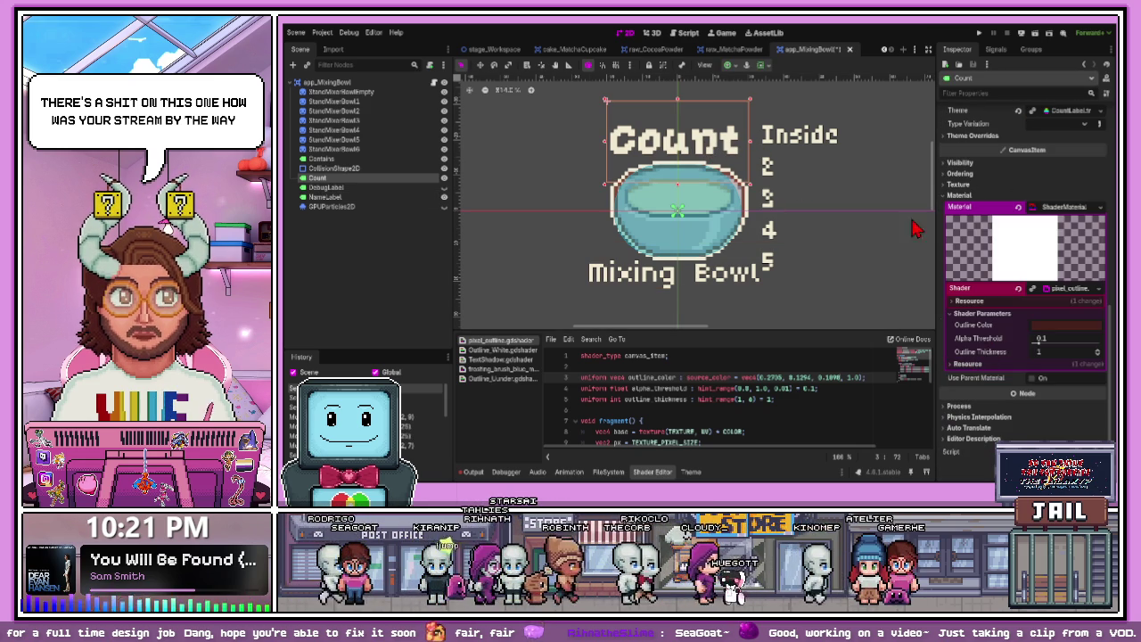
{"action": "left_click", "coordinate": [809, 142]}
{"action": "scroll", "coordinate": [981, 312], "scroll_direction": "down", "scroll_amount": 8}
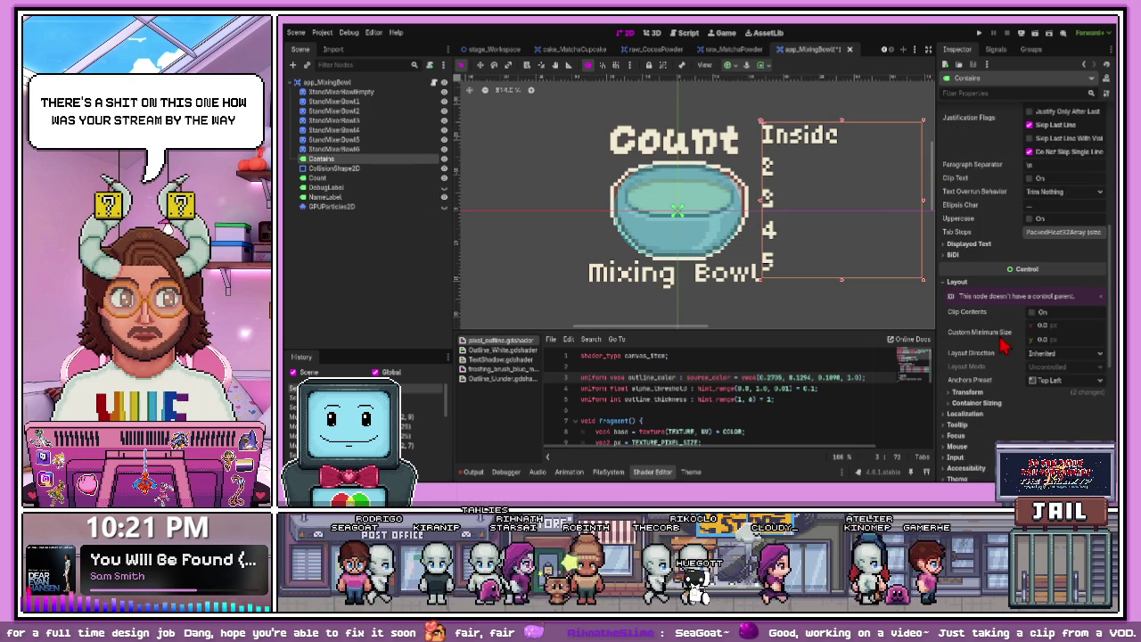
{"action": "scroll", "coordinate": [1001, 352], "scroll_direction": "down", "scroll_amount": 5}
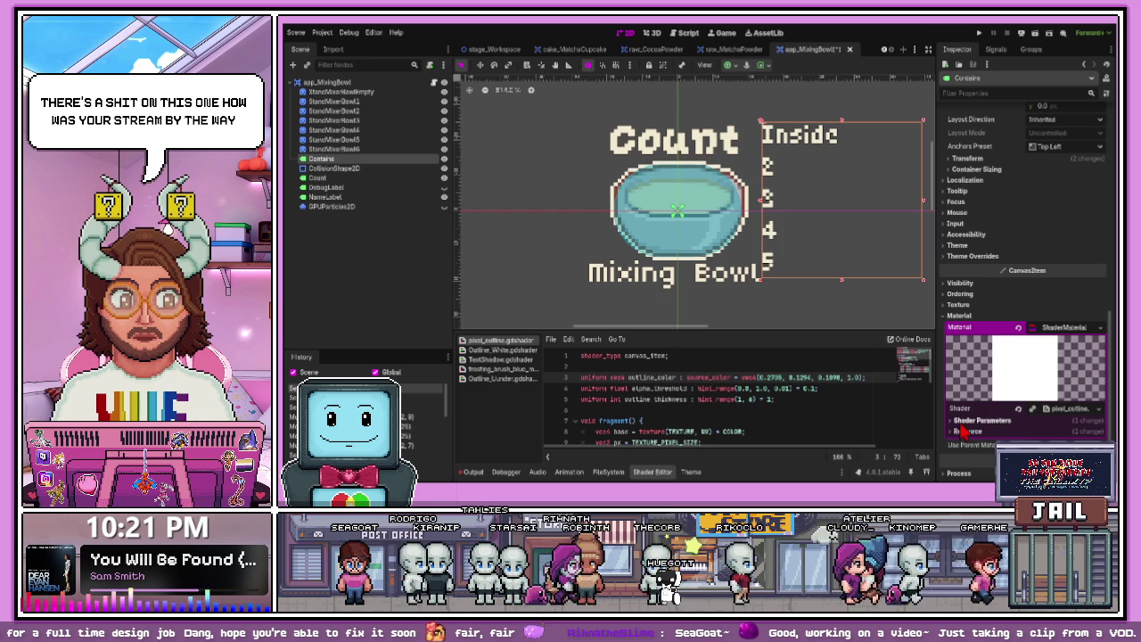
{"action": "left_click", "coordinate": [788, 328]}
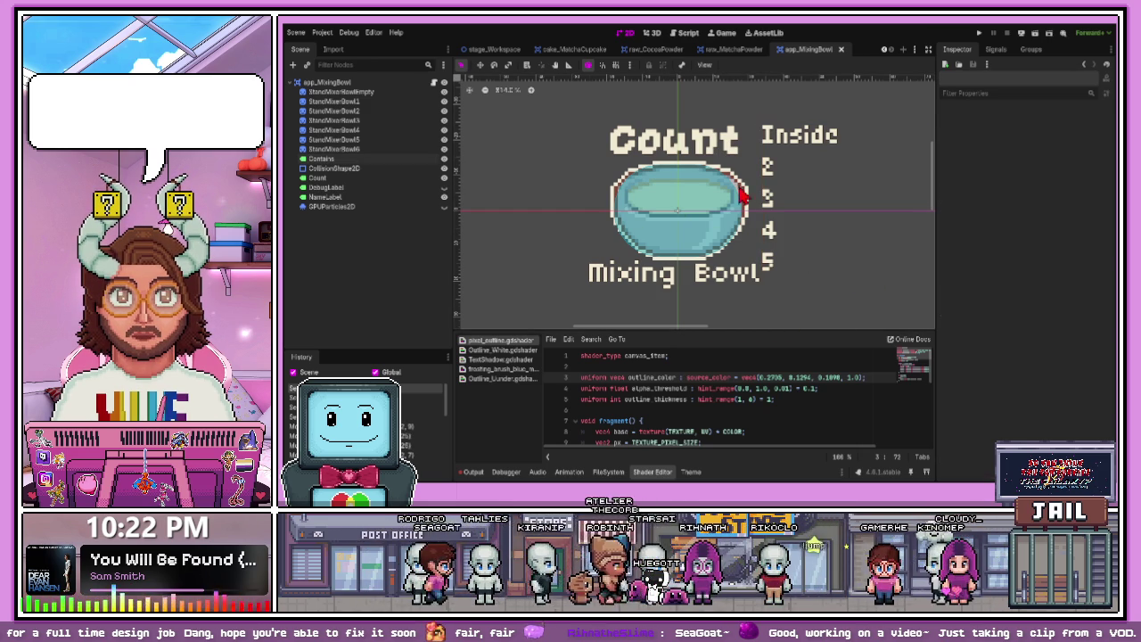
{"action": "left_click", "coordinate": [389, 103]}
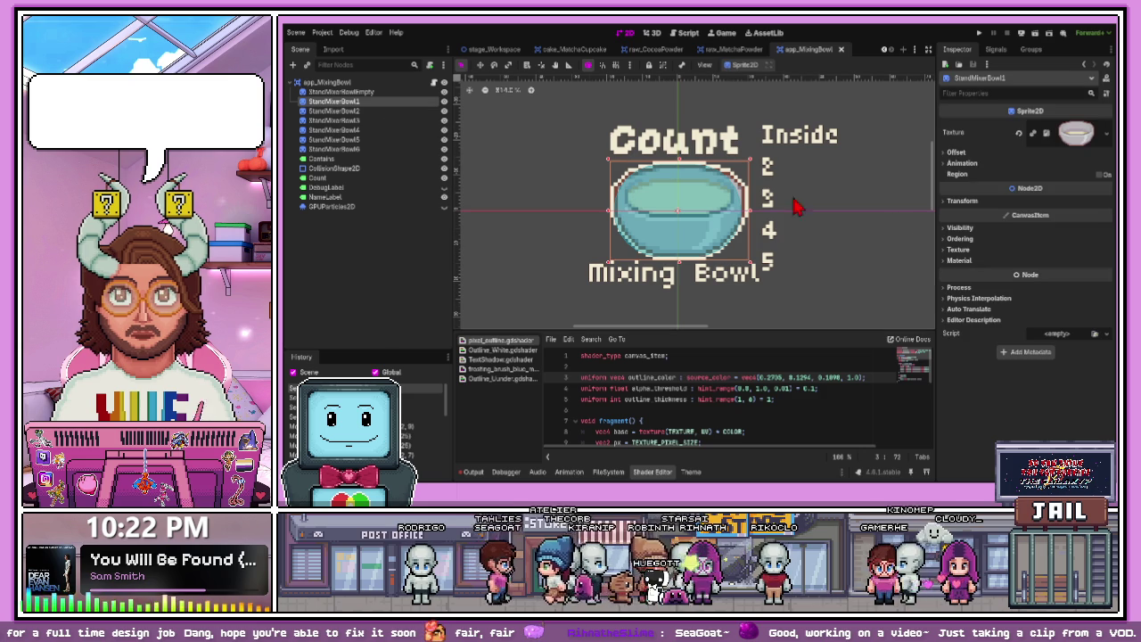
- Give the first stand-mixer bowl a ShaderMaterial using Outline_White.gdshader and save
{"action": "left_click", "coordinate": [445, 101]}
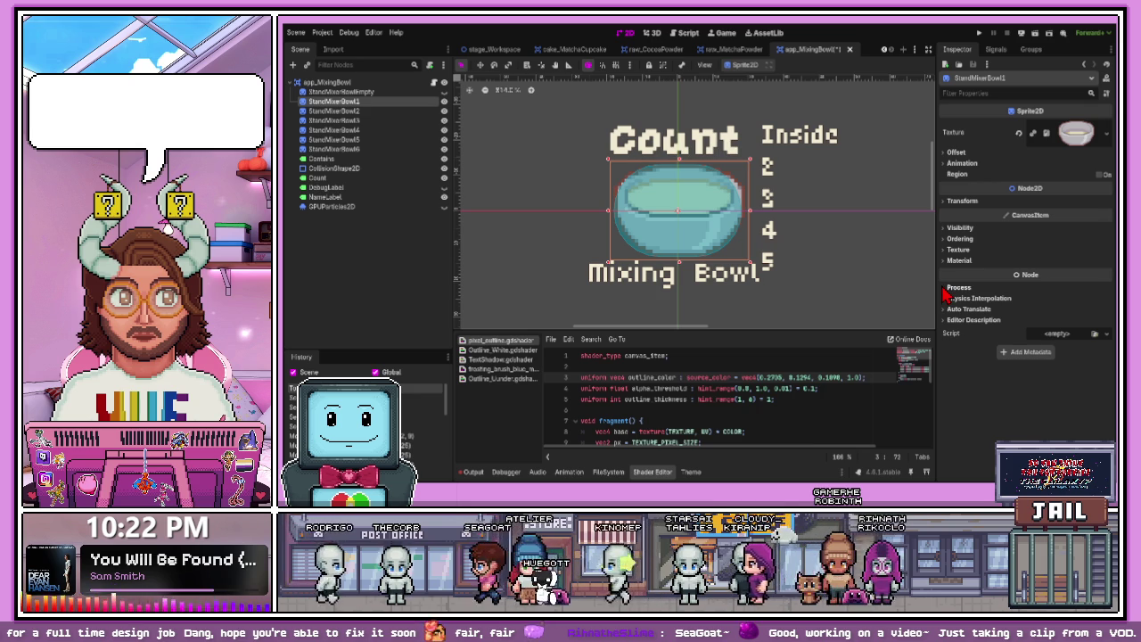
{"action": "left_click", "coordinate": [947, 261]}
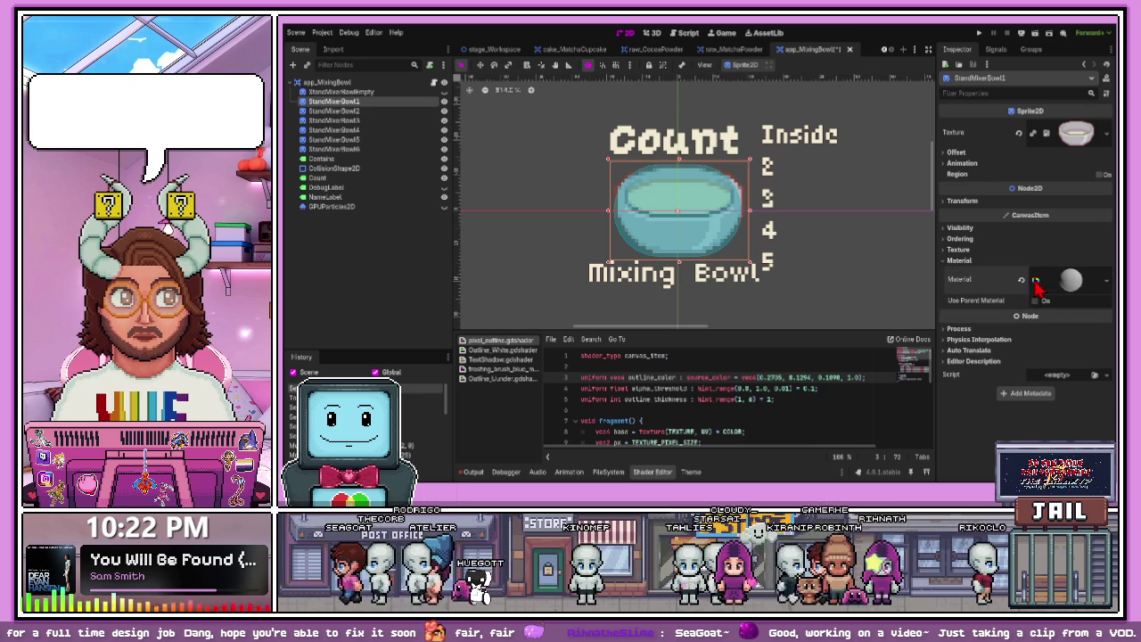
{"action": "left_click", "coordinate": [1041, 284]}
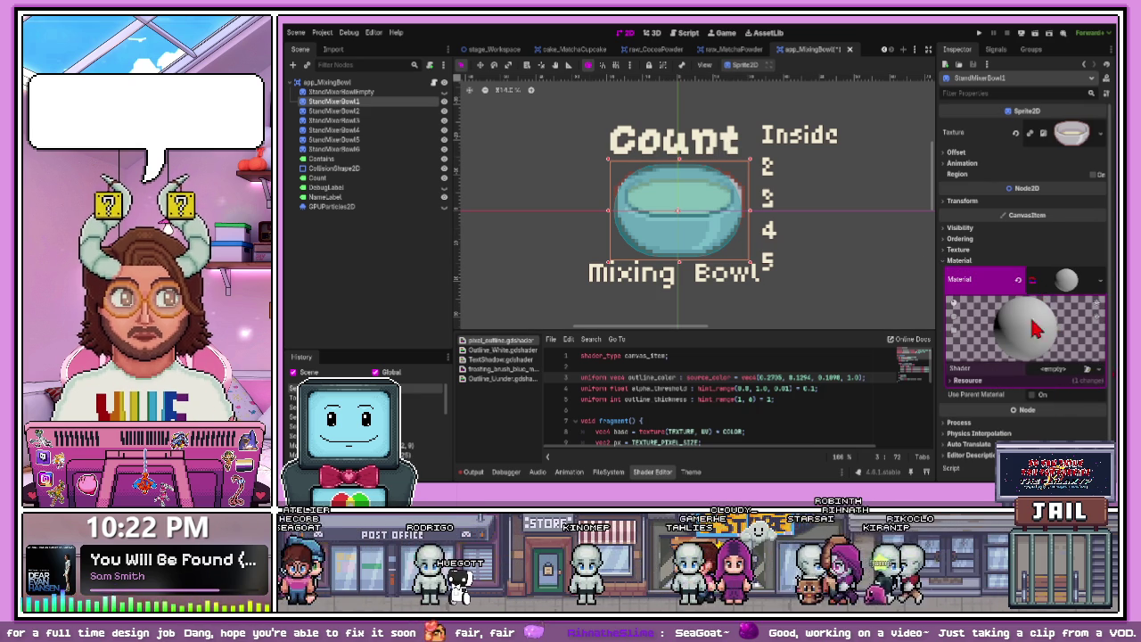
{"action": "left_click_drag", "start_coordinate": [502, 349], "coordinate": [1062, 368]}
{"action": "left_click", "coordinate": [819, 252]}
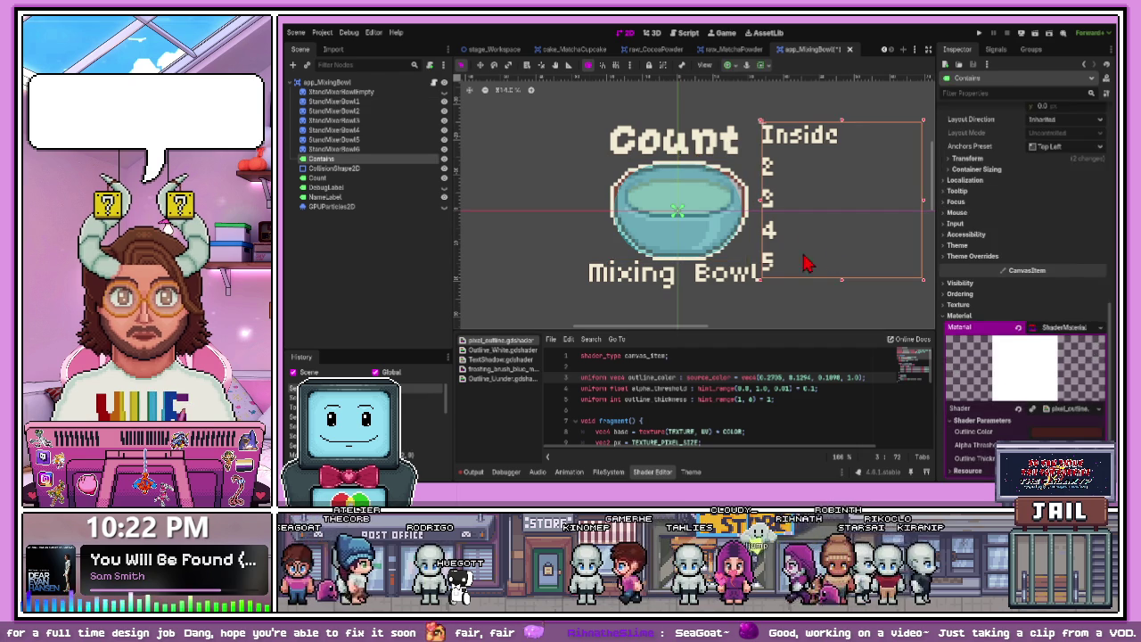
{"action": "left_click", "coordinate": [687, 306]}
{"action": "key", "text": "ctrl+s"}
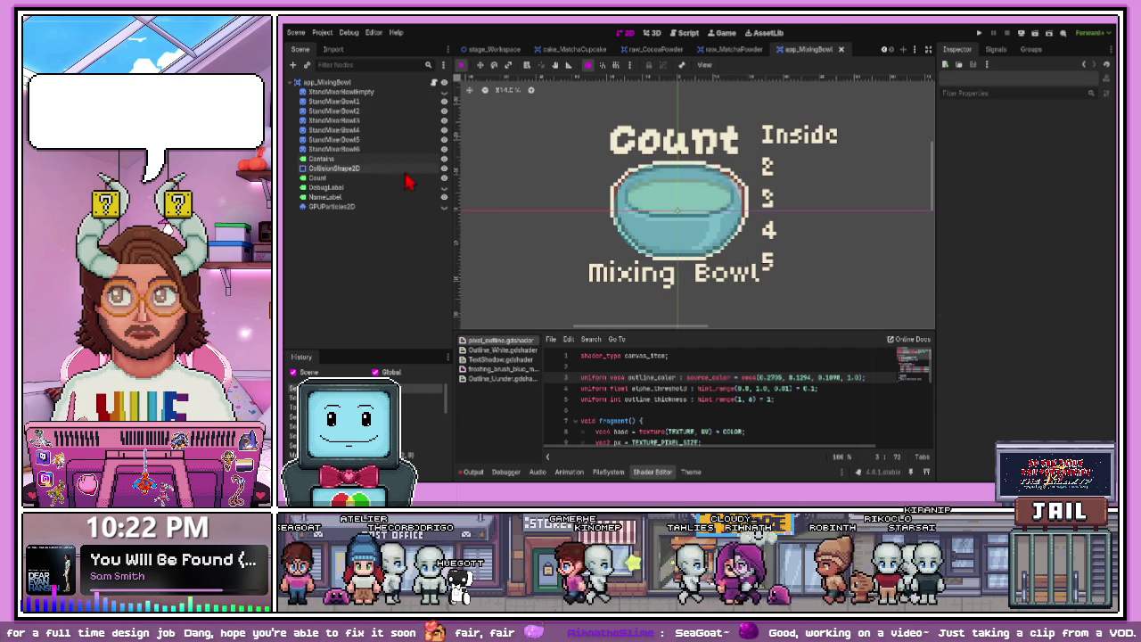
- Create a new material on the second stand-mixer bowl sprite
{"action": "left_click", "coordinate": [424, 113]}
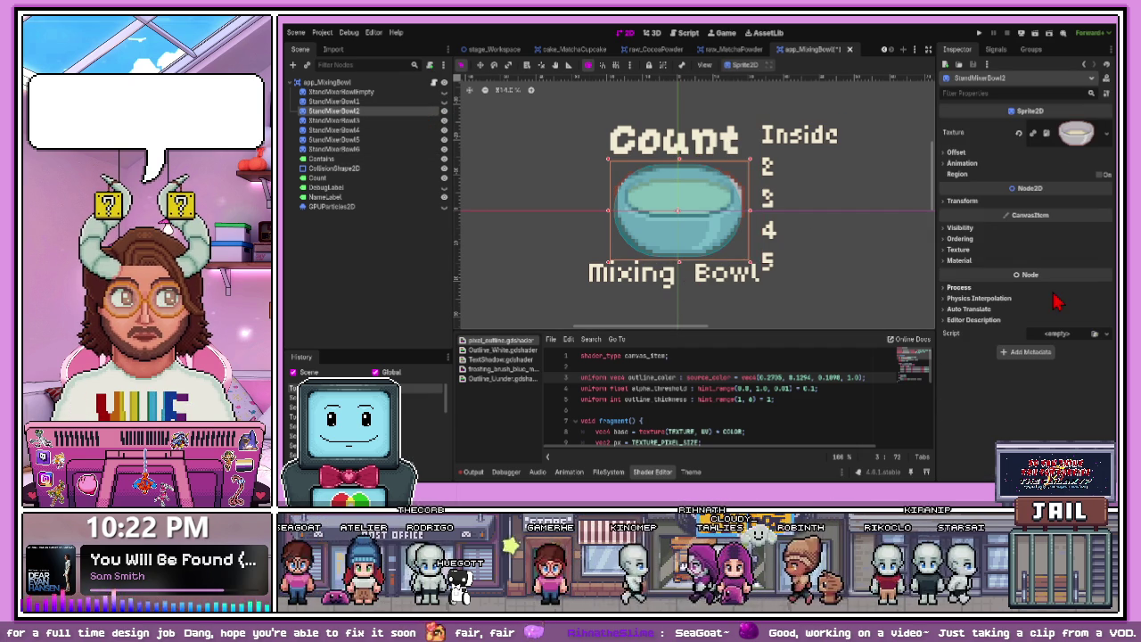
{"action": "left_click", "coordinate": [955, 260]}
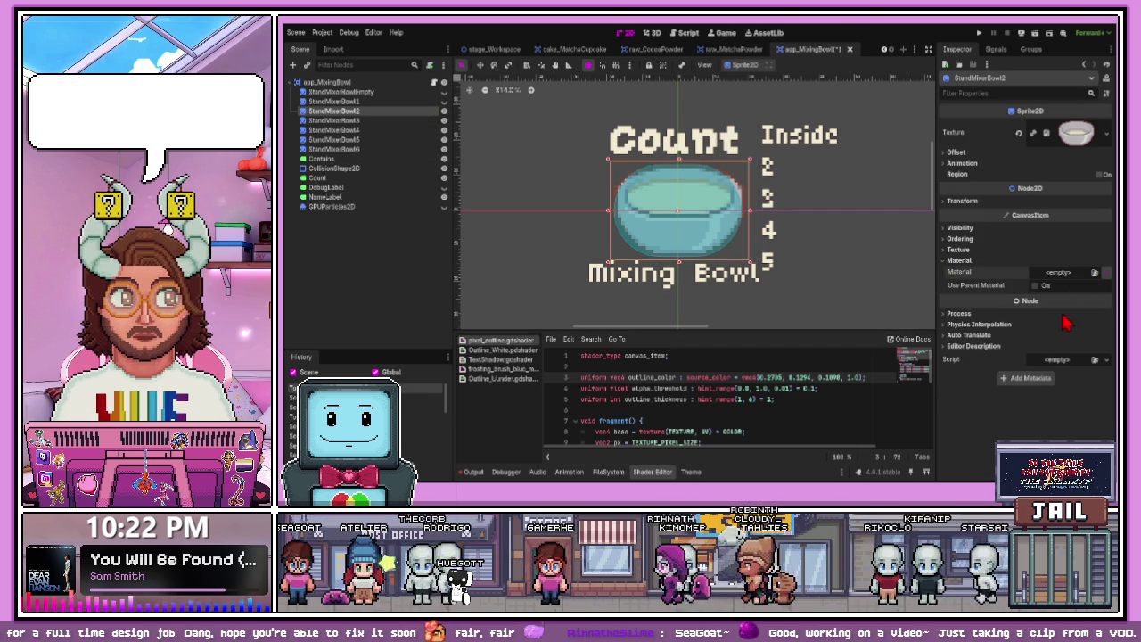
{"action": "left_click", "coordinate": [1041, 284]}
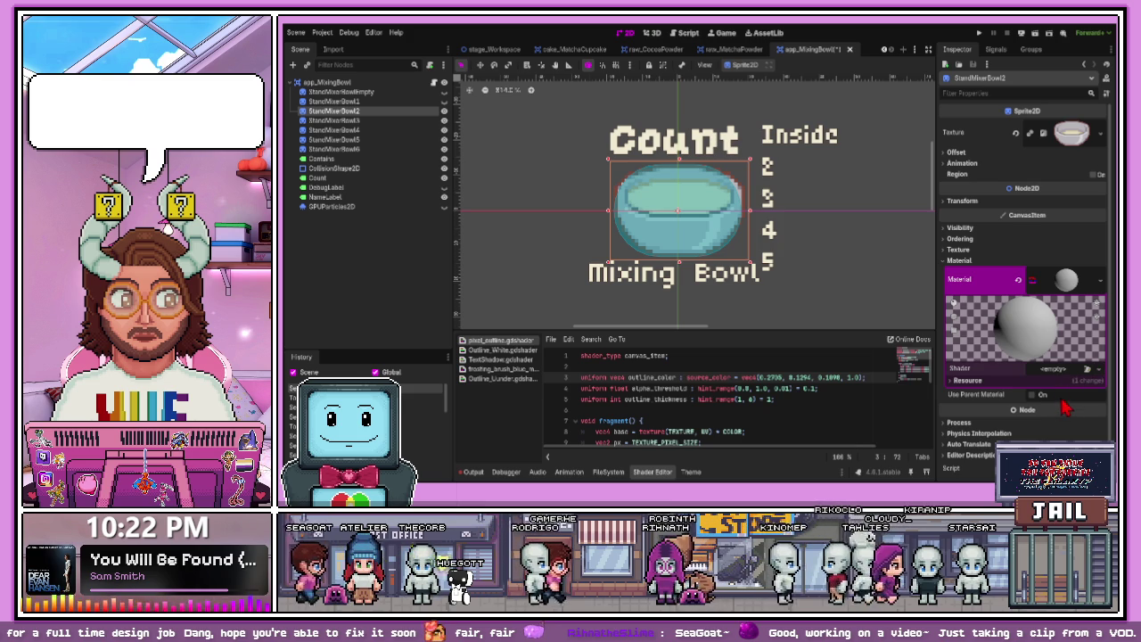
{"action": "left_click", "coordinate": [816, 276]}
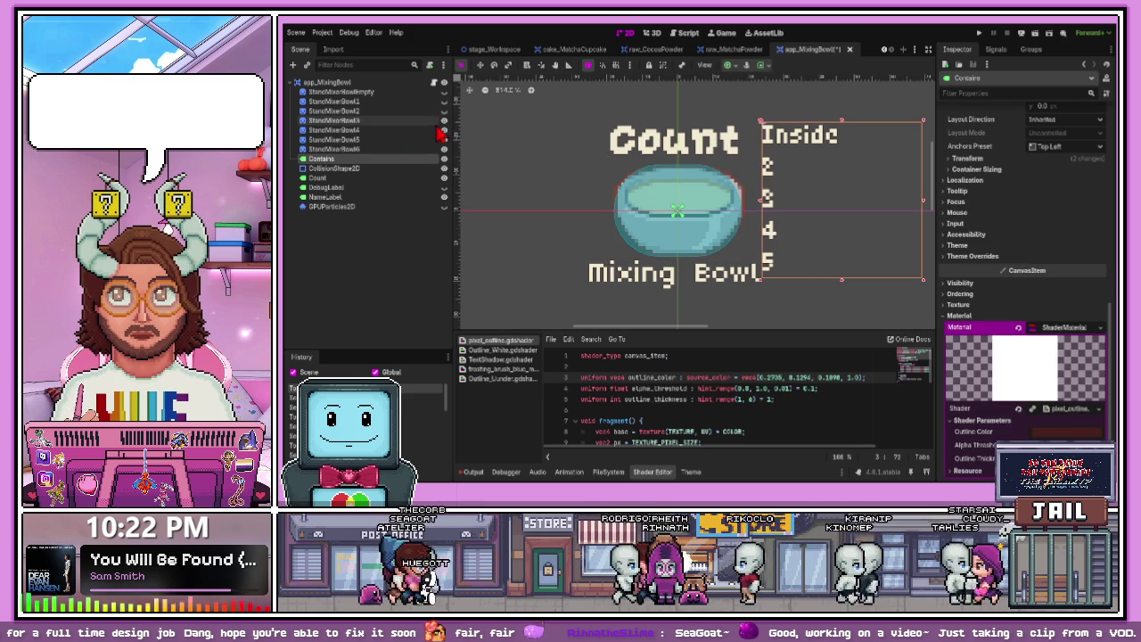
- Give the third bowl a new material with the Outline_White shader
{"action": "left_click", "coordinate": [678, 214]}
{"action": "left_click", "coordinate": [956, 260]}
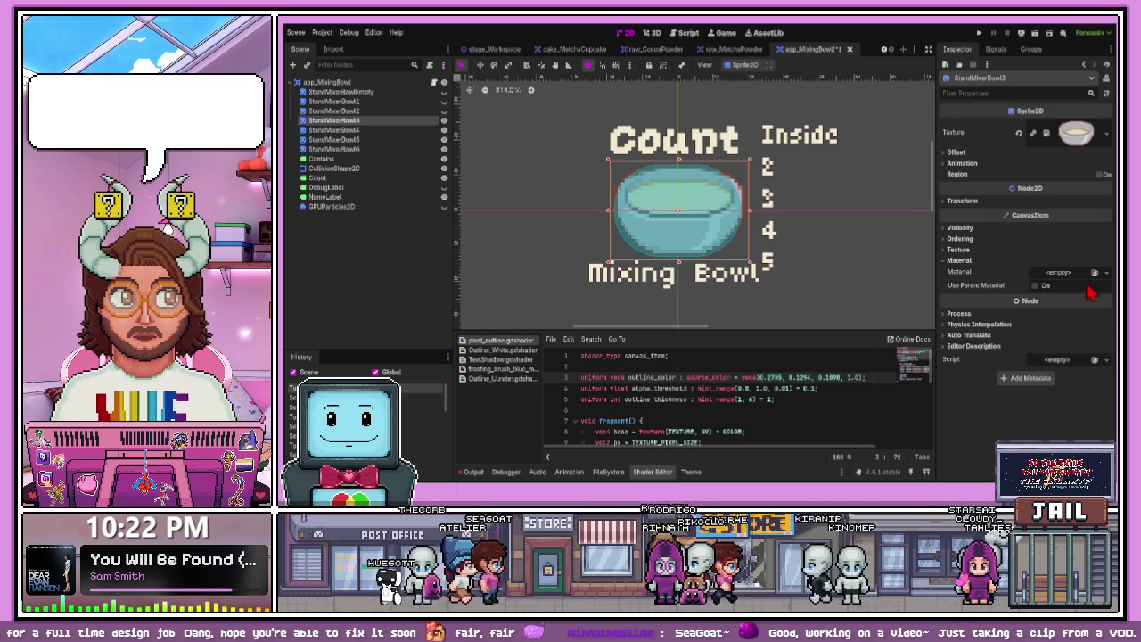
{"action": "key", "text": "ctrl+z"}
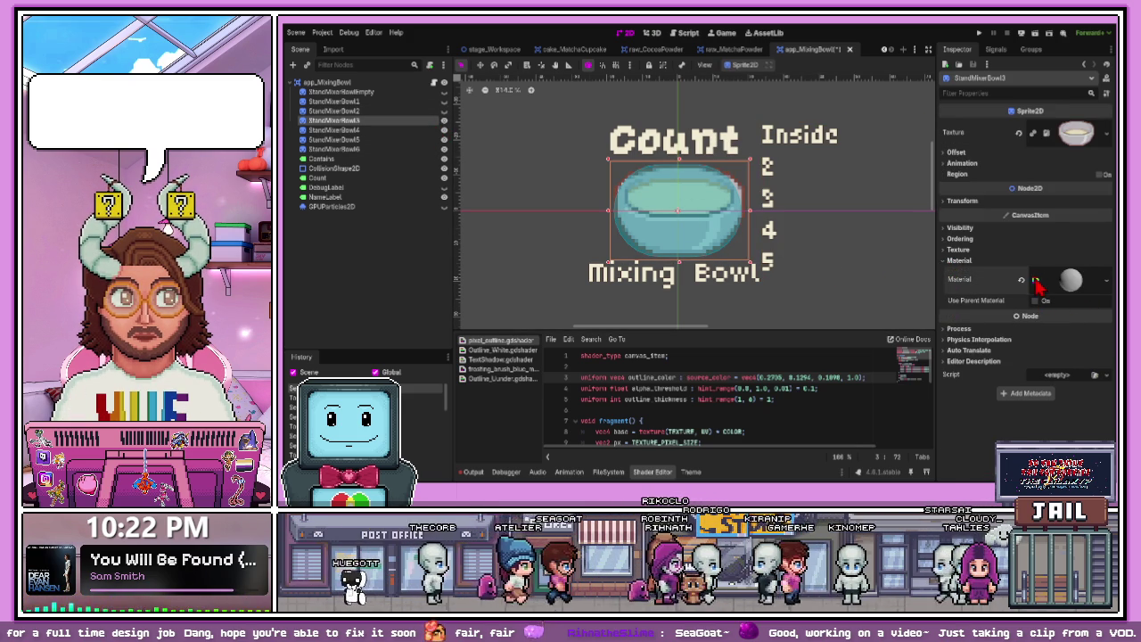
{"action": "left_click", "coordinate": [1037, 283]}
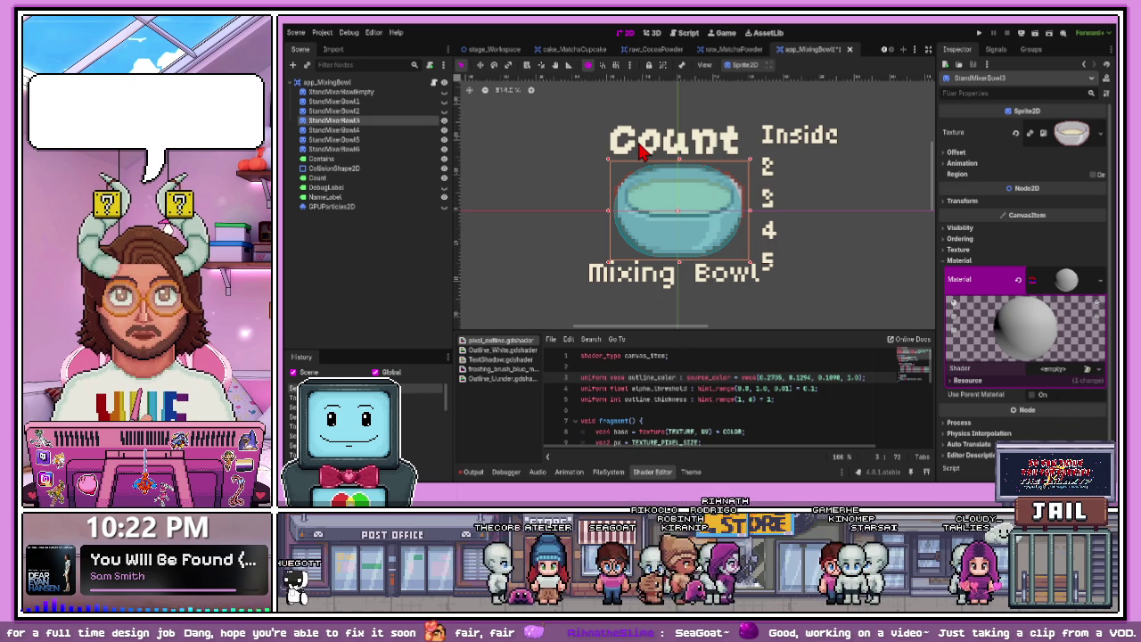
{"action": "key", "text": "ctrl+z"}
{"action": "left_click", "coordinate": [821, 223]}
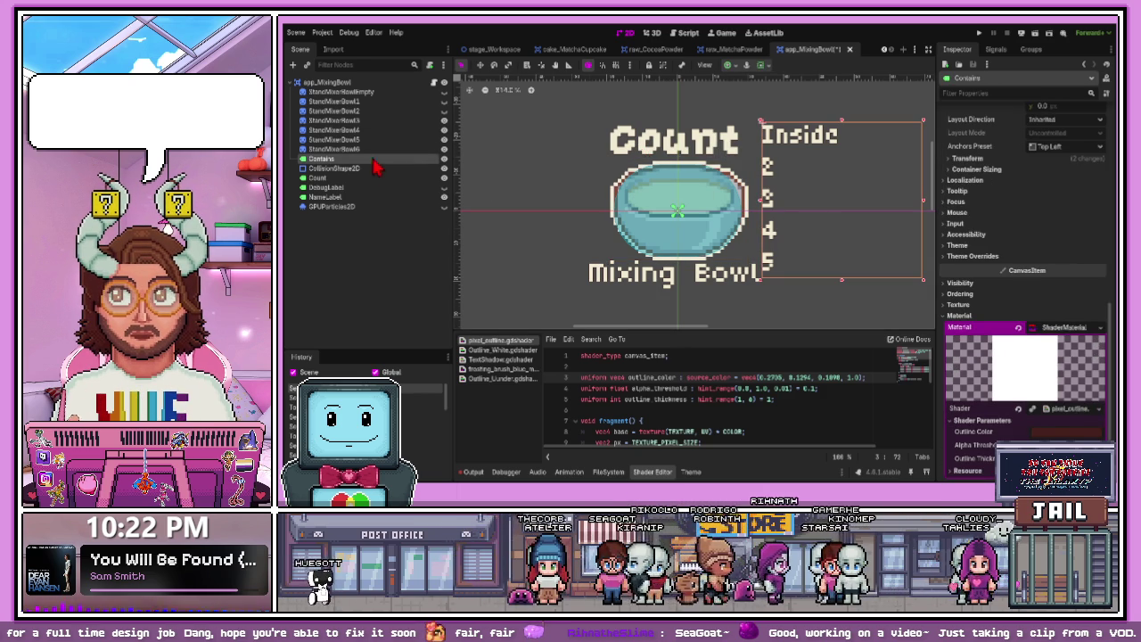
{"action": "left_click", "coordinate": [338, 143]}
{"action": "left_click", "coordinate": [446, 121]}
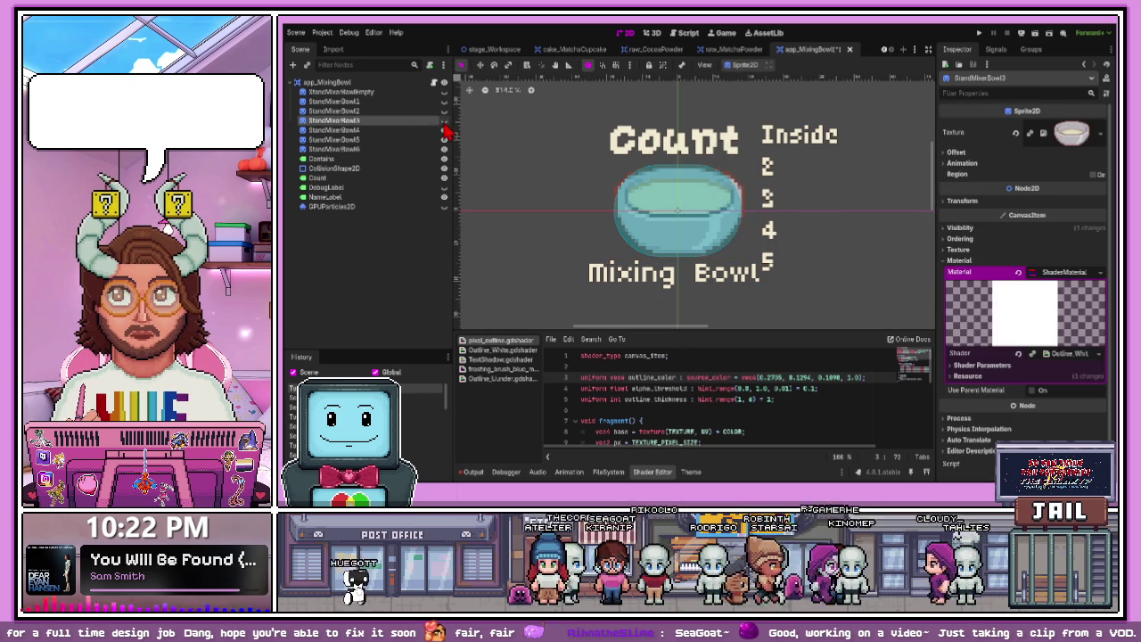
- Add a new, shader-empty material to StandMixerBowl4
{"action": "left_click", "coordinate": [441, 129]}
{"action": "left_click", "coordinate": [947, 260]}
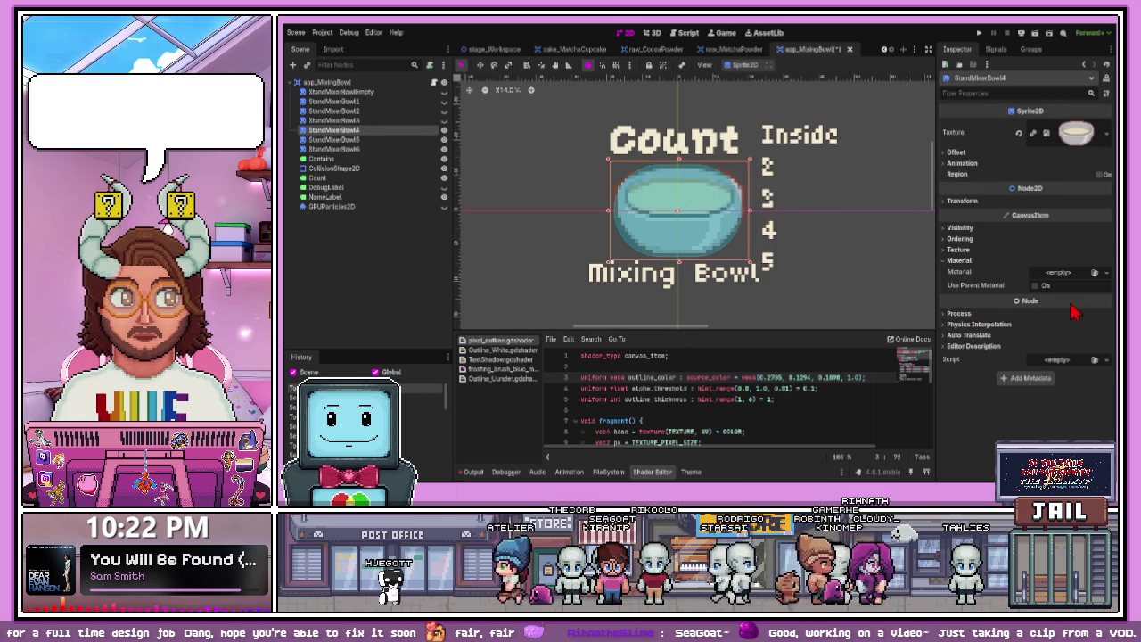
{"action": "key", "text": "ctrl+v"}
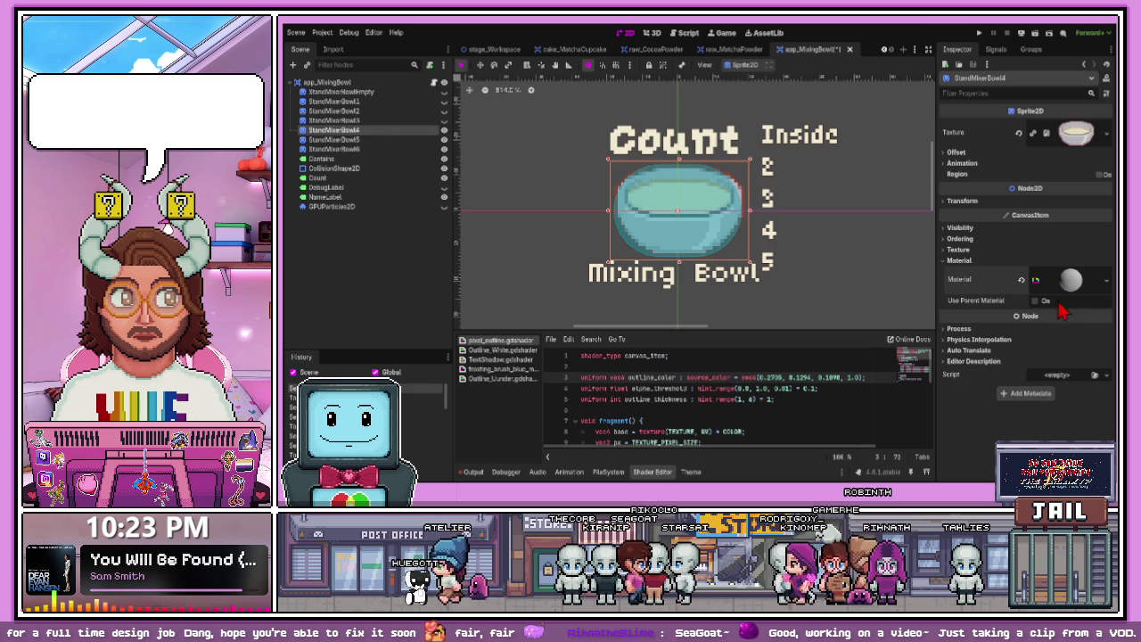
{"action": "left_click", "coordinate": [1036, 283]}
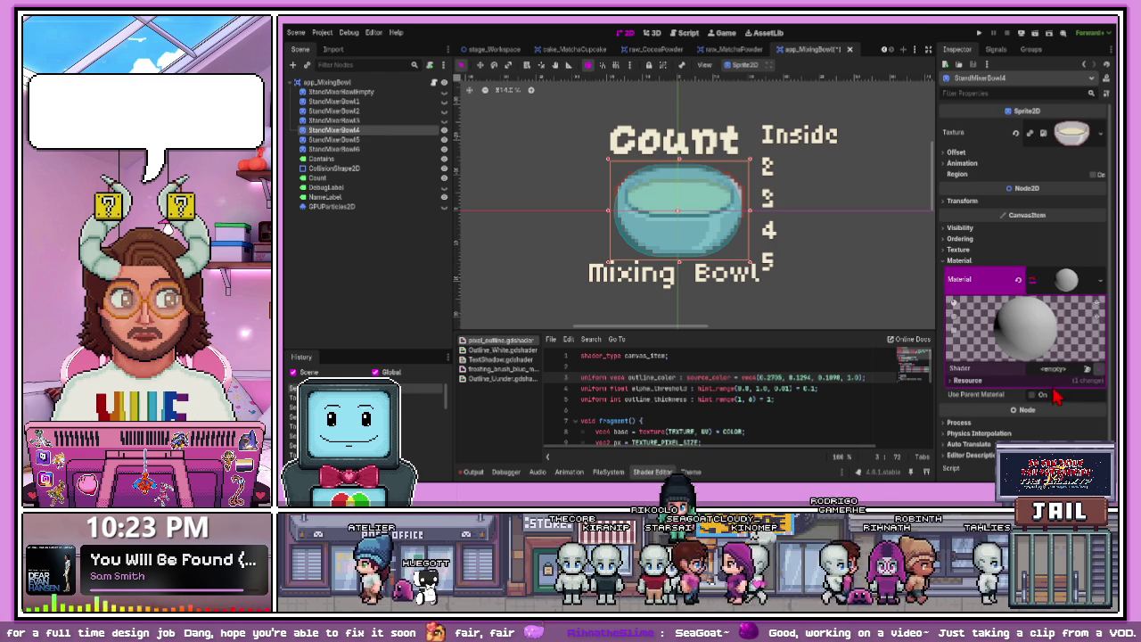
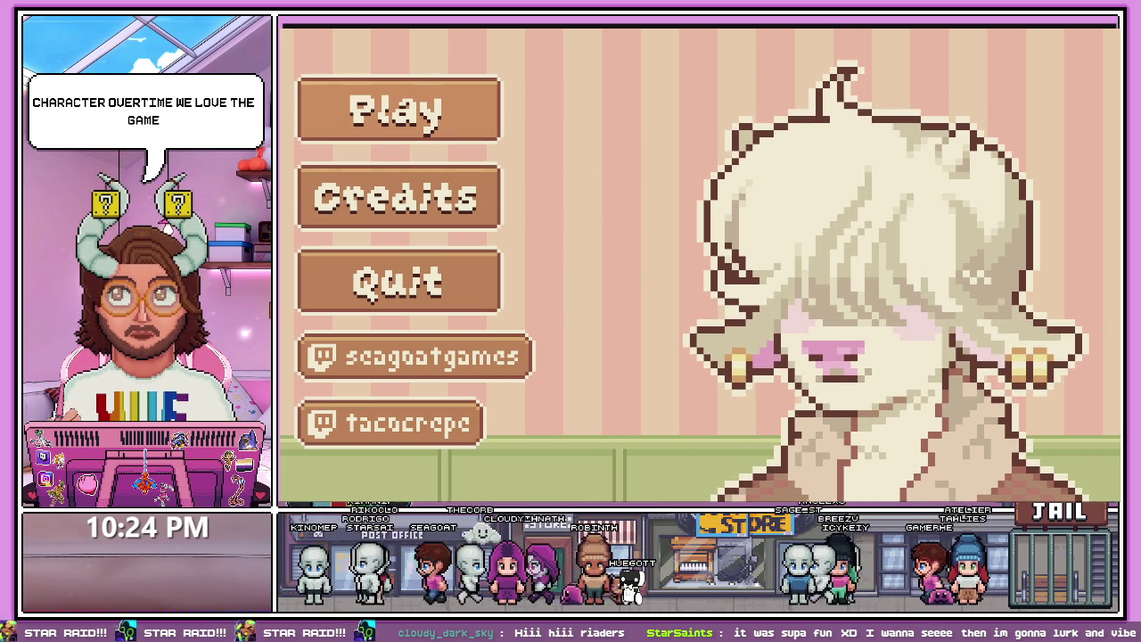
- Start a new game from the main menu and dismiss the Day 1 title card
{"action": "left_click", "coordinate": [392, 281]}
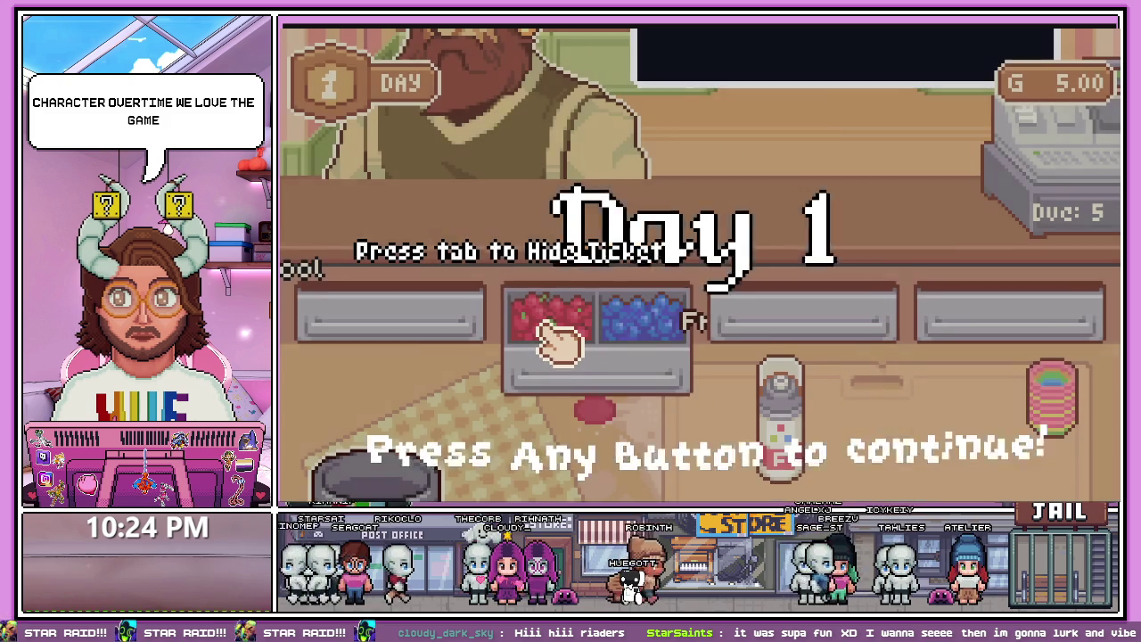
{"action": "left_click", "coordinate": [557, 343]}
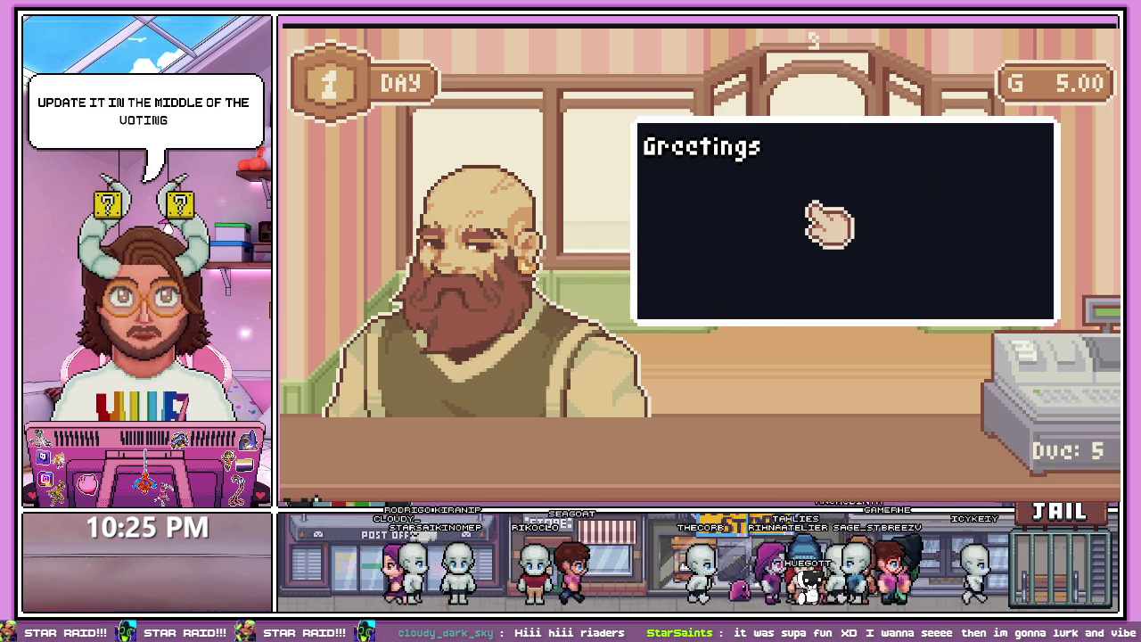
- Read the bearded customer's Matcha, Red frosting and Sprinkles order, then go to the kitchen
{"action": "left_click", "coordinate": [767, 214]}
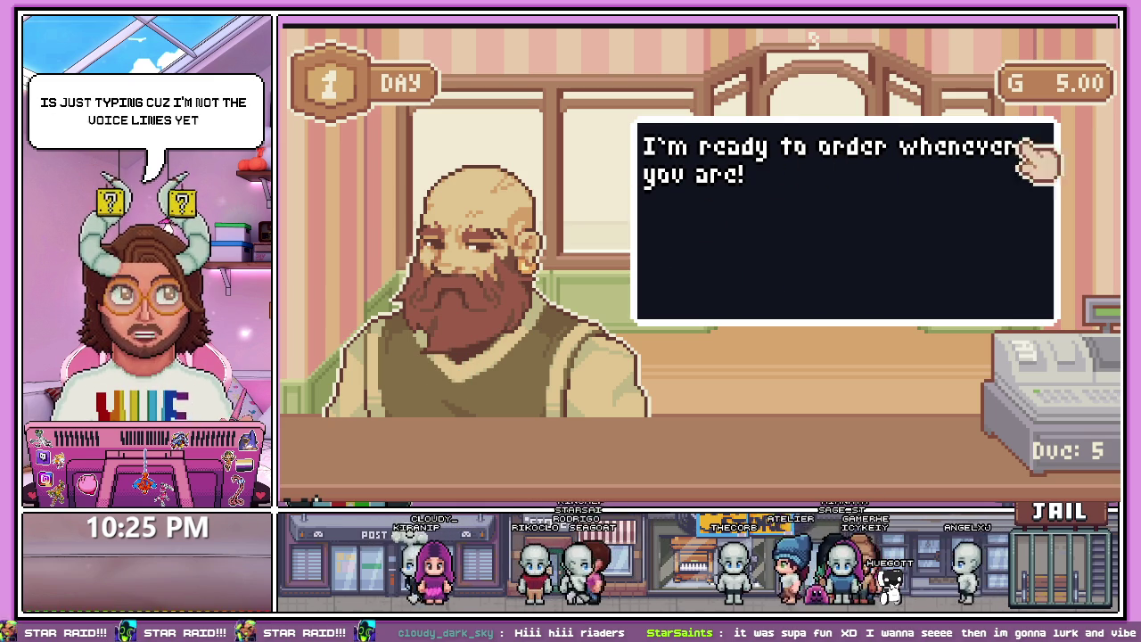
{"action": "left_click", "coordinate": [786, 209]}
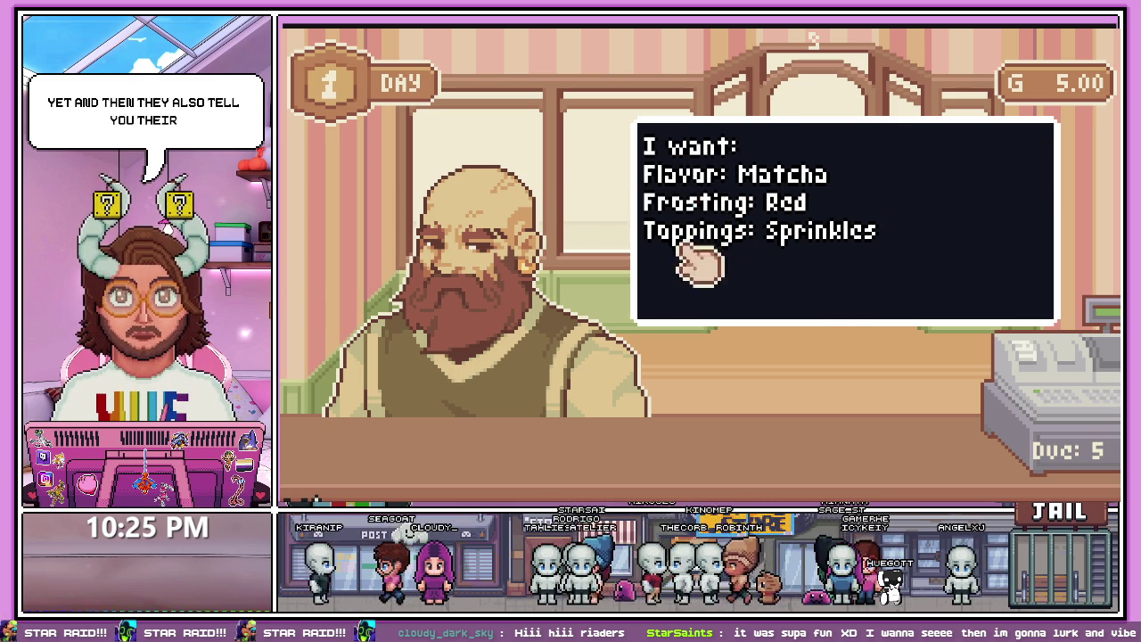
{"action": "left_click", "coordinate": [887, 162]}
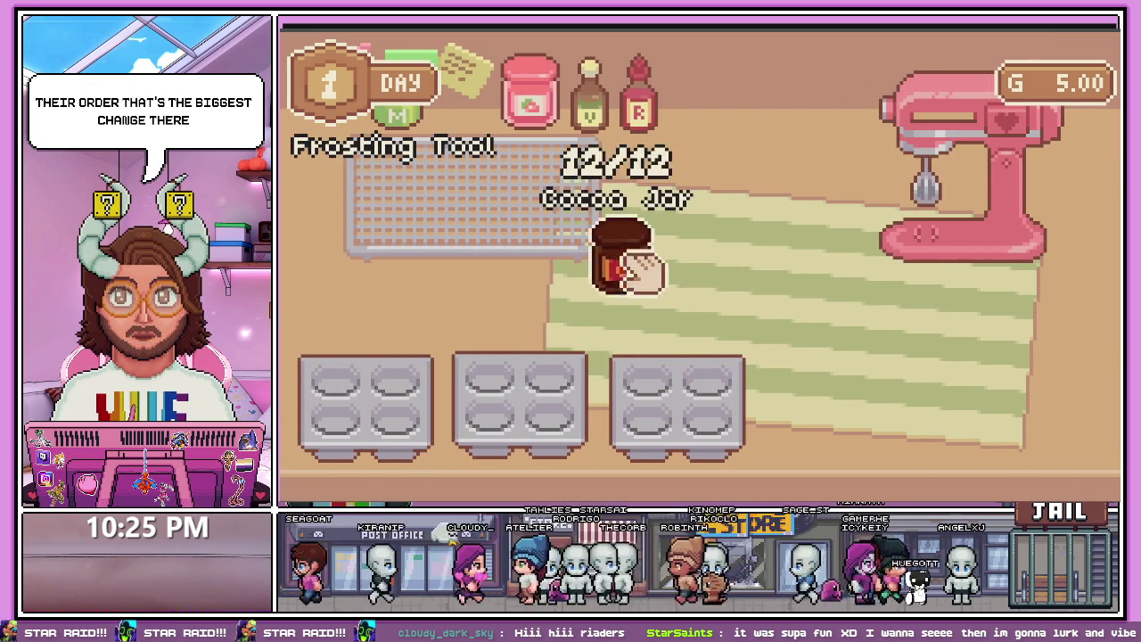
- Drag cocoa from the Cocoa Jar onto the striped counter toward the mixer
{"action": "mouse_move", "coordinate": [637, 269]}
{"action": "left_mouse_down"}
{"action": "mouse_move", "coordinate": [748, 221]}
{"action": "mouse_move", "coordinate": [785, 316]}
{"action": "mouse_move", "coordinate": [772, 285]}
{"action": "mouse_move", "coordinate": [700, 303]}
{"action": "left_mouse_up"}
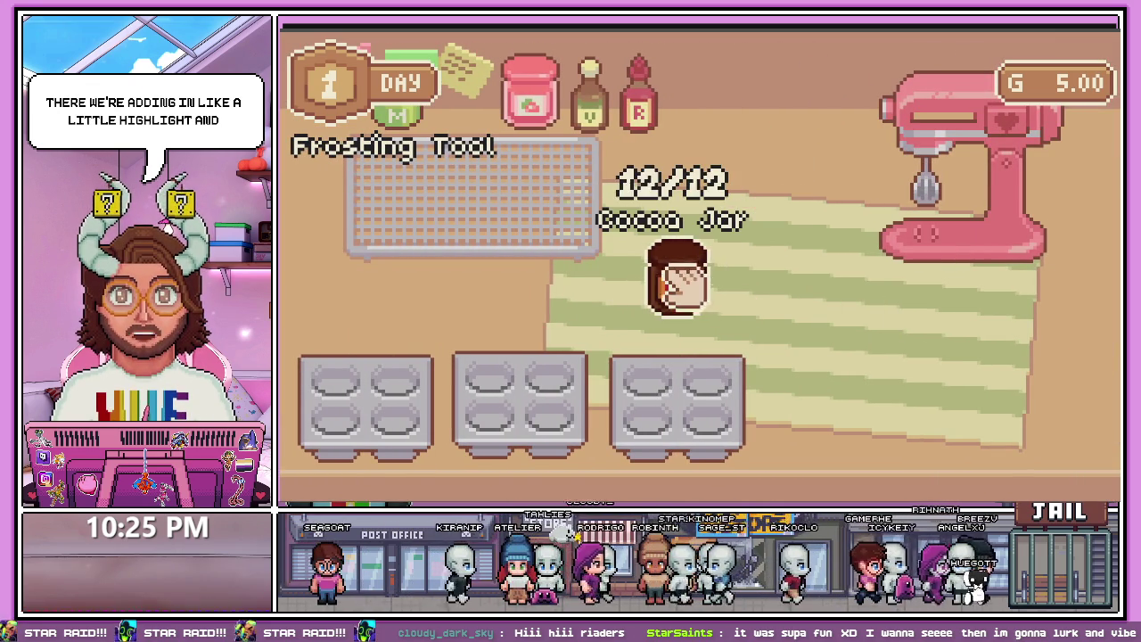
{"action": "mouse_move", "coordinate": [675, 268]}
{"action": "left_mouse_down"}
{"action": "mouse_move", "coordinate": [776, 306]}
{"action": "mouse_move", "coordinate": [847, 305]}
{"action": "mouse_move", "coordinate": [790, 166]}
{"action": "mouse_move", "coordinate": [814, 290]}
{"action": "mouse_move", "coordinate": [879, 312]}
{"action": "mouse_move", "coordinate": [876, 299]}
{"action": "left_mouse_up"}
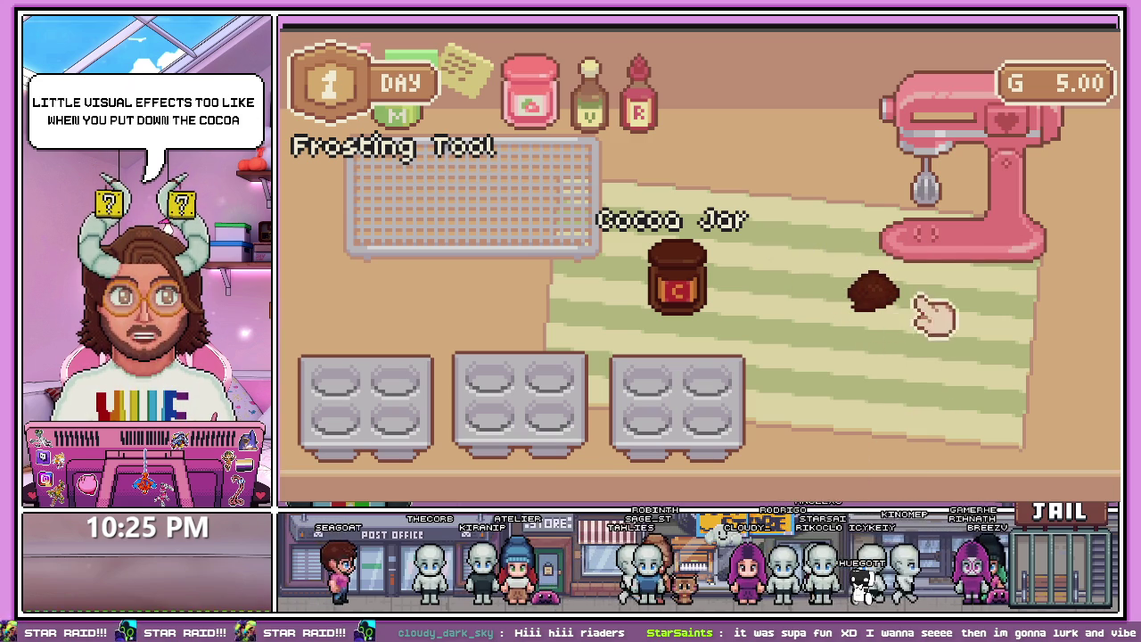
{"action": "left_click_drag", "start_coordinate": [883, 284], "coordinate": [842, 257]}
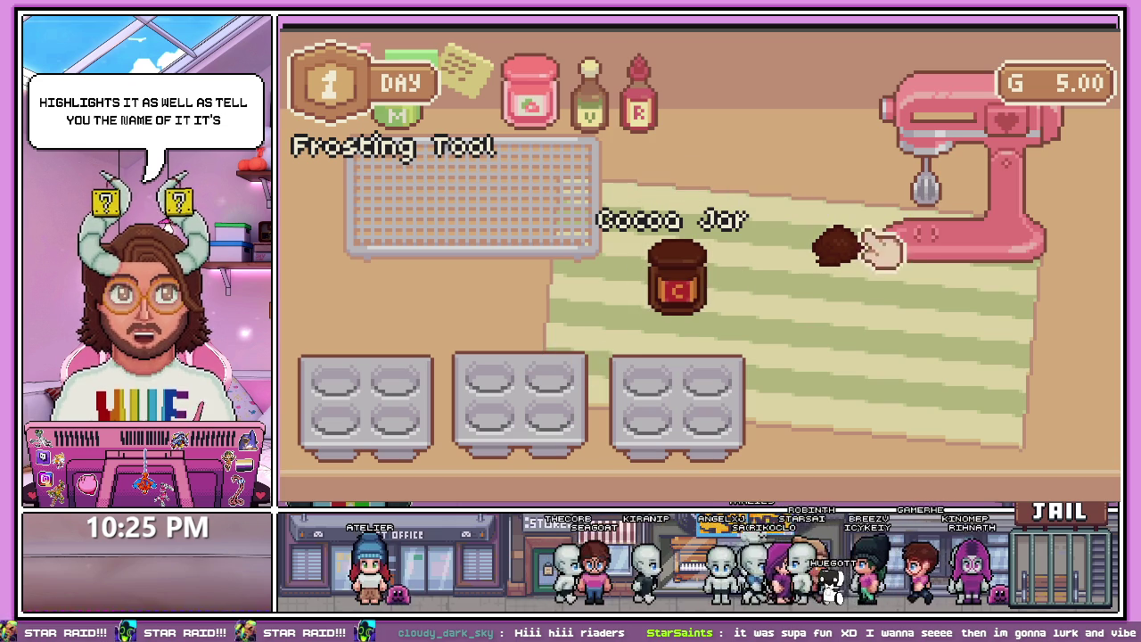
{"action": "key", "text": "a"}
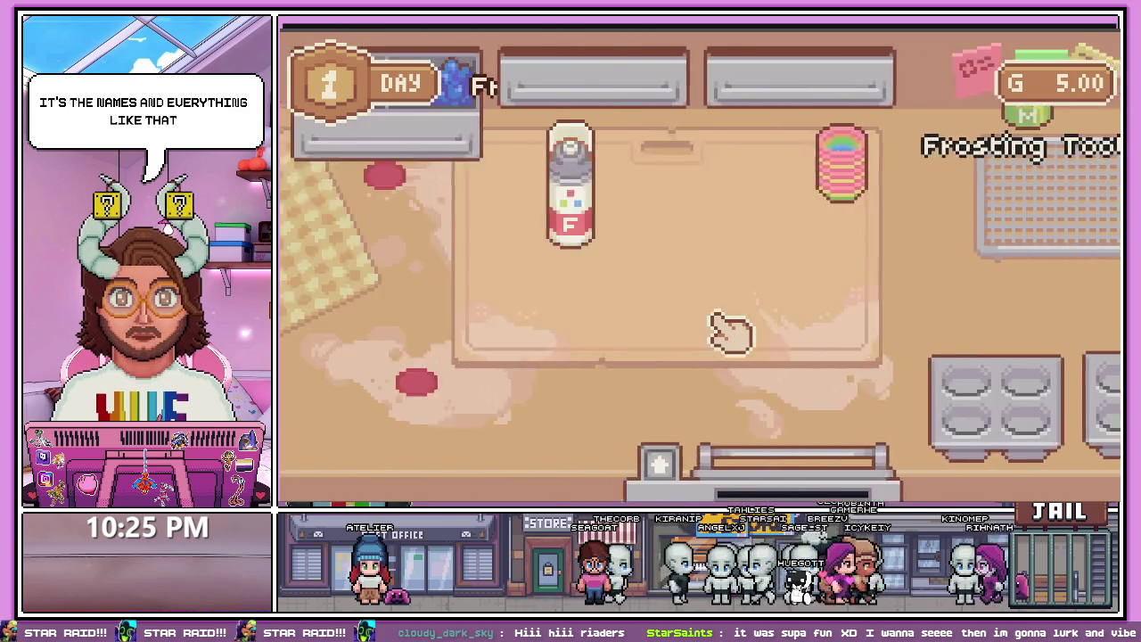
{"action": "key", "text": "d"}
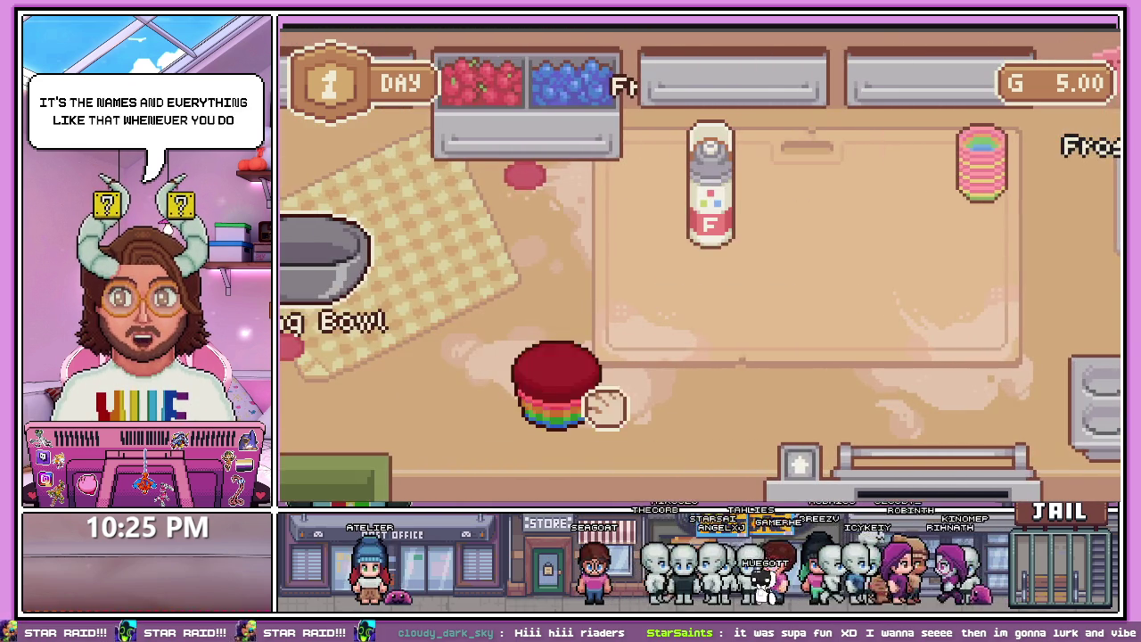
- Place the red velvet cupcake on the board and frost it blue with the frosting bottle
{"action": "left_click_drag", "start_coordinate": [604, 402], "coordinate": [792, 330]}
{"action": "key", "text": "d"}
{"action": "right_click", "coordinate": [486, 207]}
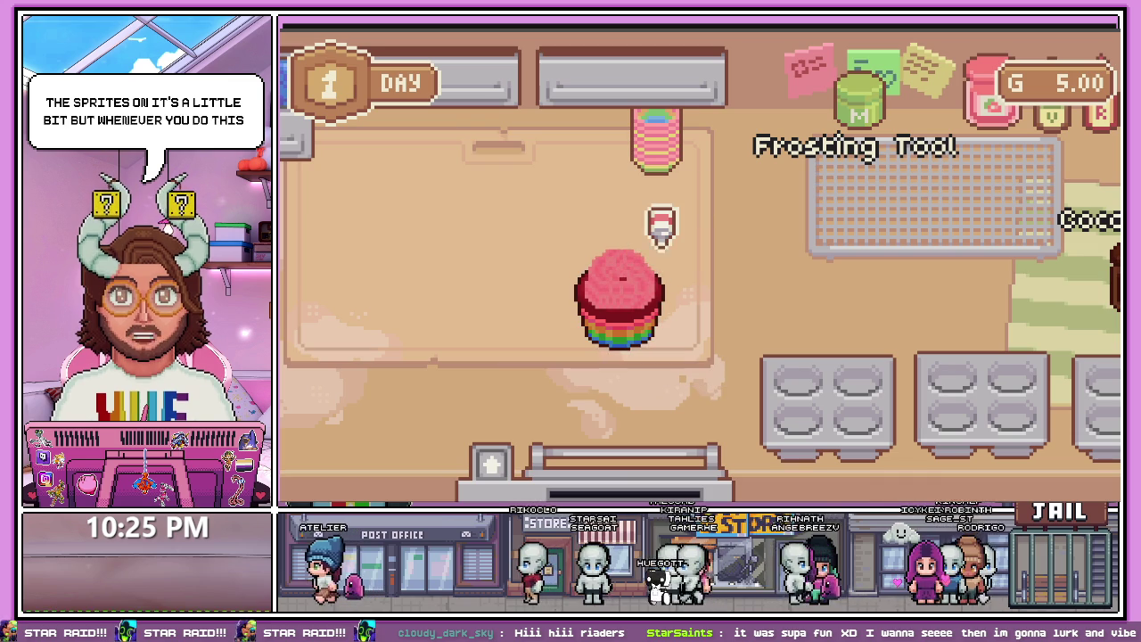
{"action": "scroll", "coordinate": [654, 230], "scroll_direction": "up", "scroll_amount": 3}
{"action": "scroll", "coordinate": [624, 236], "scroll_direction": "down", "scroll_amount": 3}
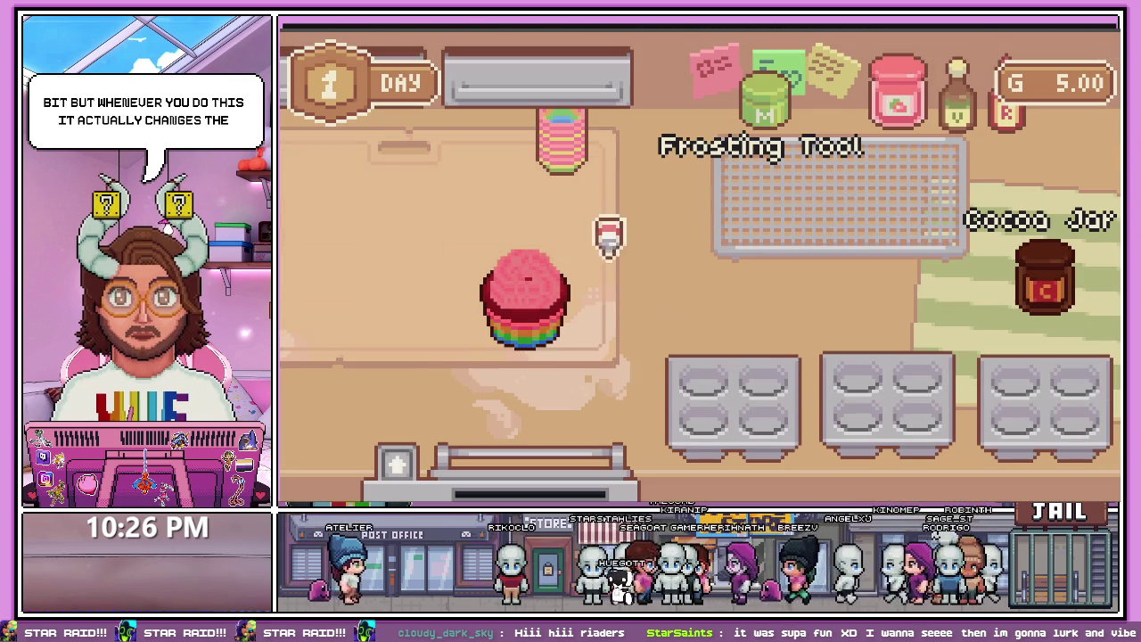
{"action": "key", "text": "e"}
{"action": "key", "text": "e"}
{"action": "key", "text": "e"}
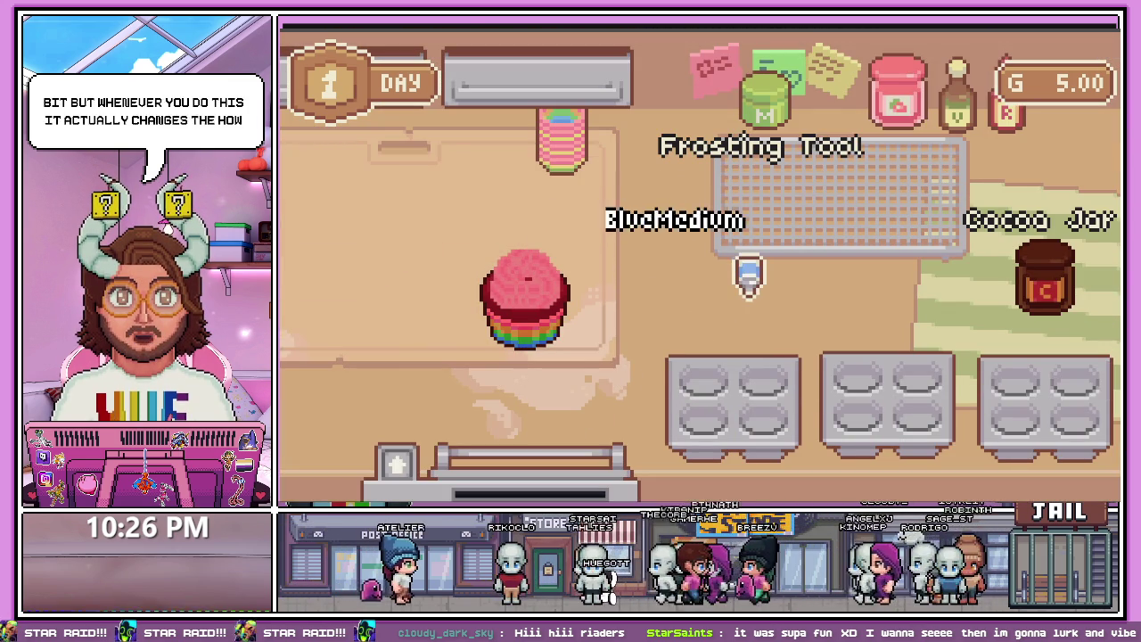
{"action": "key", "text": "q"}
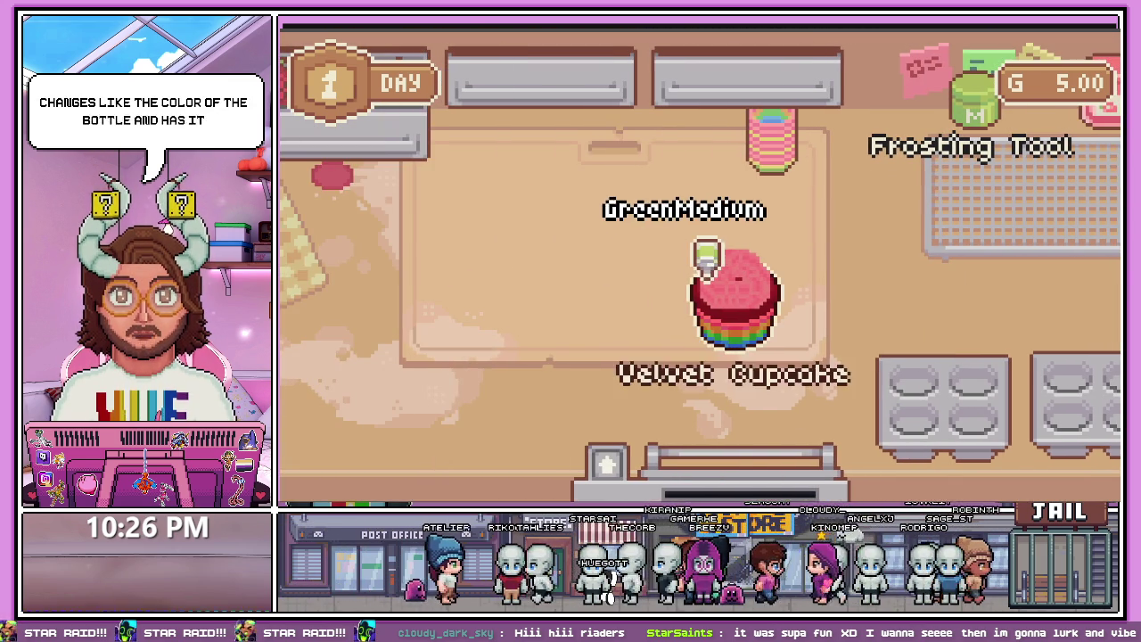
{"action": "mouse_move", "coordinate": [707, 250]}
{"action": "left_mouse_down"}
{"action": "mouse_move", "coordinate": [731, 229]}
{"action": "mouse_move", "coordinate": [851, 278]}
{"action": "left_mouse_up"}
- Move the frosted Velvet Cupcake aside and add flour and milk to the Mixing Bowl
{"action": "mouse_move", "coordinate": [757, 319]}
{"action": "left_mouse_down"}
{"action": "mouse_move", "coordinate": [602, 277]}
{"action": "mouse_move", "coordinate": [598, 255]}
{"action": "left_mouse_up"}
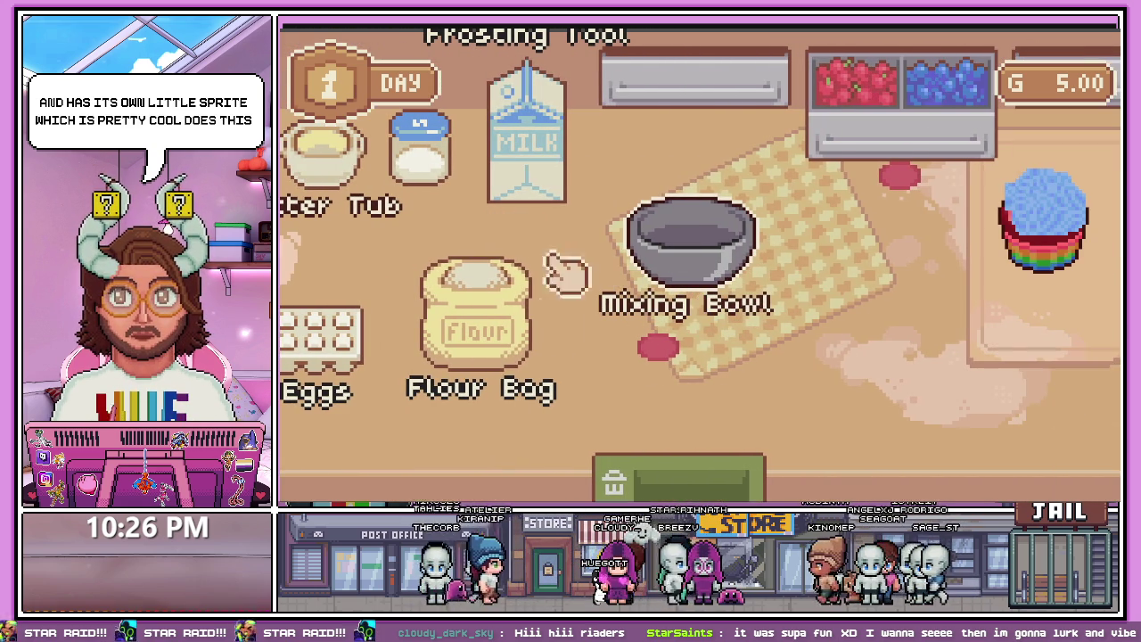
{"action": "mouse_move", "coordinate": [565, 273]}
{"action": "left_mouse_down"}
{"action": "mouse_move", "coordinate": [631, 267]}
{"action": "mouse_move", "coordinate": [686, 233]}
{"action": "mouse_move", "coordinate": [685, 245]}
{"action": "left_mouse_up"}
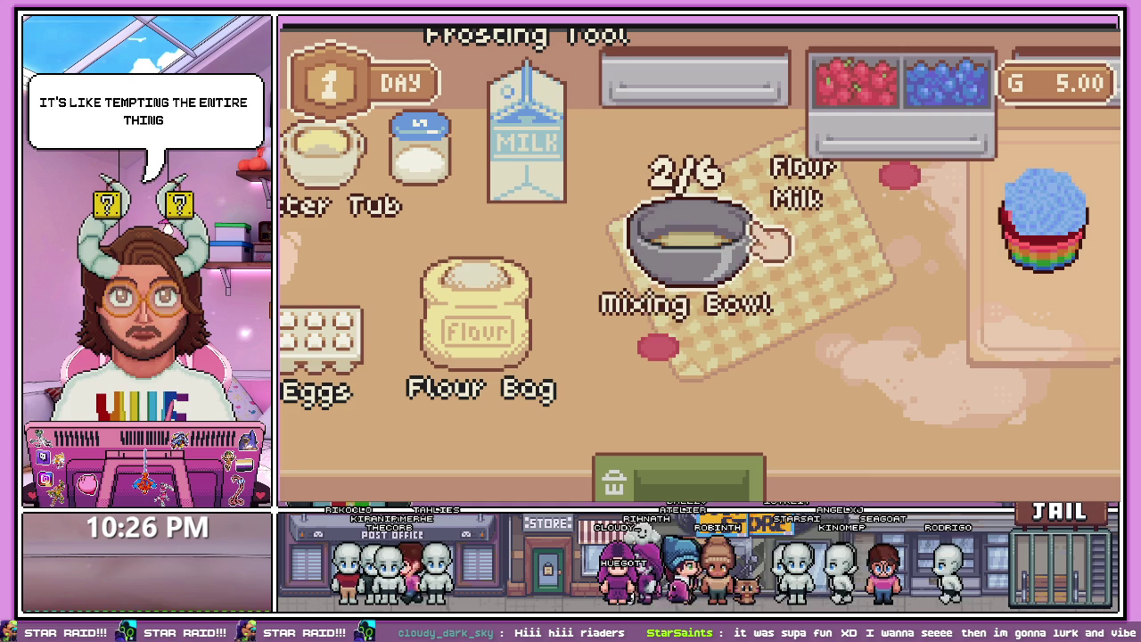
{"action": "mouse_move", "coordinate": [704, 256]}
{"action": "left_mouse_down"}
{"action": "mouse_move", "coordinate": [680, 279]}
{"action": "mouse_move", "coordinate": [692, 204]}
{"action": "mouse_move", "coordinate": [678, 276]}
{"action": "mouse_move", "coordinate": [822, 247]}
{"action": "mouse_move", "coordinate": [676, 227]}
{"action": "mouse_move", "coordinate": [660, 250]}
{"action": "mouse_move", "coordinate": [558, 236]}
{"action": "left_mouse_up"}
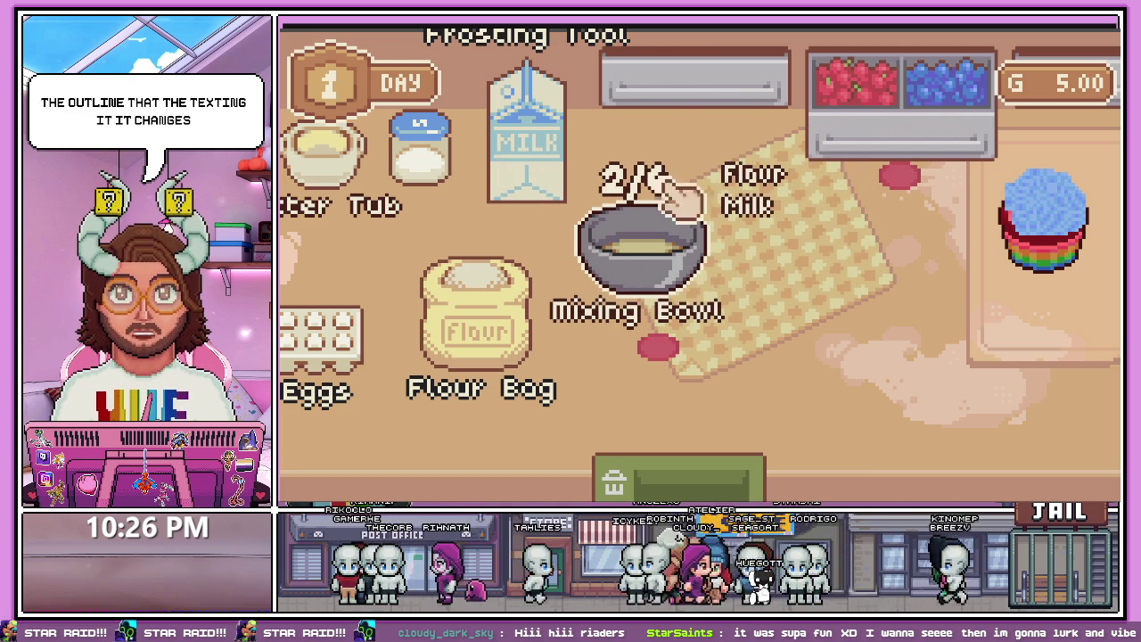
{"action": "mouse_move", "coordinate": [526, 147]}
{"action": "left_mouse_down"}
{"action": "mouse_move", "coordinate": [522, 165]}
{"action": "mouse_move", "coordinate": [601, 178]}
{"action": "mouse_move", "coordinate": [689, 162]}
{"action": "mouse_move", "coordinate": [675, 164]}
{"action": "mouse_move", "coordinate": [838, 328]}
{"action": "mouse_move", "coordinate": [807, 366]}
{"action": "mouse_move", "coordinate": [810, 327]}
{"action": "mouse_move", "coordinate": [731, 184]}
{"action": "mouse_move", "coordinate": [606, 379]}
{"action": "mouse_move", "coordinate": [629, 134]}
{"action": "mouse_move", "coordinate": [523, 224]}
{"action": "mouse_move", "coordinate": [482, 225]}
{"action": "mouse_move", "coordinate": [548, 228]}
{"action": "mouse_move", "coordinate": [451, 251]}
{"action": "mouse_move", "coordinate": [502, 244]}
{"action": "mouse_move", "coordinate": [500, 273]}
{"action": "mouse_move", "coordinate": [455, 272]}
{"action": "left_mouse_up"}
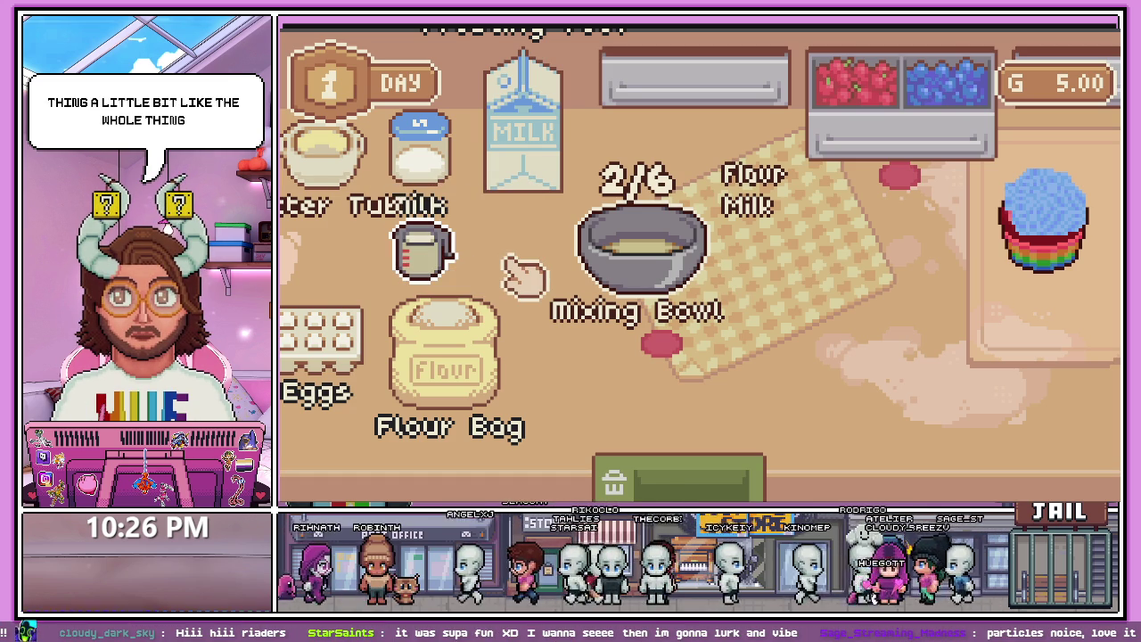
{"action": "mouse_move", "coordinate": [615, 250]}
{"action": "left_mouse_down"}
{"action": "mouse_move", "coordinate": [612, 262]}
{"action": "mouse_move", "coordinate": [682, 268]}
{"action": "left_mouse_up"}
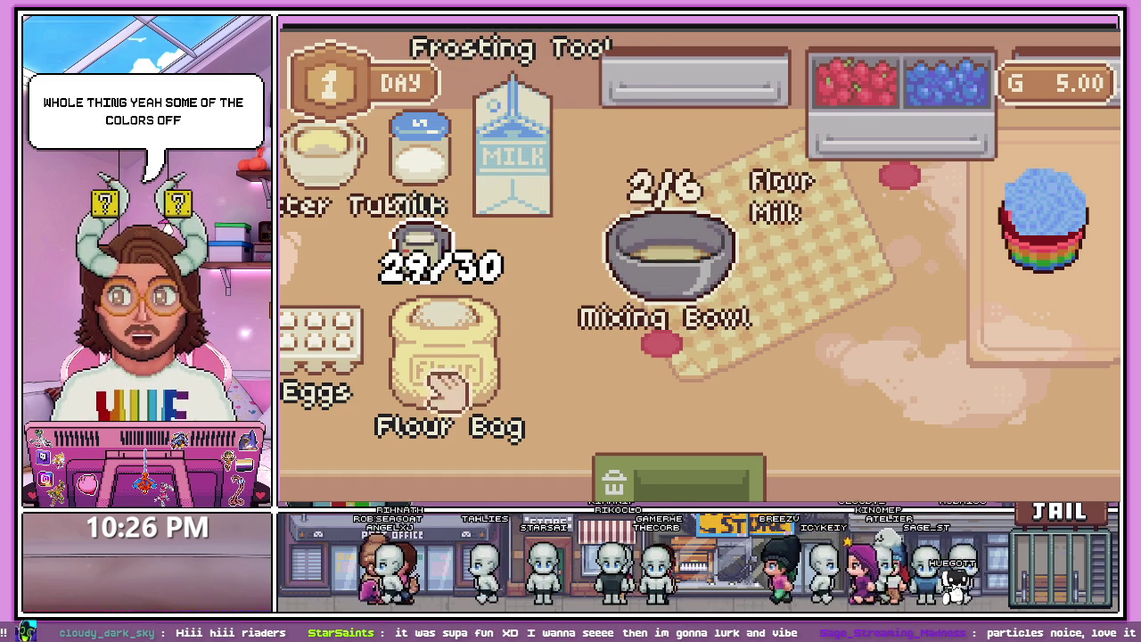
- Pan across the kitchen to the frosting and cupcake-tray area, grabbing the cocoa powder
{"action": "key", "text": "a"}
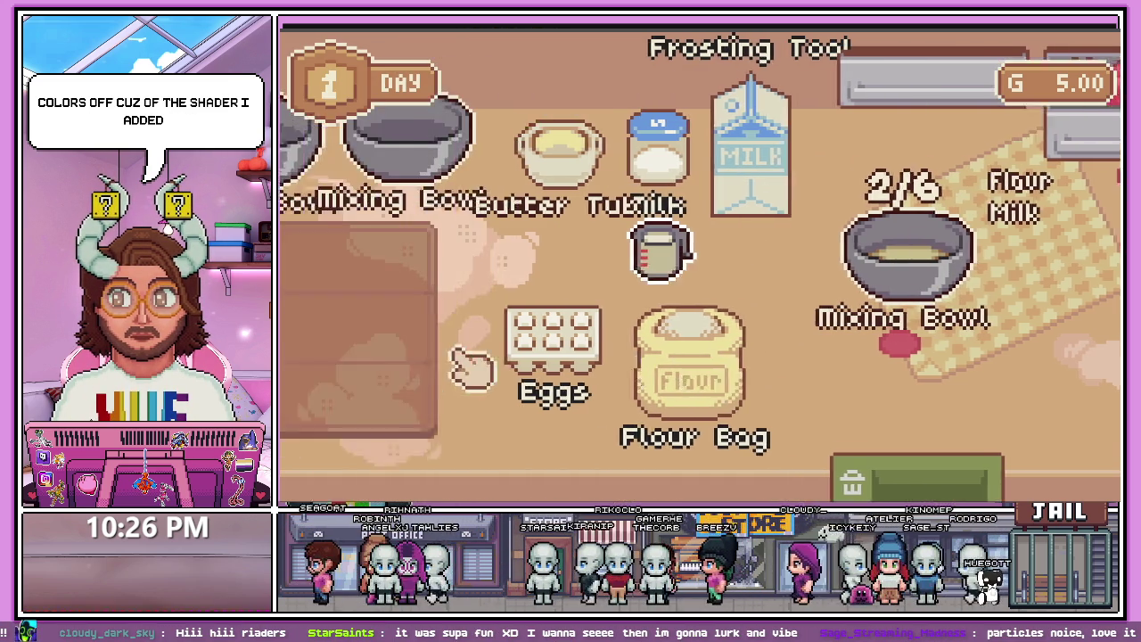
{"action": "key", "text": "d"}
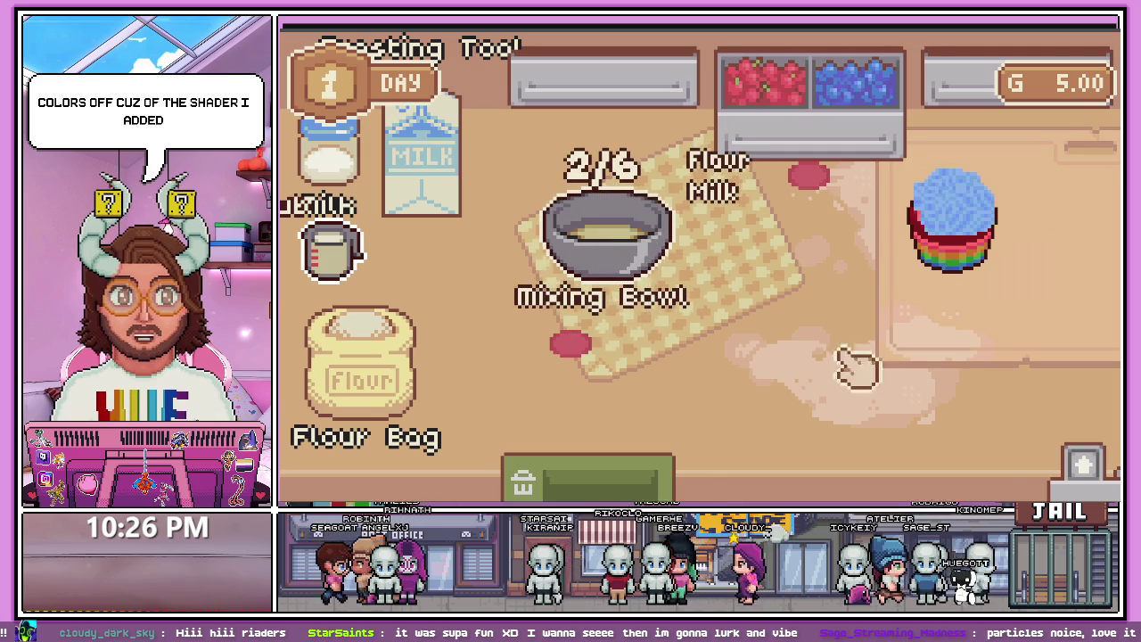
{"action": "key", "text": "d"}
{"action": "key", "text": "d"}
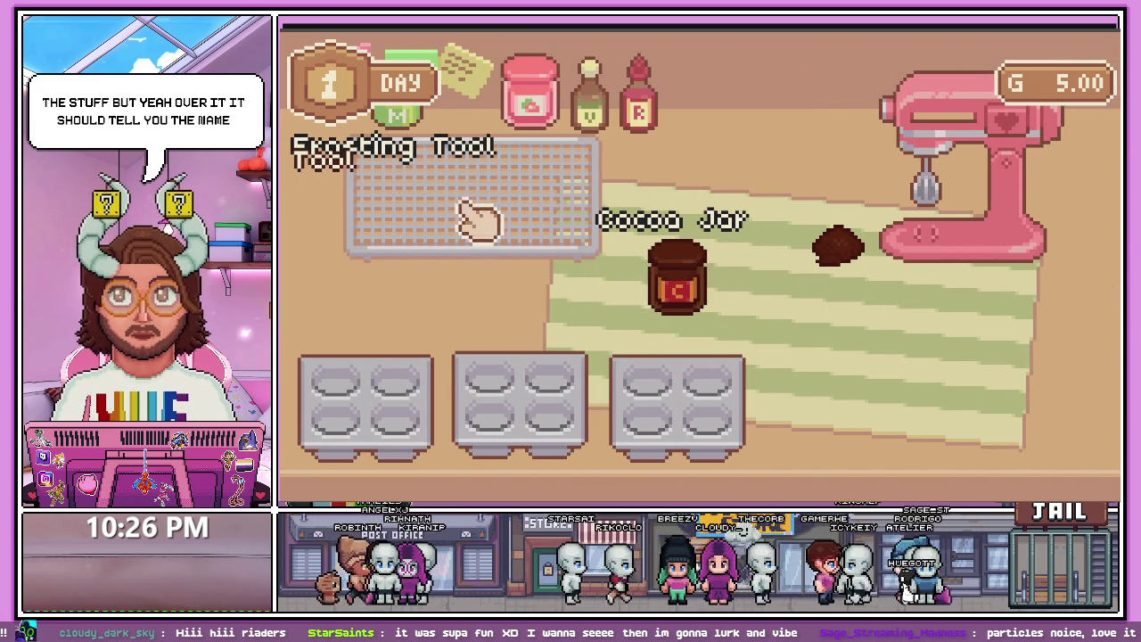
{"action": "left_click_drag", "start_coordinate": [861, 254], "coordinate": [813, 203]}
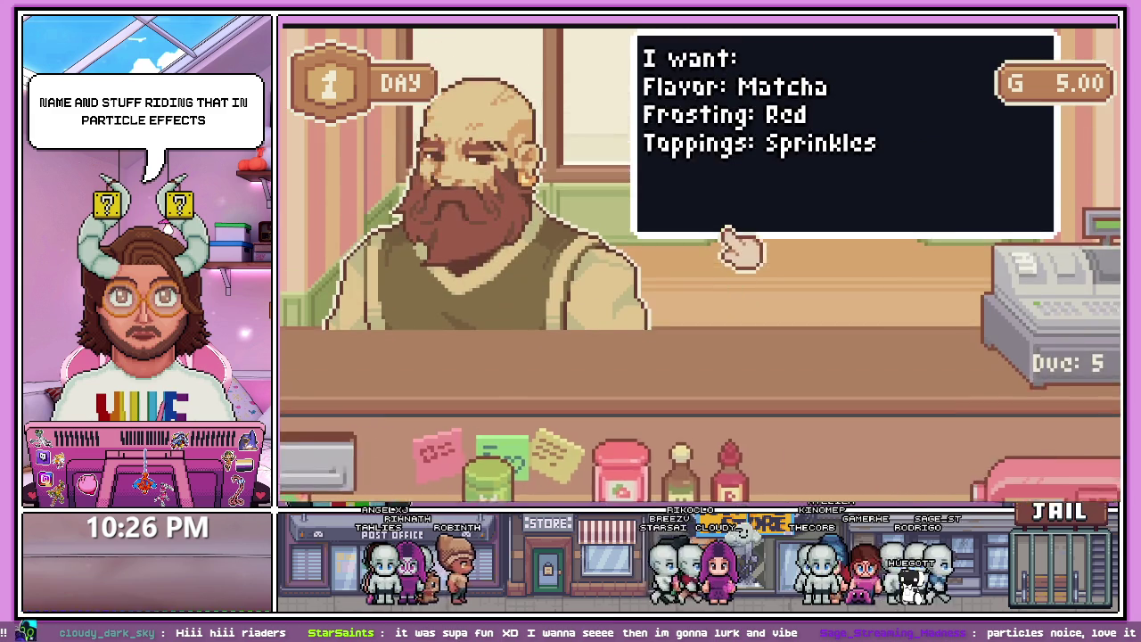
- Carry the frosting jar around the counter and set it down near the table
{"action": "mouse_move", "coordinate": [678, 178]}
{"action": "left_mouse_down"}
{"action": "mouse_move", "coordinate": [580, 217]}
{"action": "mouse_move", "coordinate": [500, 218]}
{"action": "left_mouse_up"}
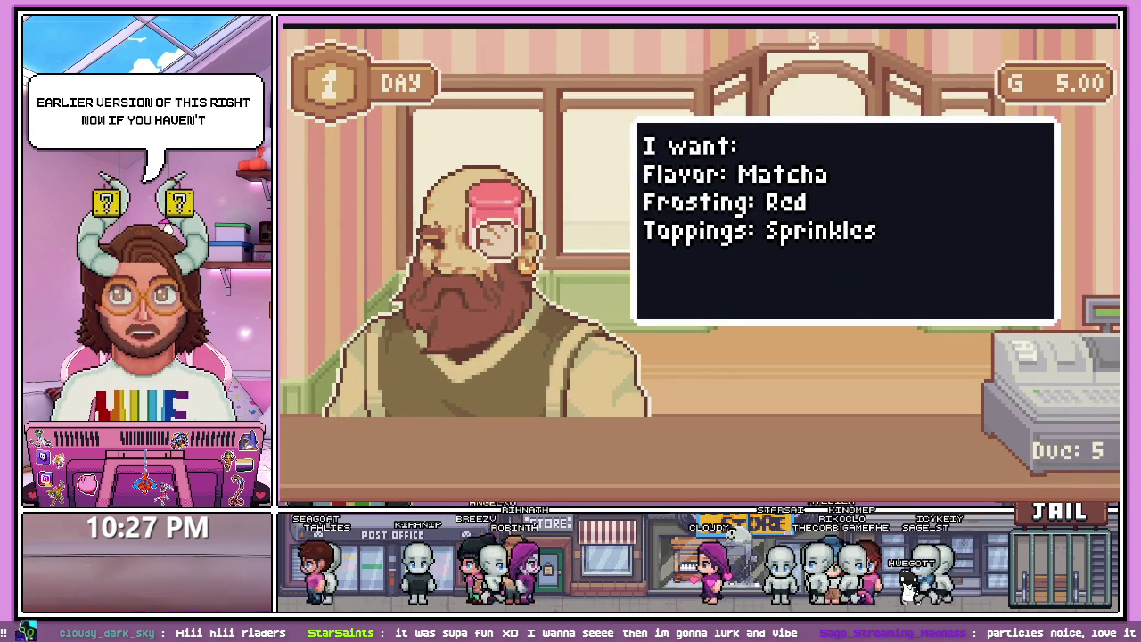
{"action": "mouse_move", "coordinate": [504, 236]}
{"action": "left_mouse_down"}
{"action": "mouse_move", "coordinate": [615, 295]}
{"action": "mouse_move", "coordinate": [901, 210]}
{"action": "mouse_move", "coordinate": [539, 250]}
{"action": "mouse_move", "coordinate": [542, 272]}
{"action": "left_mouse_up"}
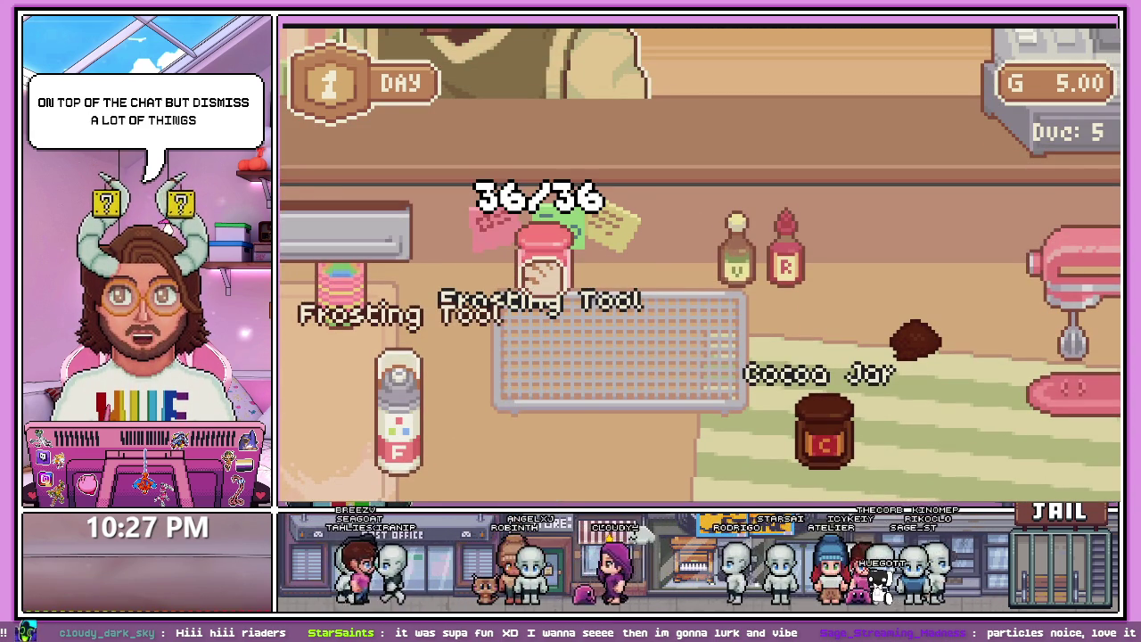
{"action": "mouse_move", "coordinate": [540, 271]}
{"action": "left_mouse_down"}
{"action": "mouse_move", "coordinate": [594, 346]}
{"action": "mouse_move", "coordinate": [598, 151]}
{"action": "mouse_move", "coordinate": [542, 89]}
{"action": "mouse_move", "coordinate": [471, 124]}
{"action": "mouse_move", "coordinate": [746, 278]}
{"action": "mouse_move", "coordinate": [389, 268]}
{"action": "left_mouse_up"}
{"action": "mouse_move", "coordinate": [796, 192]}
{"action": "left_mouse_down"}
{"action": "mouse_move", "coordinate": [680, 301]}
{"action": "mouse_move", "coordinate": [624, 286]}
{"action": "left_mouse_up"}
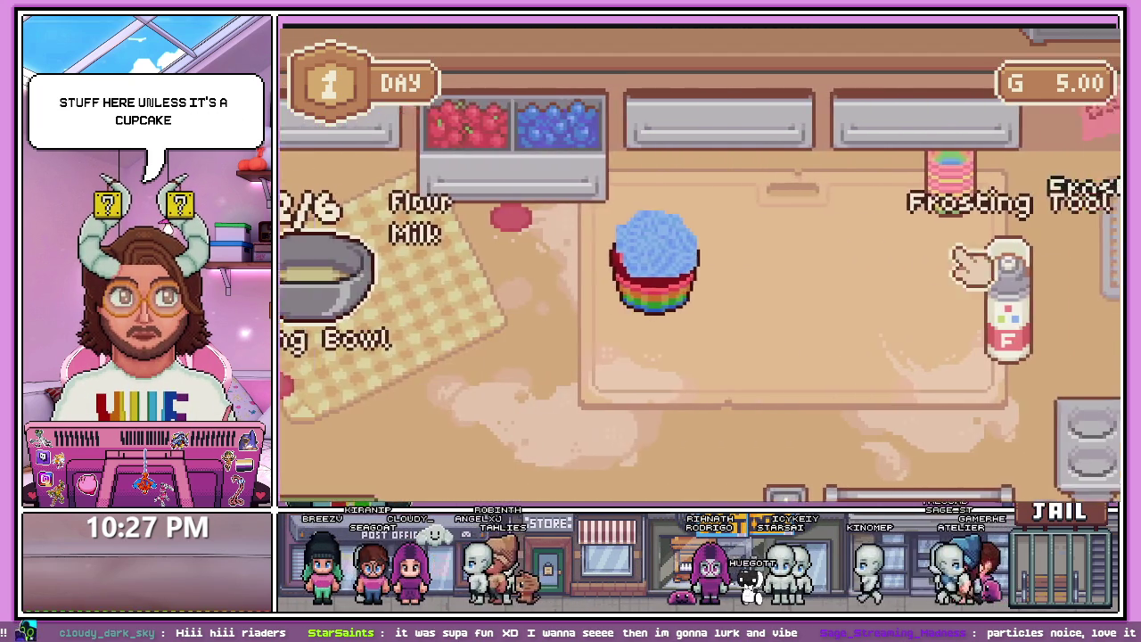
{"action": "mouse_move", "coordinate": [972, 268]}
{"action": "left_mouse_down"}
{"action": "mouse_move", "coordinate": [530, 173]}
{"action": "mouse_move", "coordinate": [930, 344]}
{"action": "left_mouse_up"}
- Hand the blue-frosted cupcake to the bearded customer and dismiss the result panel
{"action": "key", "text": "Right"}
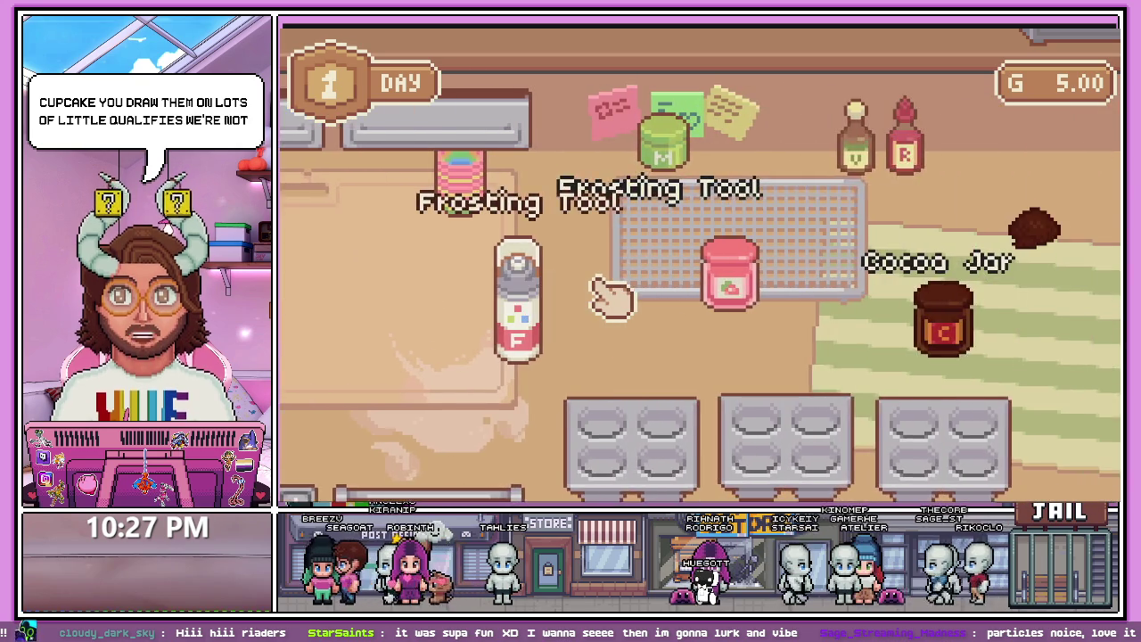
{"action": "key", "text": "Up"}
{"action": "key", "text": "Down"}
{"action": "key", "text": "Left"}
{"action": "key", "text": "Up"}
{"action": "left_click_drag", "start_coordinate": [627, 242], "coordinate": [616, 196]}
{"action": "left_click", "coordinate": [701, 372]}
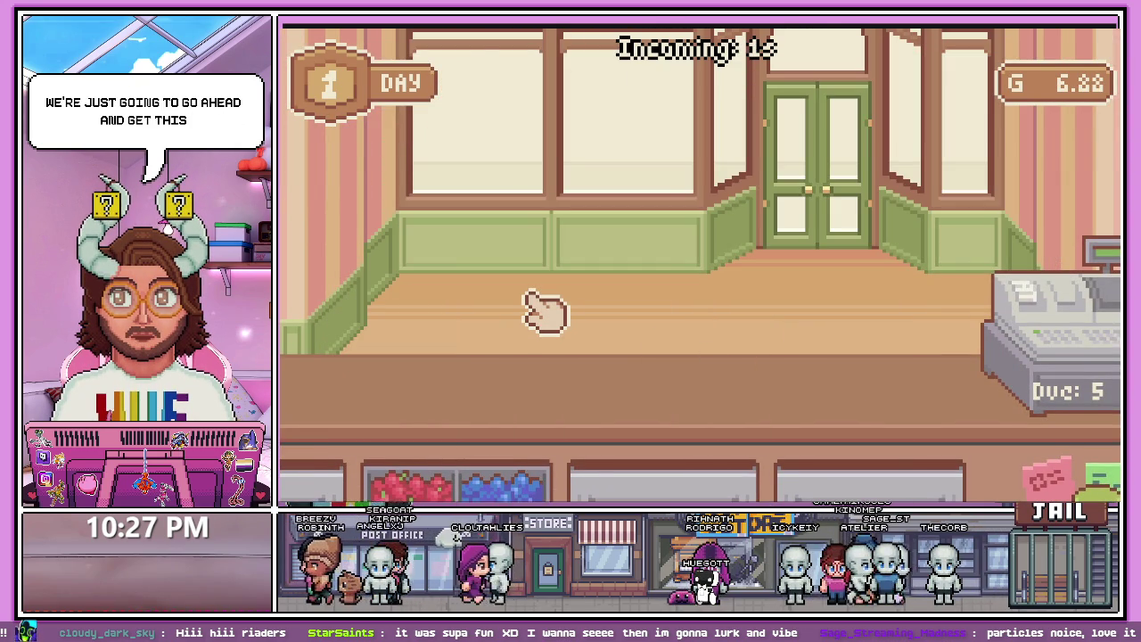
- Deliver a red velvet cupcake to the waiting customer
{"action": "key", "text": "Down"}
{"action": "key", "text": "Left"}
{"action": "key", "text": "Up"}
{"action": "mouse_move", "coordinate": [708, 191]}
{"action": "left_mouse_down"}
{"action": "mouse_move", "coordinate": [692, 288]}
{"action": "mouse_move", "coordinate": [535, 268]}
{"action": "left_mouse_up"}
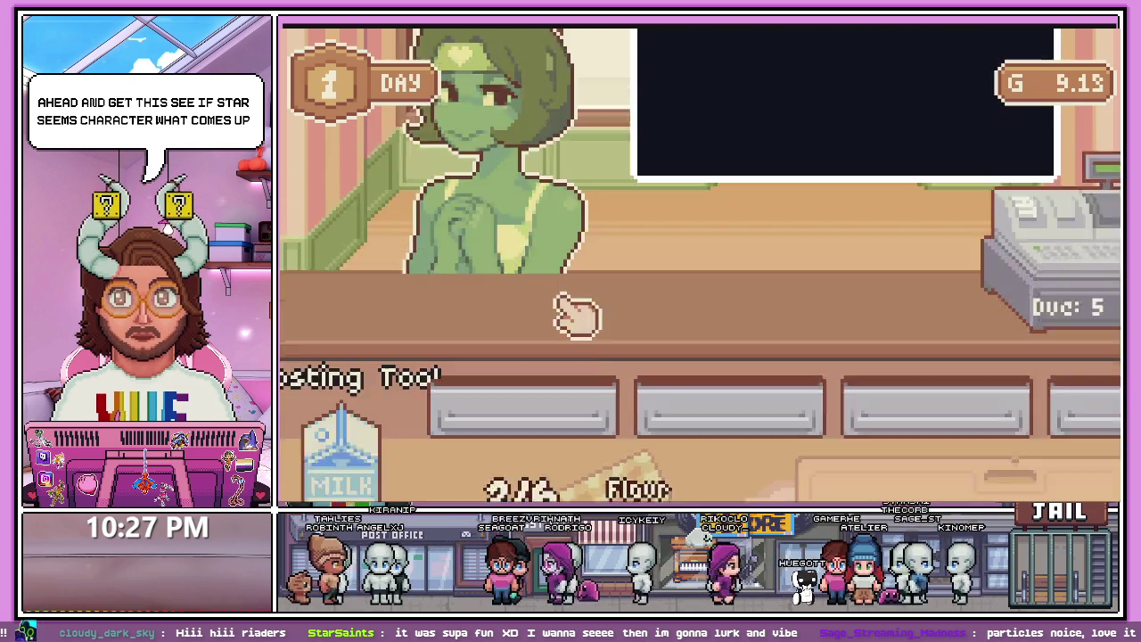
- Serve another red cupcake, end Day 1, and continue into Day 2
{"action": "key", "text": "Down"}
{"action": "mouse_move", "coordinate": [509, 395]}
{"action": "left_mouse_down"}
{"action": "mouse_move", "coordinate": [496, 395]}
{"action": "mouse_move", "coordinate": [540, 265]}
{"action": "left_mouse_up"}
{"action": "left_click", "coordinate": [700, 379]}
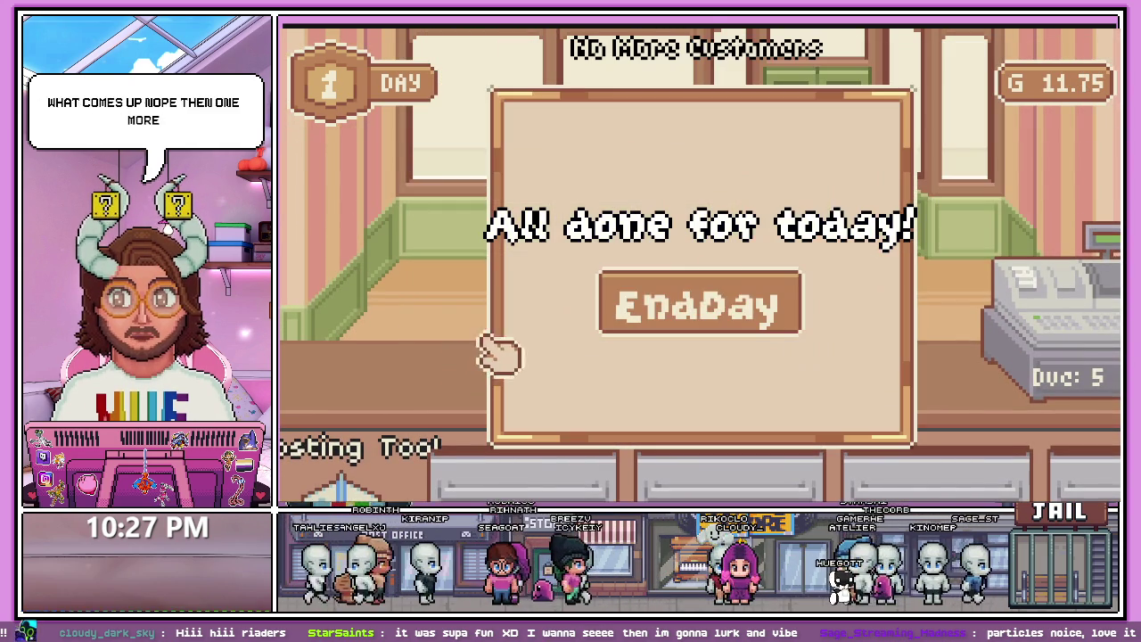
{"action": "left_click", "coordinate": [755, 306]}
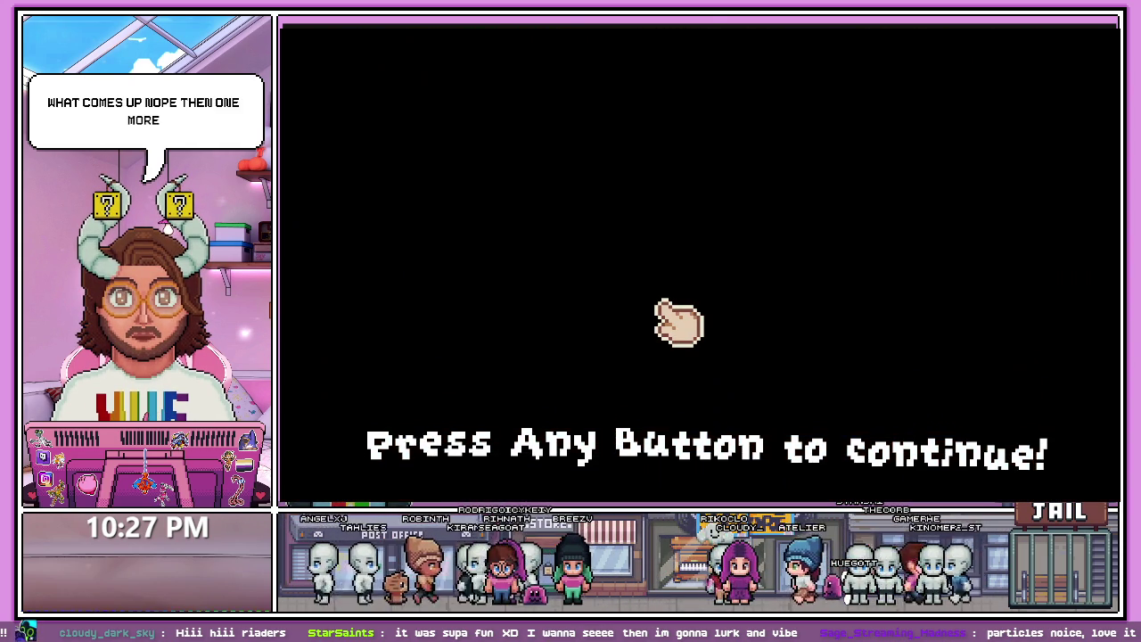
{"action": "left_click", "coordinate": [669, 306]}
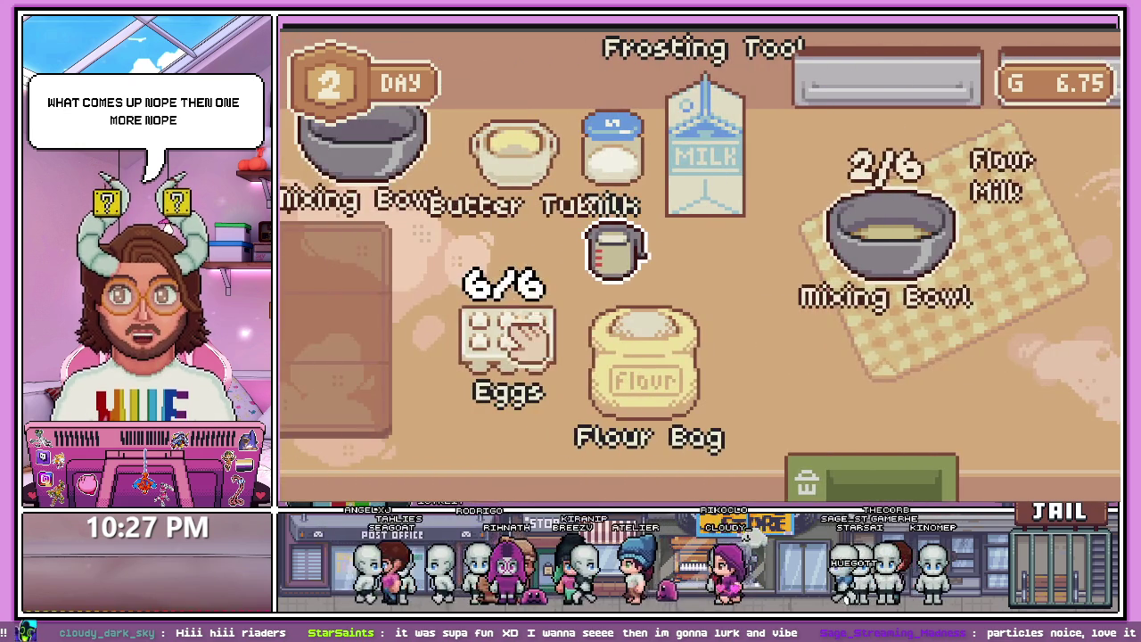
- Add an egg, sugar and butter to the mixing bowl
{"action": "left_click_drag", "start_coordinate": [528, 337], "coordinate": [683, 311]}
{"action": "right_click", "coordinate": [684, 311]}
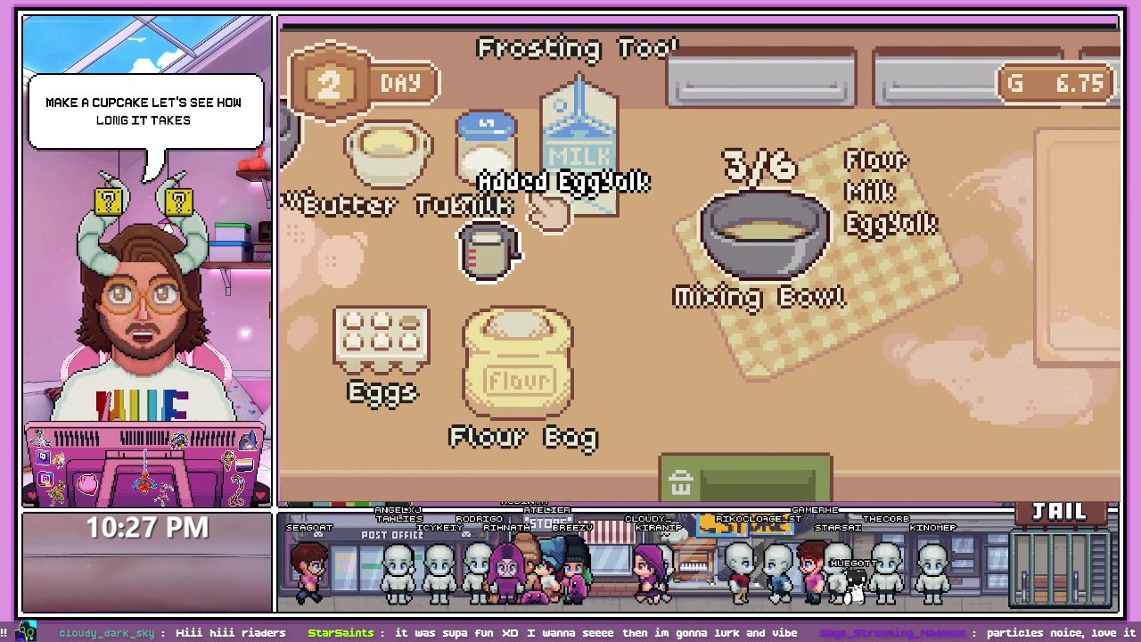
{"action": "mouse_move", "coordinate": [542, 211]}
{"action": "left_mouse_down"}
{"action": "mouse_move", "coordinate": [650, 224]}
{"action": "mouse_move", "coordinate": [620, 266]}
{"action": "left_mouse_up"}
{"action": "left_click_drag", "start_coordinate": [388, 150], "coordinate": [758, 227]}
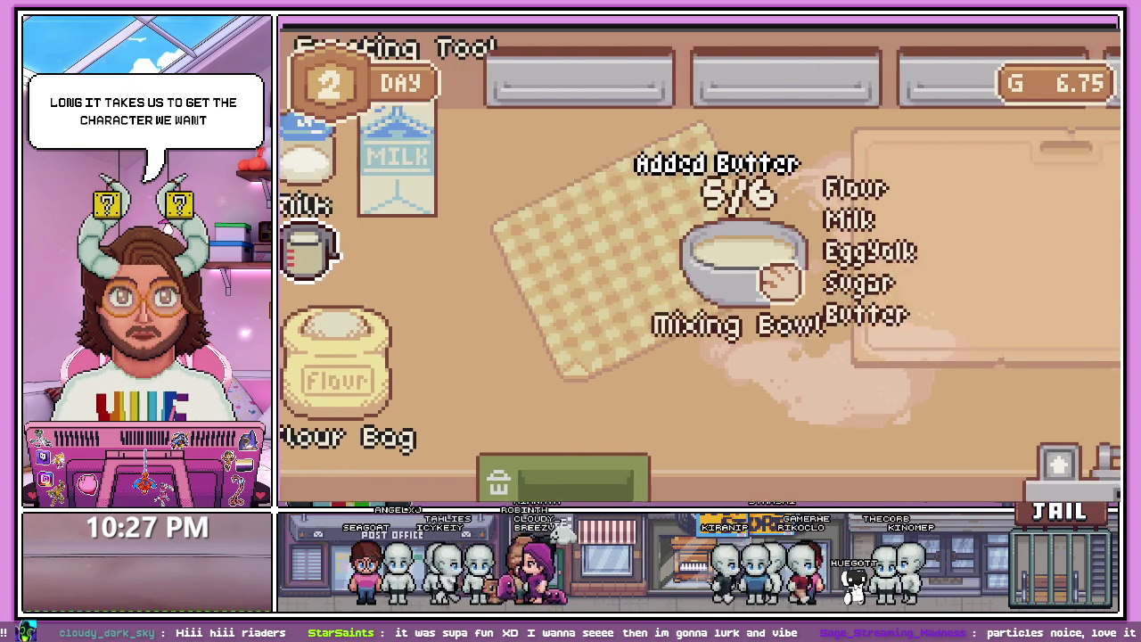
- Add cocoa to complete the red velvet batter and set the bowl under the mixer whisk
{"action": "mouse_move", "coordinate": [780, 281]}
{"action": "left_mouse_down"}
{"action": "mouse_move", "coordinate": [769, 336]}
{"action": "mouse_move", "coordinate": [764, 294]}
{"action": "mouse_move", "coordinate": [952, 236]}
{"action": "mouse_move", "coordinate": [812, 343]}
{"action": "left_mouse_up"}
{"action": "left_click_drag", "start_coordinate": [688, 273], "coordinate": [892, 286]}
{"action": "mouse_move", "coordinate": [859, 364]}
{"action": "left_mouse_down"}
{"action": "mouse_move", "coordinate": [892, 303]}
{"action": "mouse_move", "coordinate": [883, 308]}
{"action": "left_mouse_up"}
{"action": "mouse_move", "coordinate": [687, 224]}
{"action": "left_mouse_down"}
{"action": "mouse_move", "coordinate": [807, 374]}
{"action": "mouse_move", "coordinate": [945, 265]}
{"action": "left_mouse_up"}
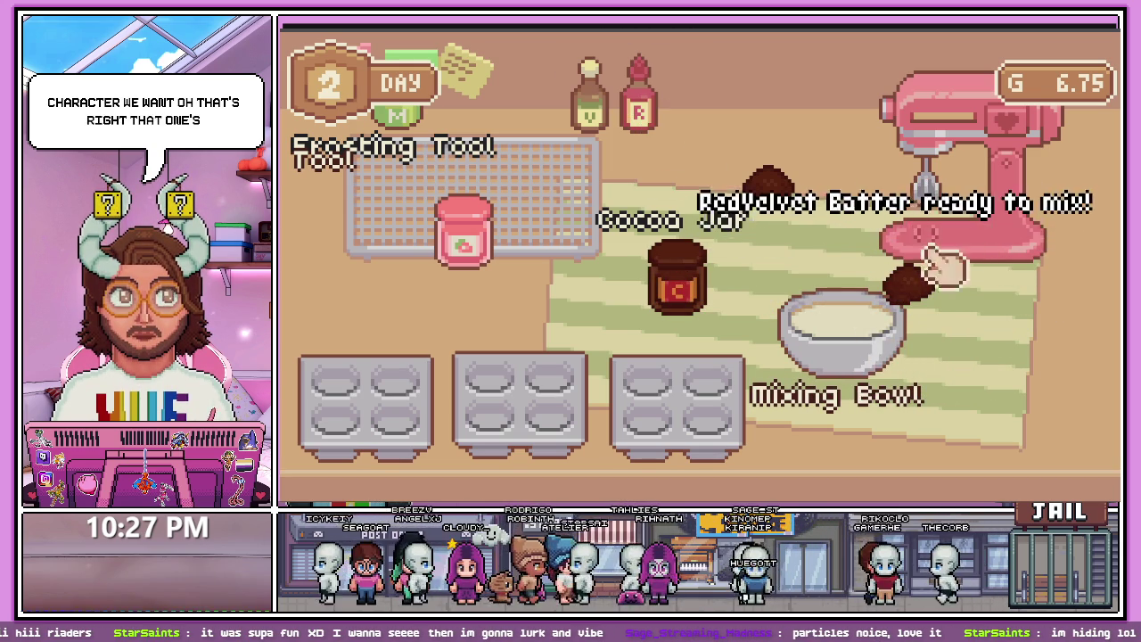
{"action": "left_click_drag", "start_coordinate": [848, 326], "coordinate": [932, 218]}
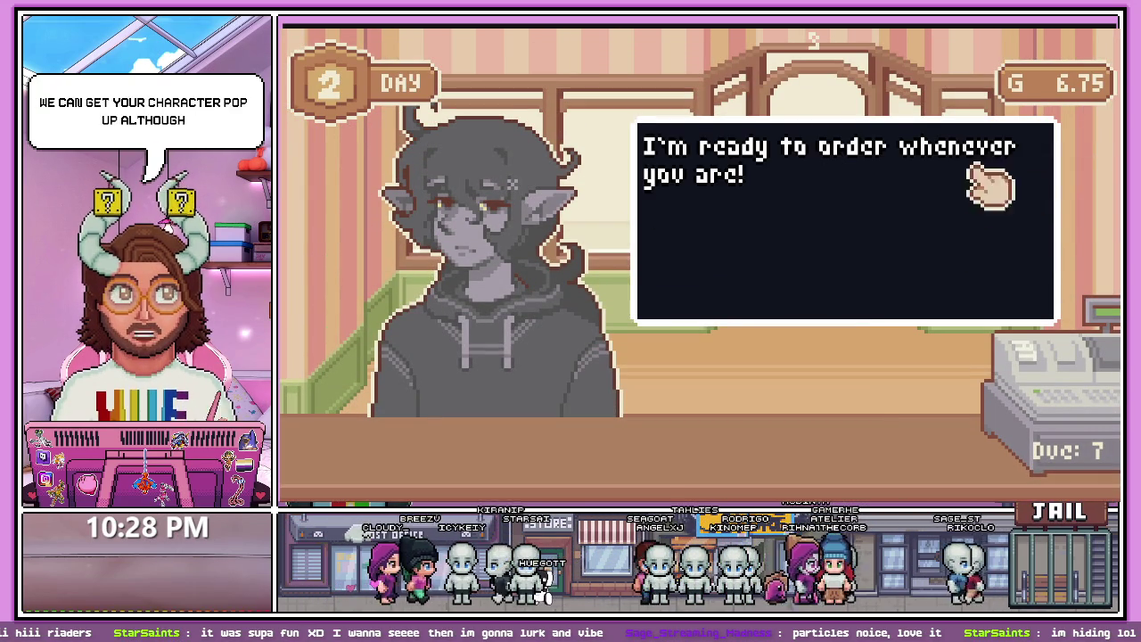
- Read the hoodie customer's Matcha, White frosting, Candy and Almond order, then return to the kitchen
{"action": "left_click", "coordinate": [879, 183]}
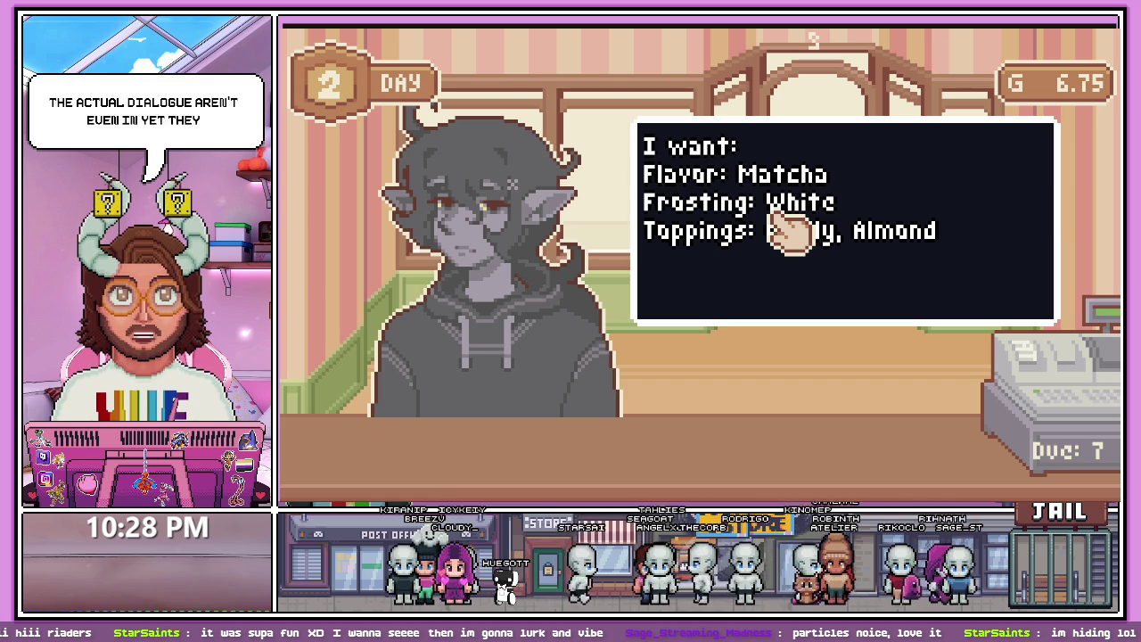
{"action": "left_click", "coordinate": [791, 234]}
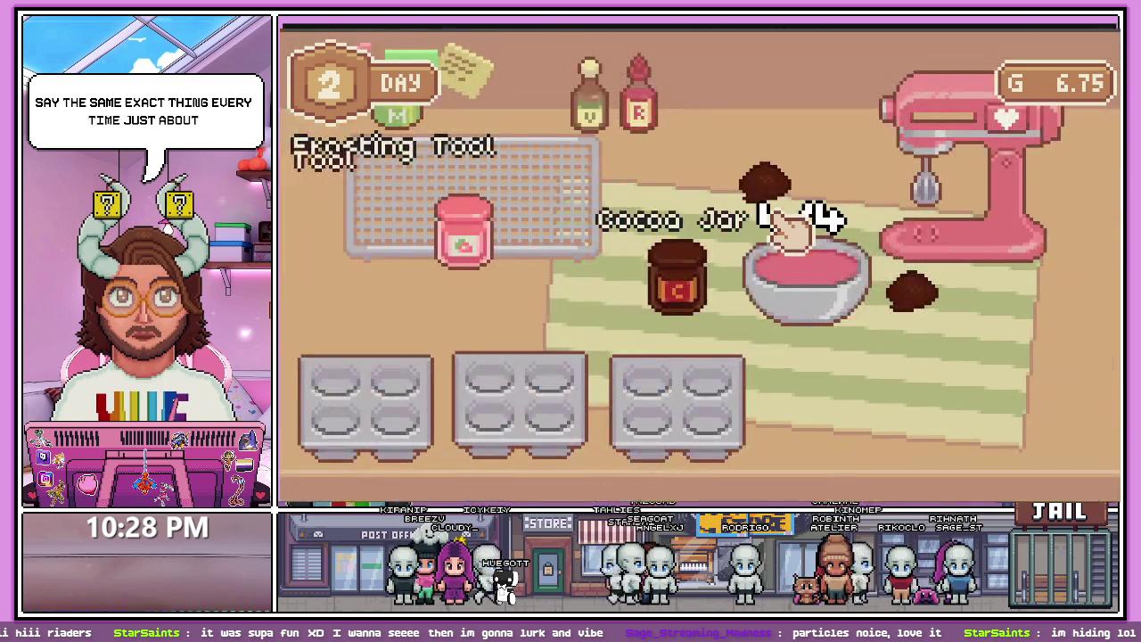
- Set out a muffin pan, line its cups with rainbow liners, and fill them with pink batter
{"action": "mouse_move", "coordinate": [789, 234]}
{"action": "left_mouse_down"}
{"action": "mouse_move", "coordinate": [802, 299]}
{"action": "mouse_move", "coordinate": [624, 294]}
{"action": "mouse_move", "coordinate": [611, 280]}
{"action": "left_mouse_up"}
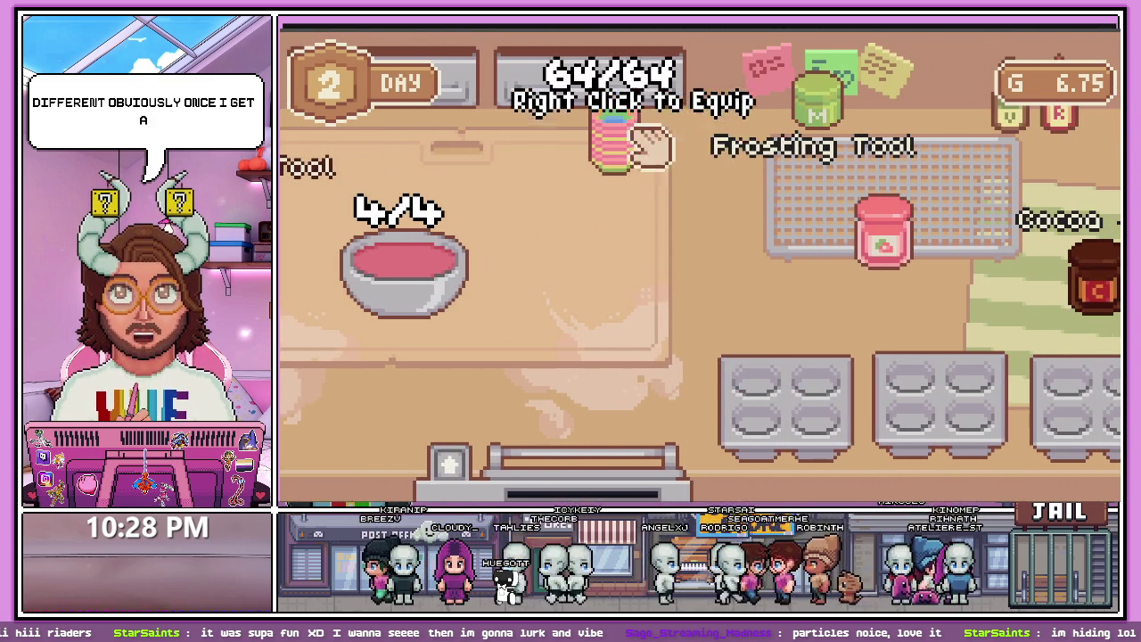
{"action": "left_click_drag", "start_coordinate": [794, 426], "coordinate": [606, 277]}
{"action": "mouse_move", "coordinate": [614, 133]}
{"action": "left_mouse_down"}
{"action": "mouse_move", "coordinate": [581, 255]}
{"action": "mouse_move", "coordinate": [632, 173]}
{"action": "mouse_move", "coordinate": [637, 249]}
{"action": "left_mouse_up"}
{"action": "mouse_move", "coordinate": [614, 134]}
{"action": "left_mouse_down"}
{"action": "mouse_move", "coordinate": [586, 301]}
{"action": "mouse_move", "coordinate": [662, 288]}
{"action": "left_mouse_up"}
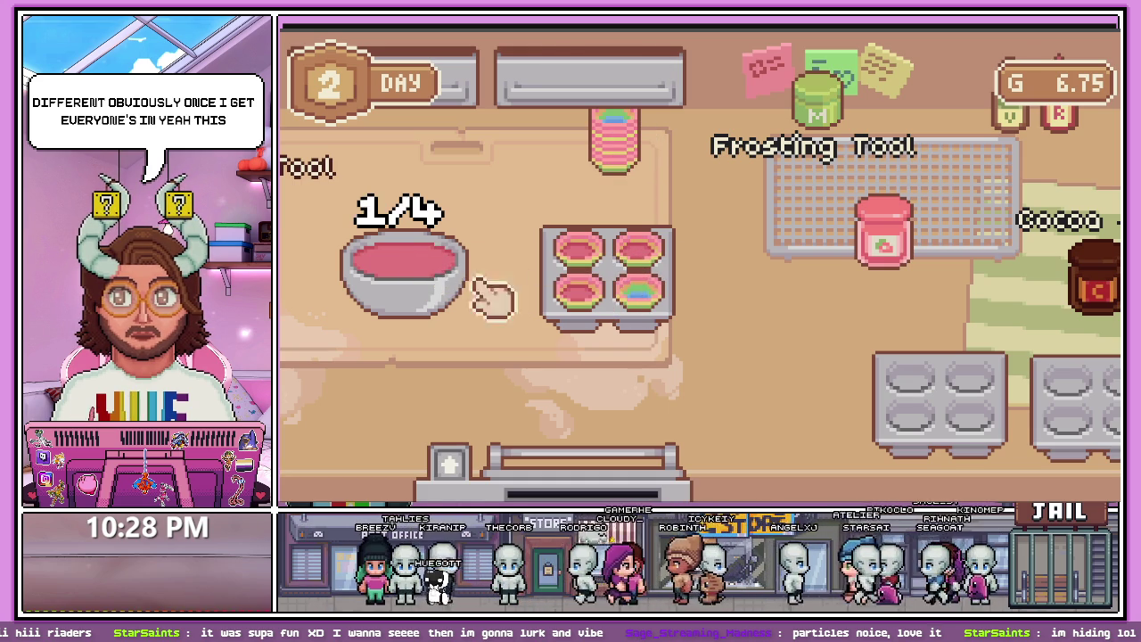
{"action": "left_click_drag", "start_coordinate": [490, 298], "coordinate": [696, 314]}
- Load the filled pan into the oven and open it once the cupcakes are baked
{"action": "left_click", "coordinate": [580, 482]}
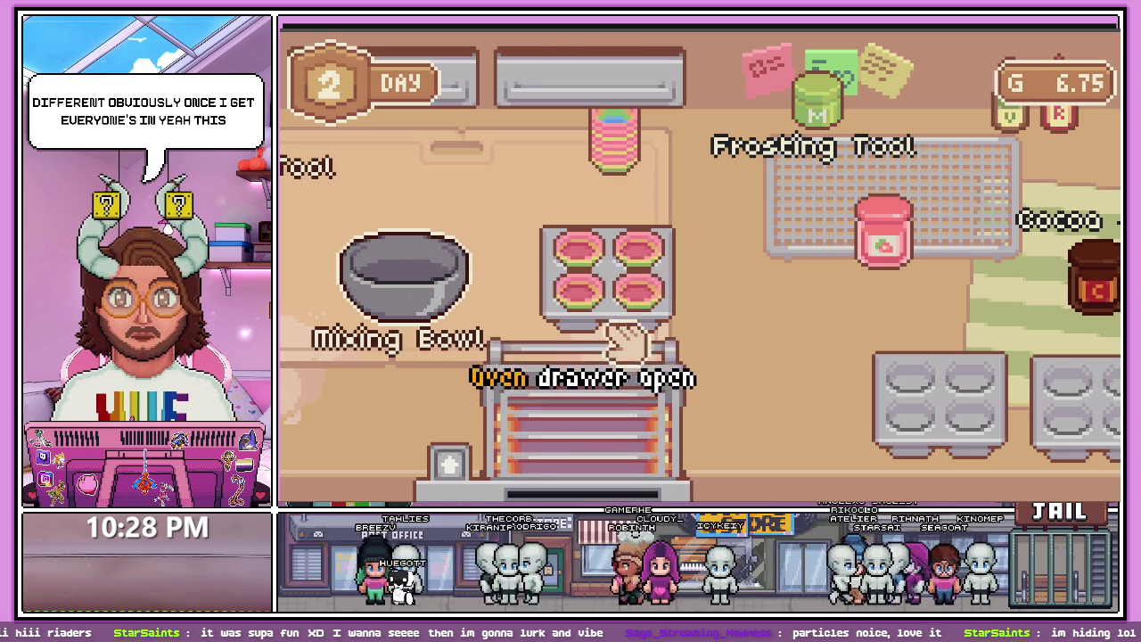
{"action": "left_click", "coordinate": [612, 369]}
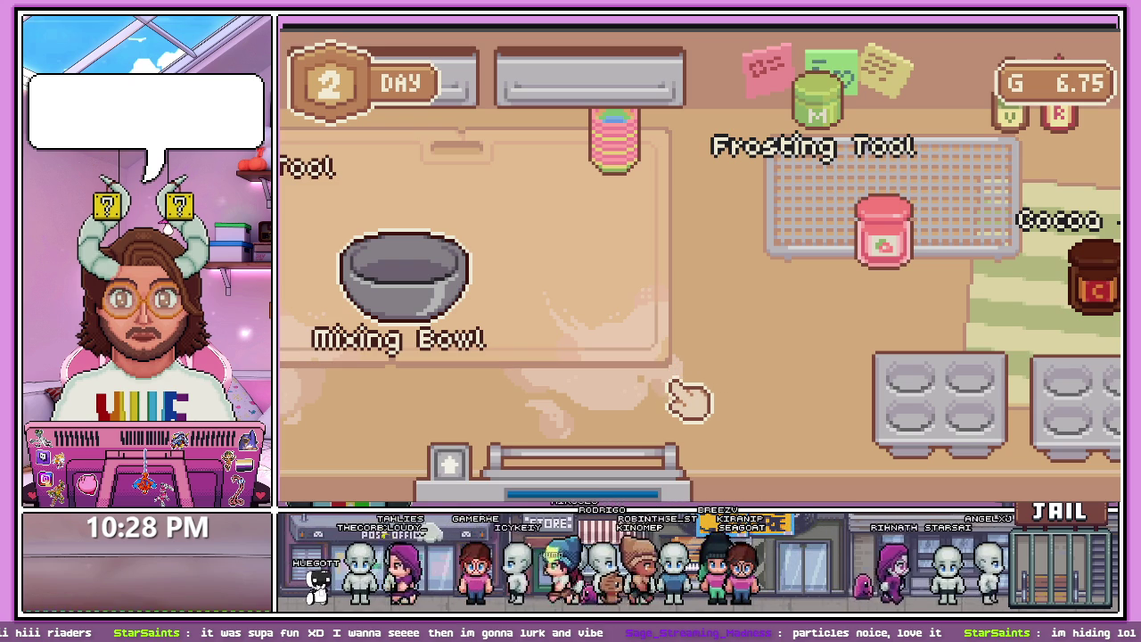
{"action": "left_click", "coordinate": [618, 461]}
- Take the baked pan from the oven and serve a cupcake to the first customer
{"action": "left_click", "coordinate": [624, 468]}
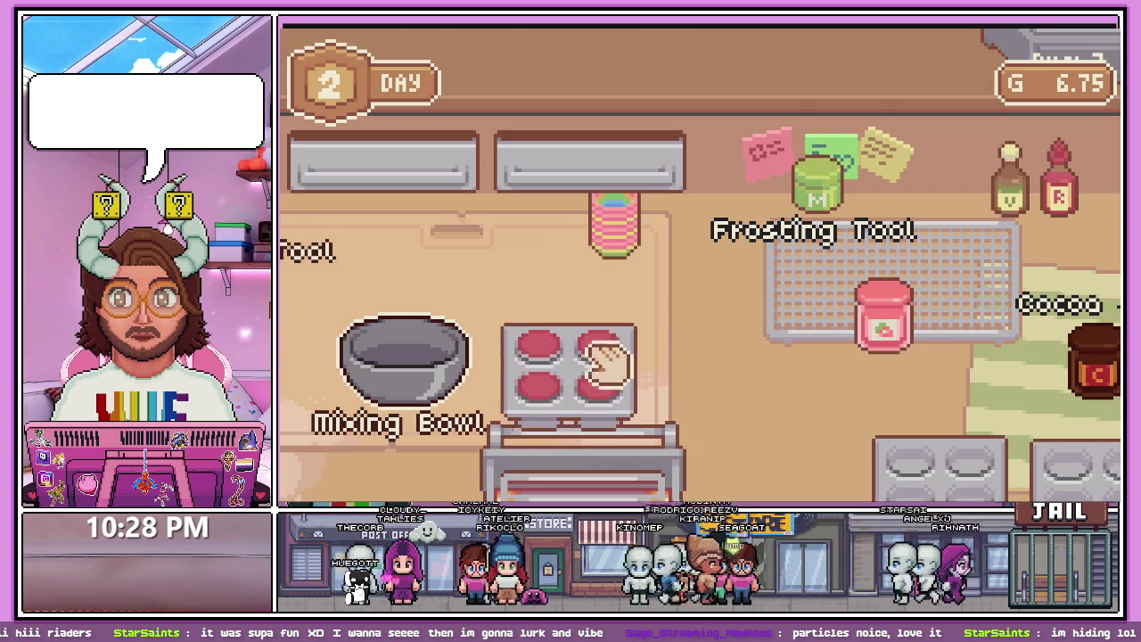
{"action": "left_click", "coordinate": [598, 369]}
{"action": "left_click", "coordinate": [575, 332]}
{"action": "left_click", "coordinate": [696, 379]}
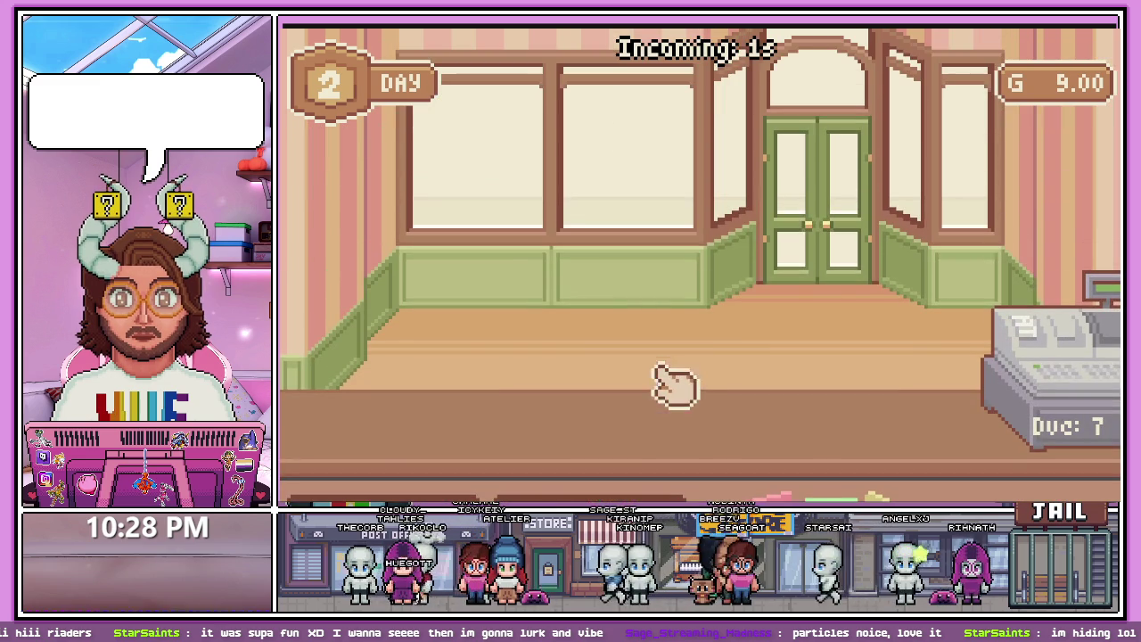
{"action": "left_click", "coordinate": [704, 335]}
- Serve two more cupcakes to the next customers and end Day 2 at 13.38 gold
{"action": "left_click", "coordinate": [612, 382]}
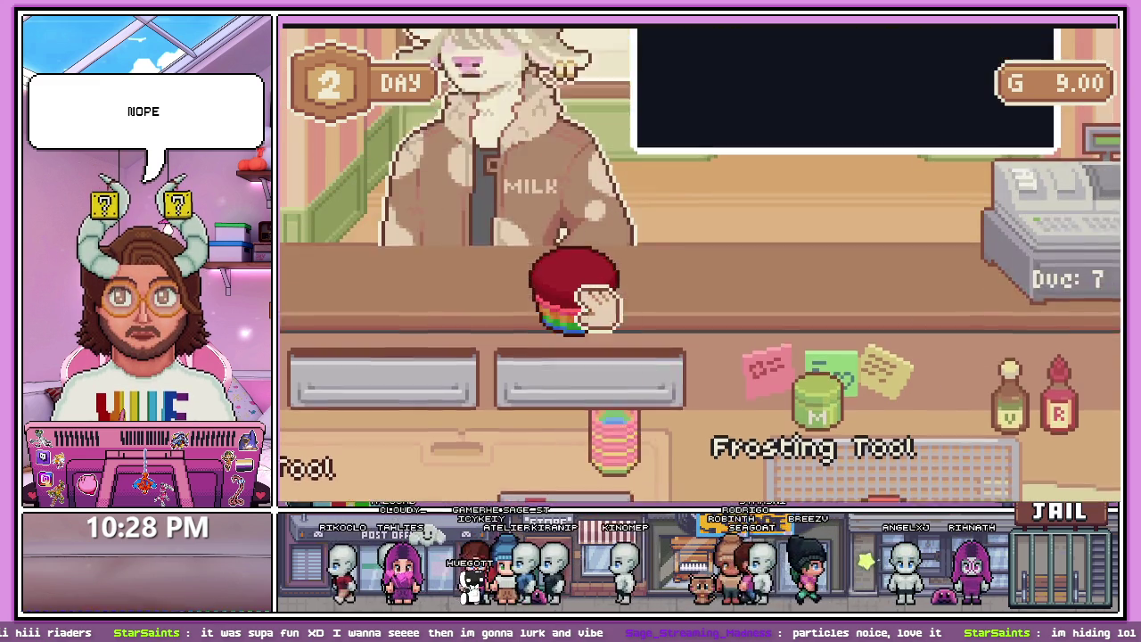
{"action": "left_click", "coordinate": [588, 303]}
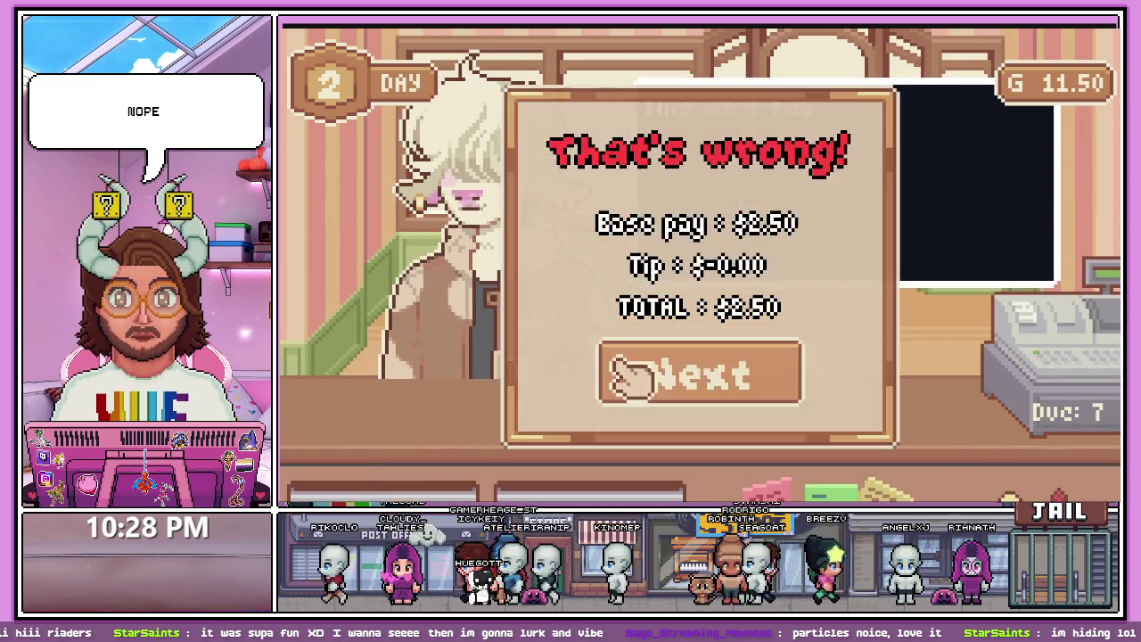
{"action": "left_click", "coordinate": [700, 379]}
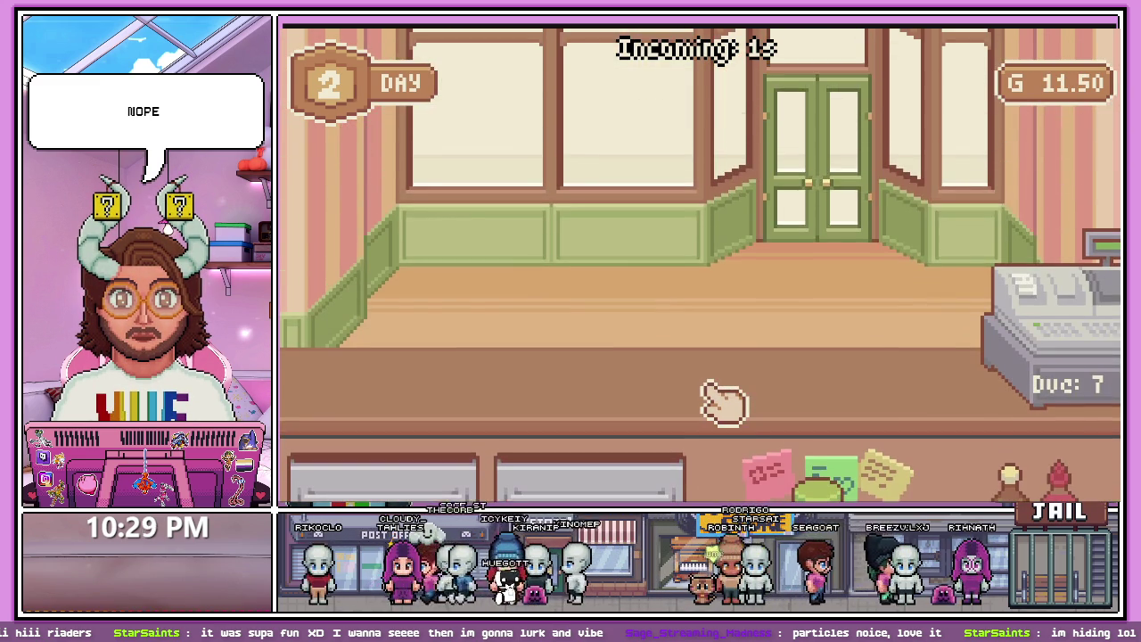
{"action": "scroll", "coordinate": [660, 427], "scroll_direction": "down", "scroll_amount": 2}
{"action": "left_click_drag", "start_coordinate": [535, 361], "coordinate": [673, 381]}
{"action": "left_click", "coordinate": [687, 379]}
{"action": "left_click", "coordinate": [674, 302]}
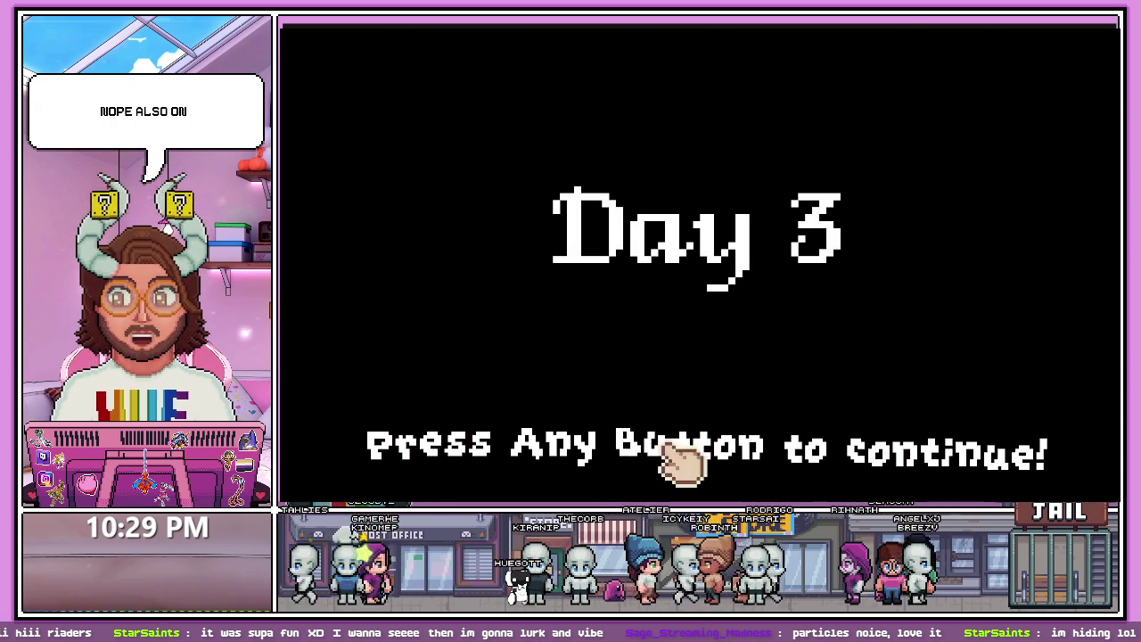
- Begin Day 3, serve the red cupcake to the first customer, then stop the playtest with F8
{"action": "left_click", "coordinate": [683, 390]}
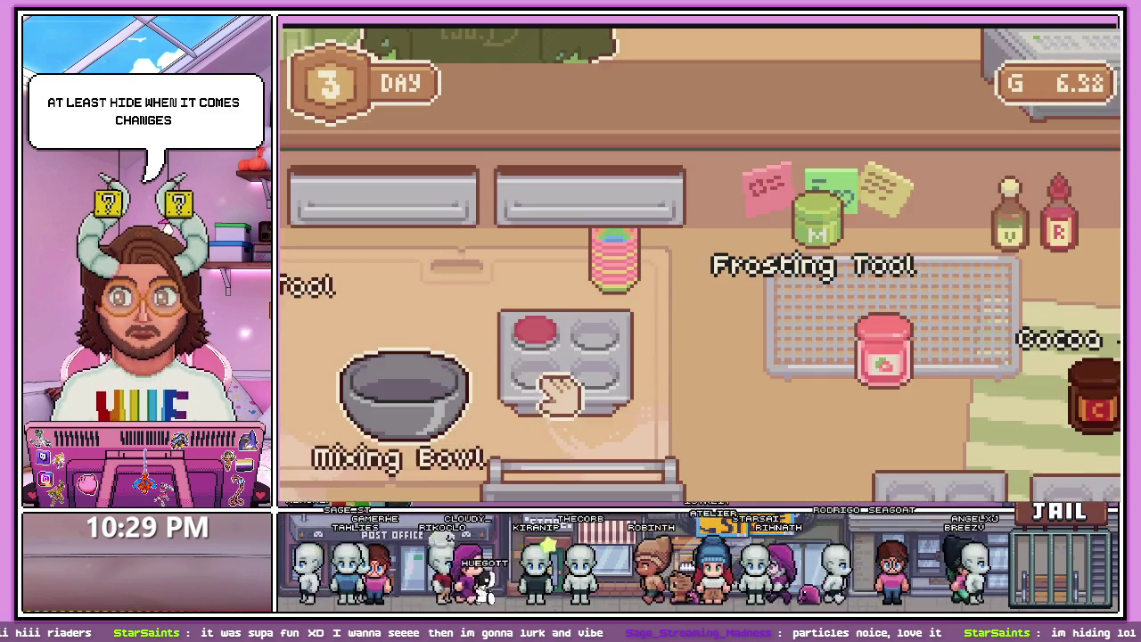
{"action": "left_click_drag", "start_coordinate": [540, 332], "coordinate": [548, 293]}
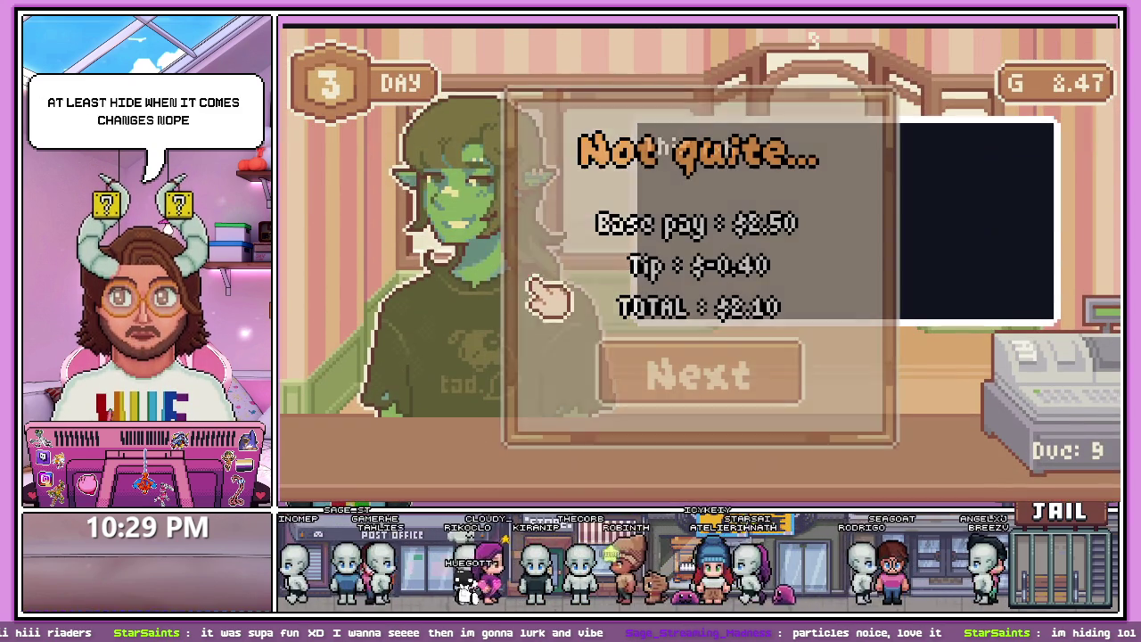
{"action": "left_click", "coordinate": [785, 401]}
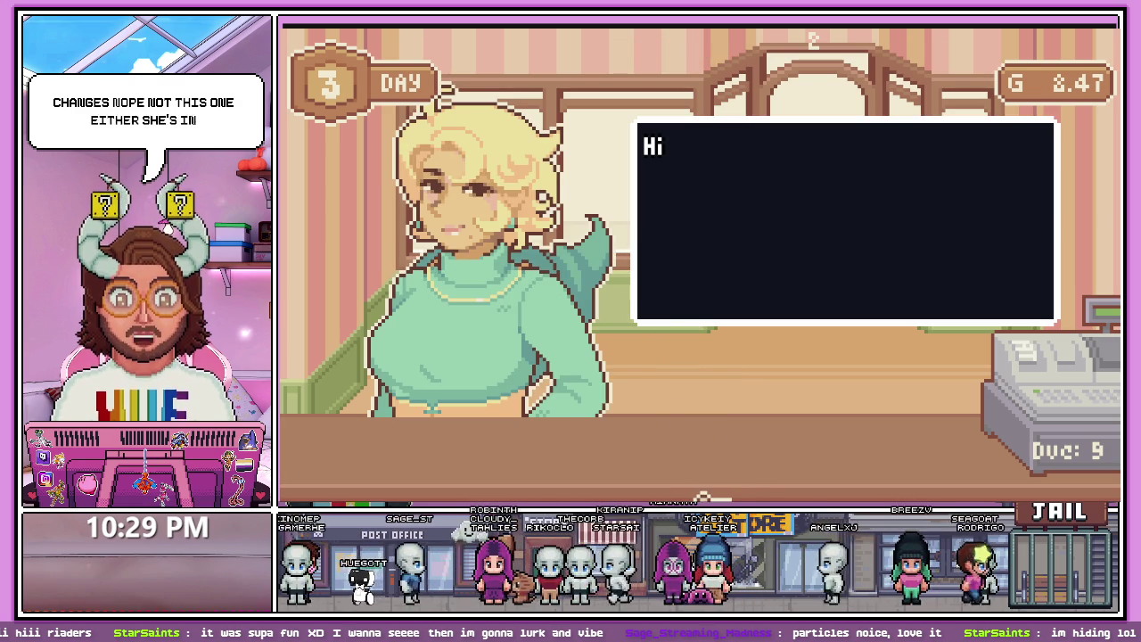
{"action": "key", "text": "F8"}
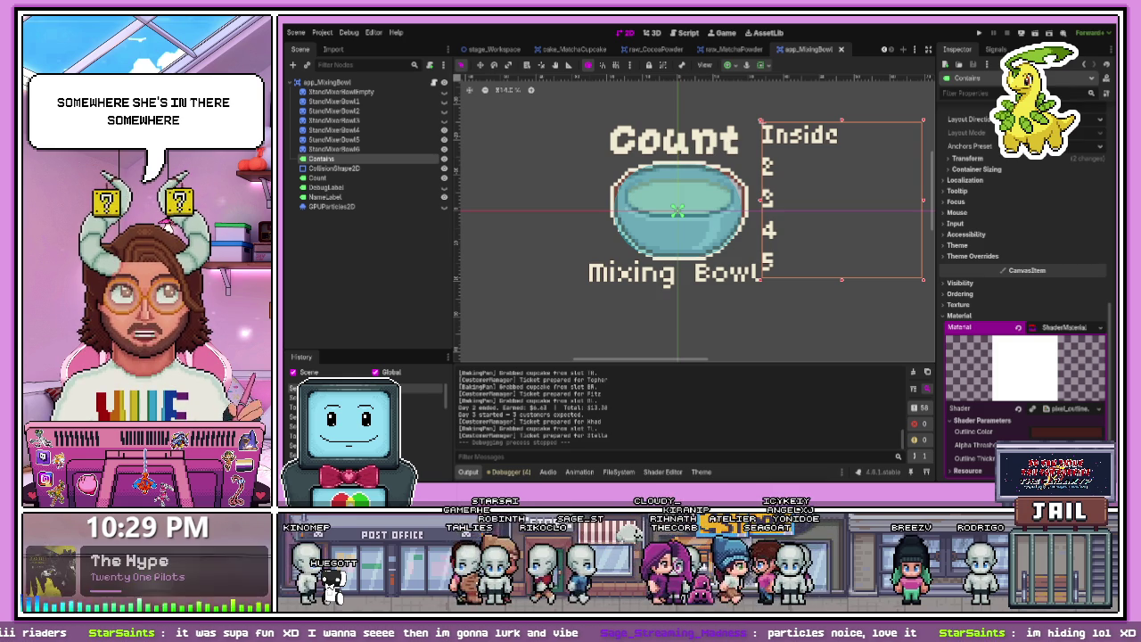
- Switch the bottom panel to the FileSystem file browser
{"action": "left_click", "coordinate": [671, 473]}
{"action": "left_click", "coordinate": [670, 473]}
{"action": "left_click", "coordinate": [618, 473]}
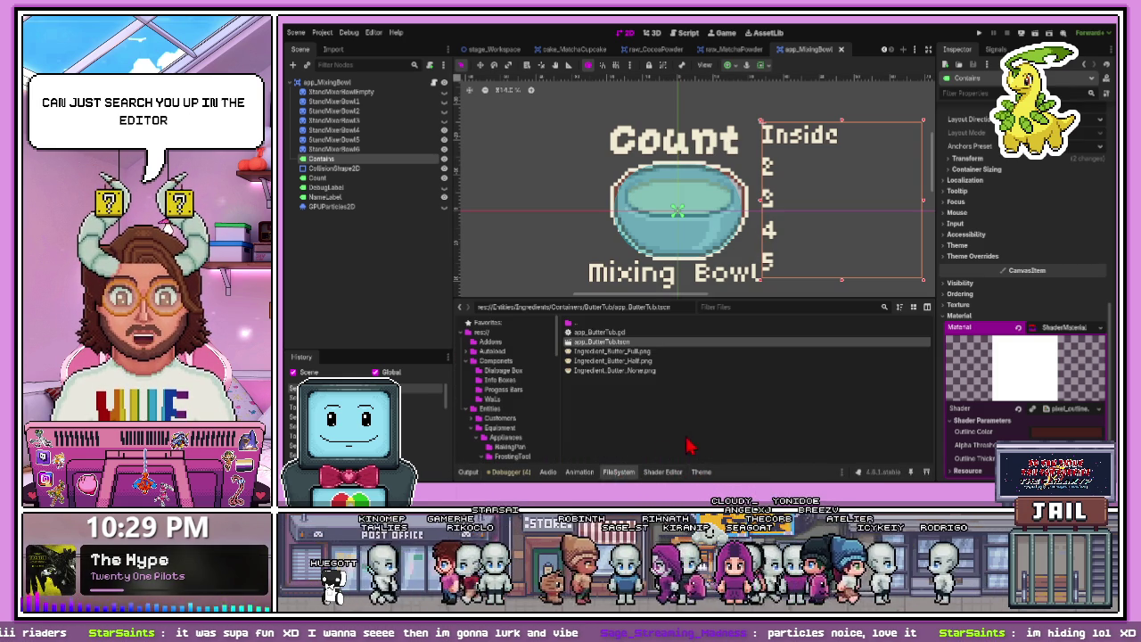
{"action": "left_click_drag", "start_coordinate": [717, 478], "coordinate": [719, 479]}
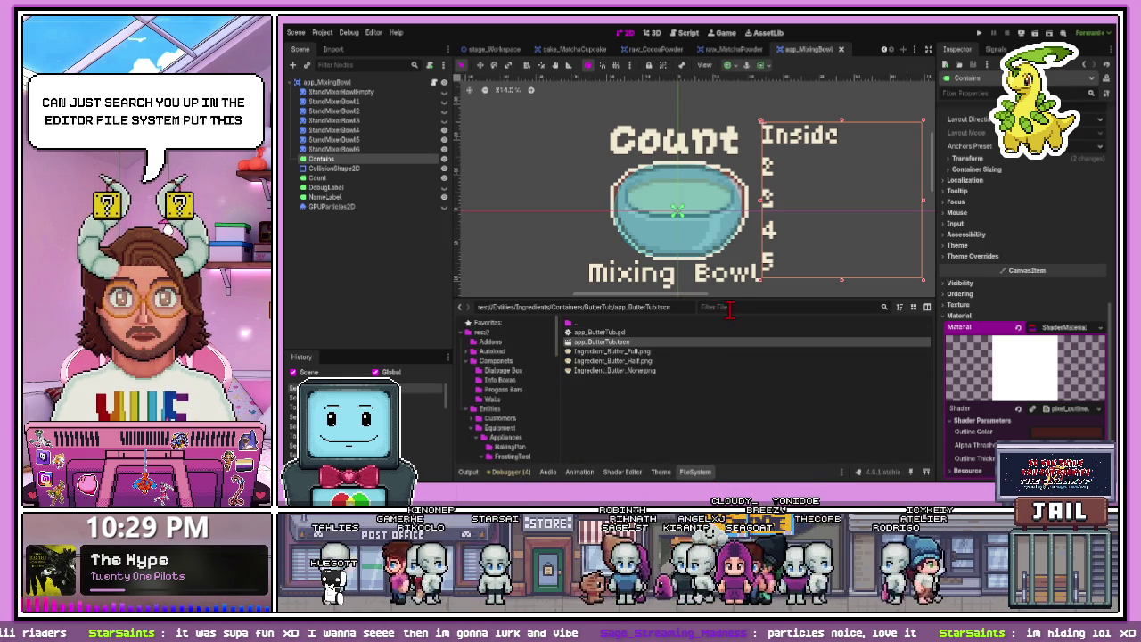
- Filter the files for 'elara' and open the elara.tscn customer scene
{"action": "type", "text": "elara"}
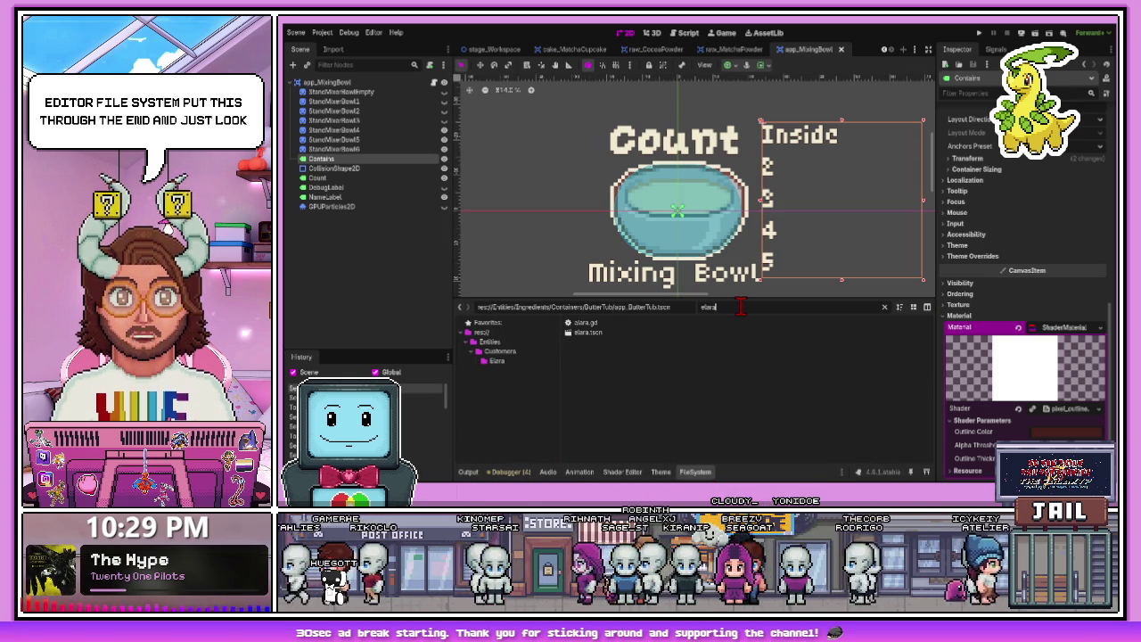
{"action": "double_click", "coordinate": [587, 332]}
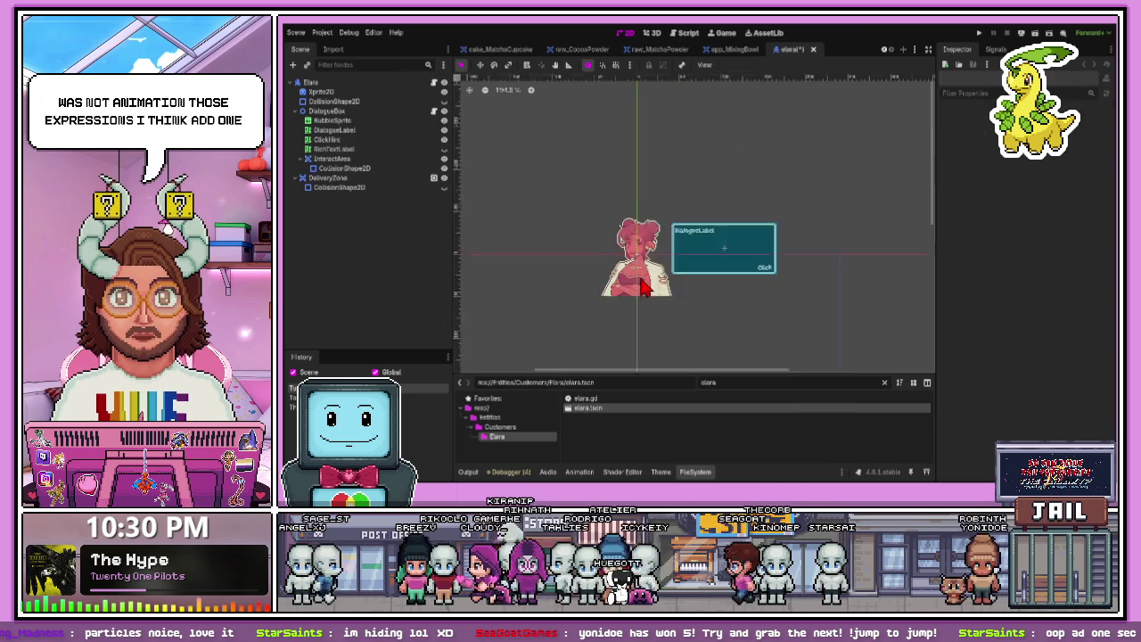
{"action": "scroll", "coordinate": [642, 290], "scroll_direction": "up", "scroll_amount": 5}
{"action": "scroll", "coordinate": [638, 281], "scroll_direction": "down", "scroll_amount": 1}
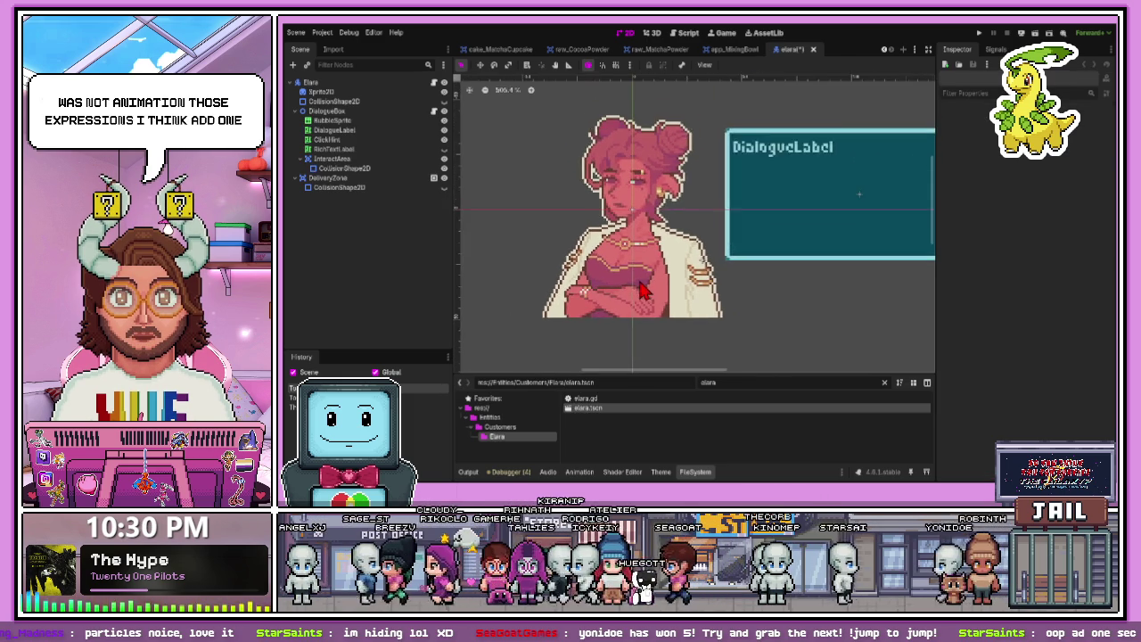
{"action": "scroll", "coordinate": [624, 254], "scroll_direction": "up", "scroll_amount": 2}
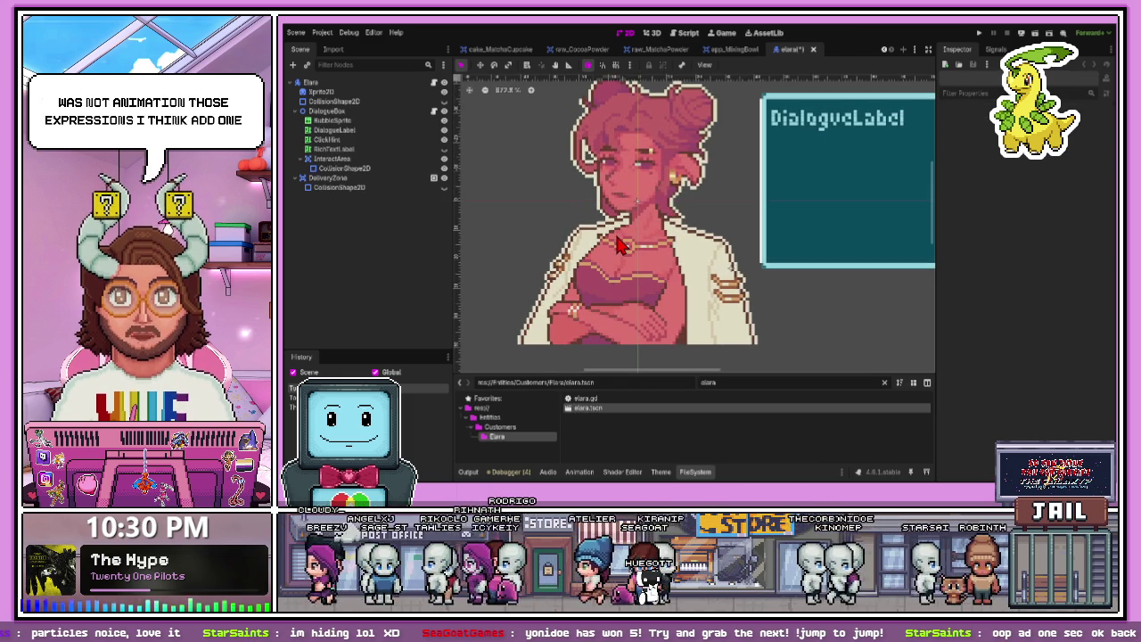
{"action": "scroll", "coordinate": [627, 175], "scroll_direction": "down", "scroll_amount": 1}
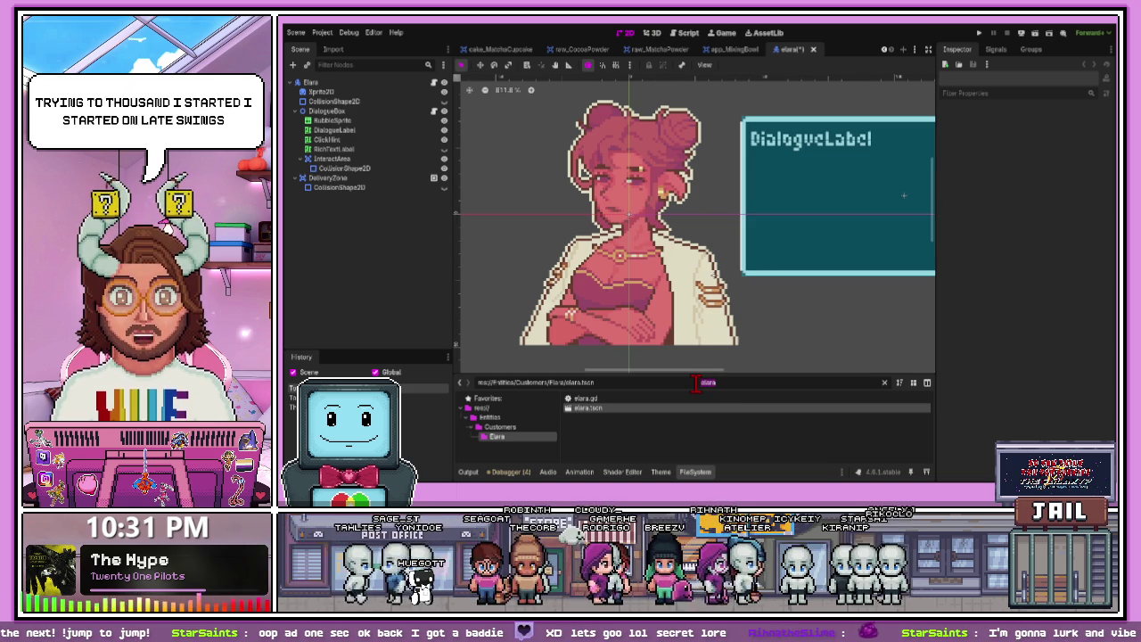
- Make Elara's ClickBox and CollisionShape2D visible and save the scene
{"action": "key", "text": "BackSpace"}
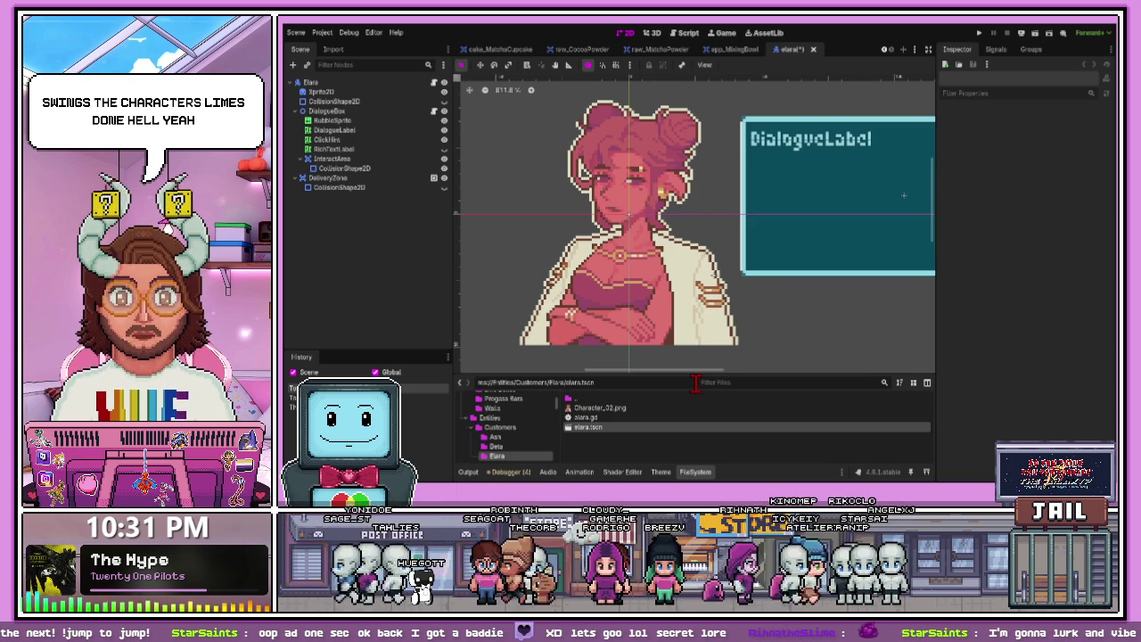
{"action": "type", "text": "tac"}
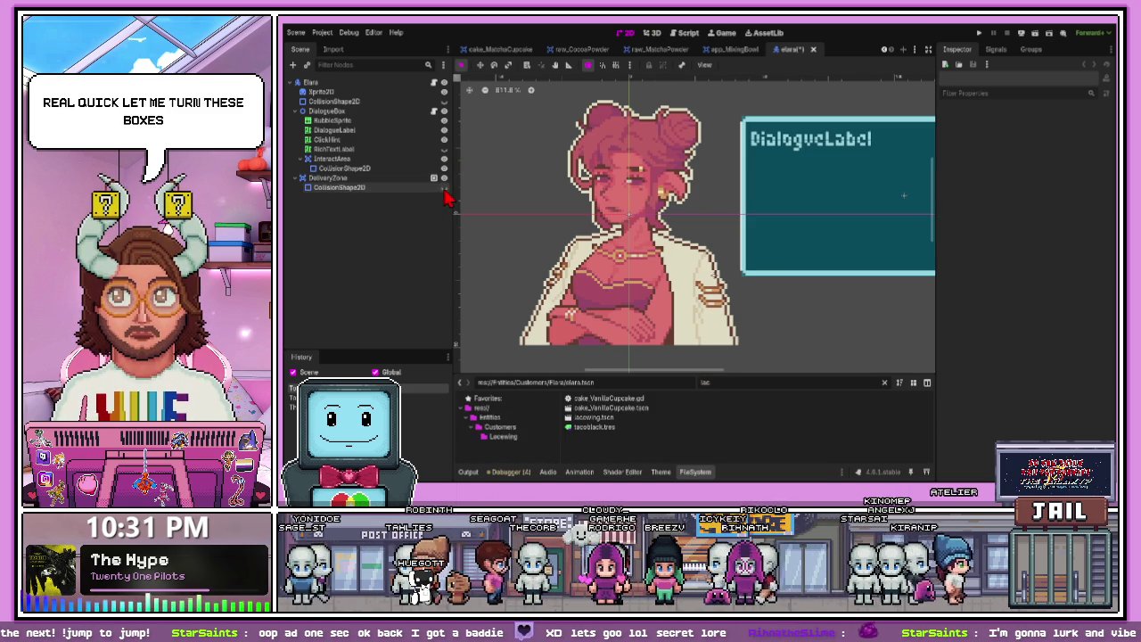
{"action": "left_click", "coordinate": [445, 140]}
{"action": "left_click", "coordinate": [445, 101]}
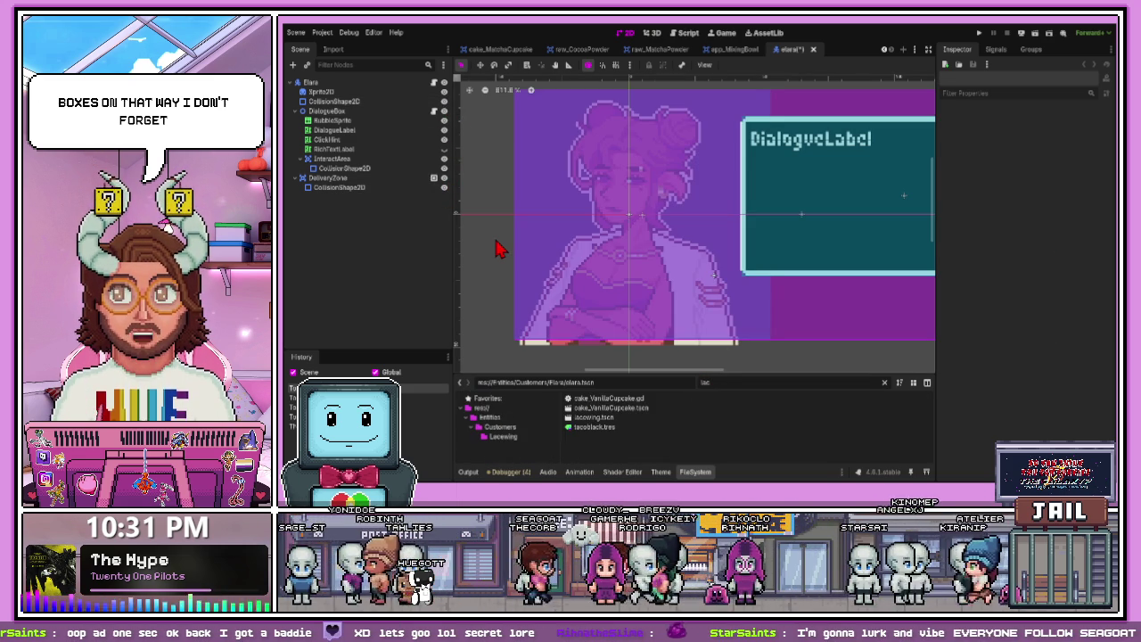
{"action": "key", "text": "ctrl+s"}
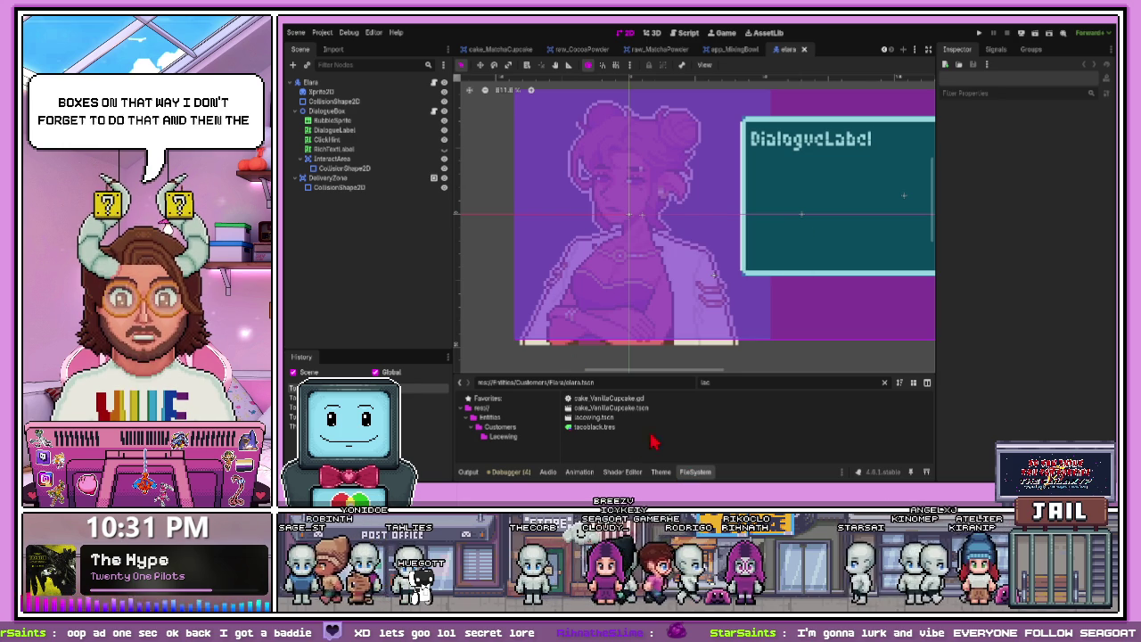
- Open the lacewing.tscn customer scene from the FileSystem
{"action": "type", "text": "e"}
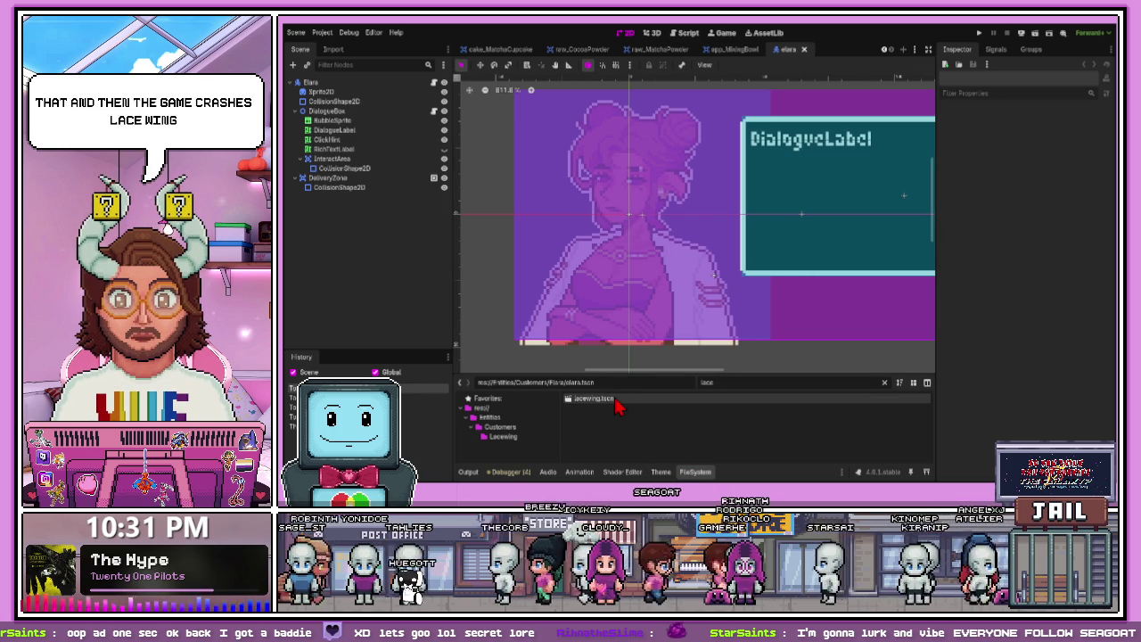
{"action": "double_click", "coordinate": [594, 399]}
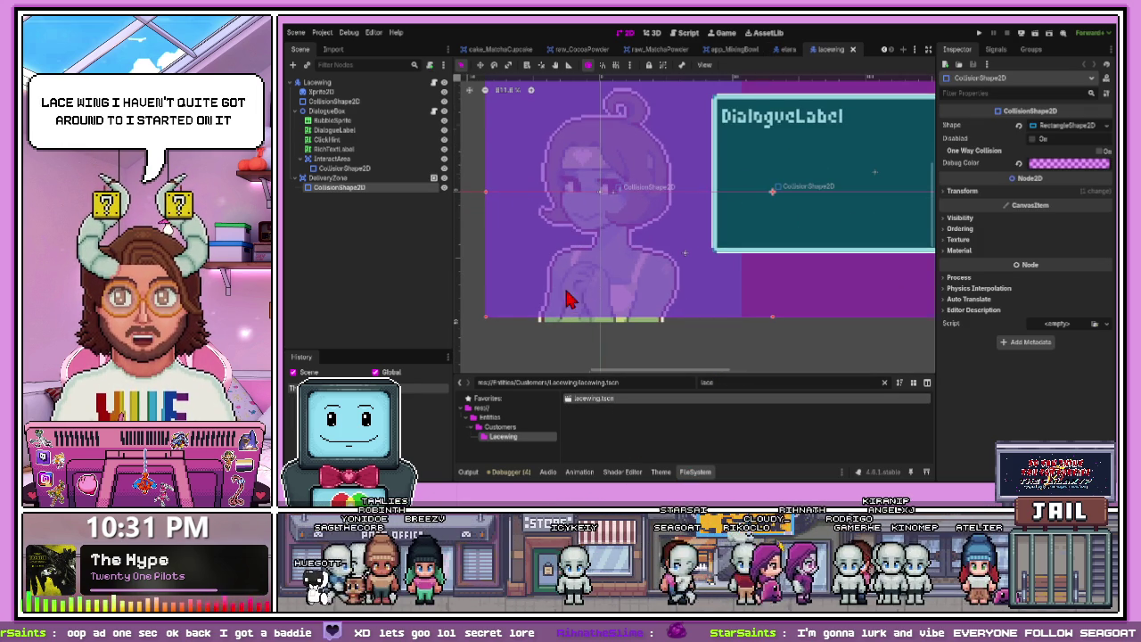
{"action": "scroll", "coordinate": [571, 261], "scroll_direction": "up", "scroll_amount": 2}
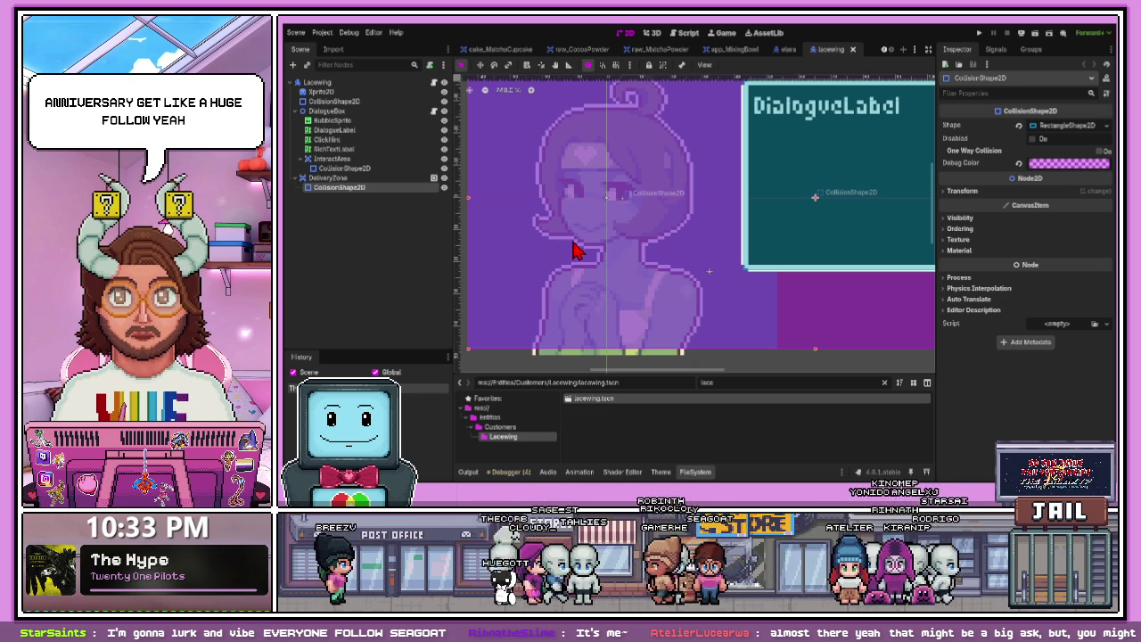
- Close the Lacewing and Elara tabs and save the Mixing Bowl scene
{"action": "left_click", "coordinate": [852, 50]}
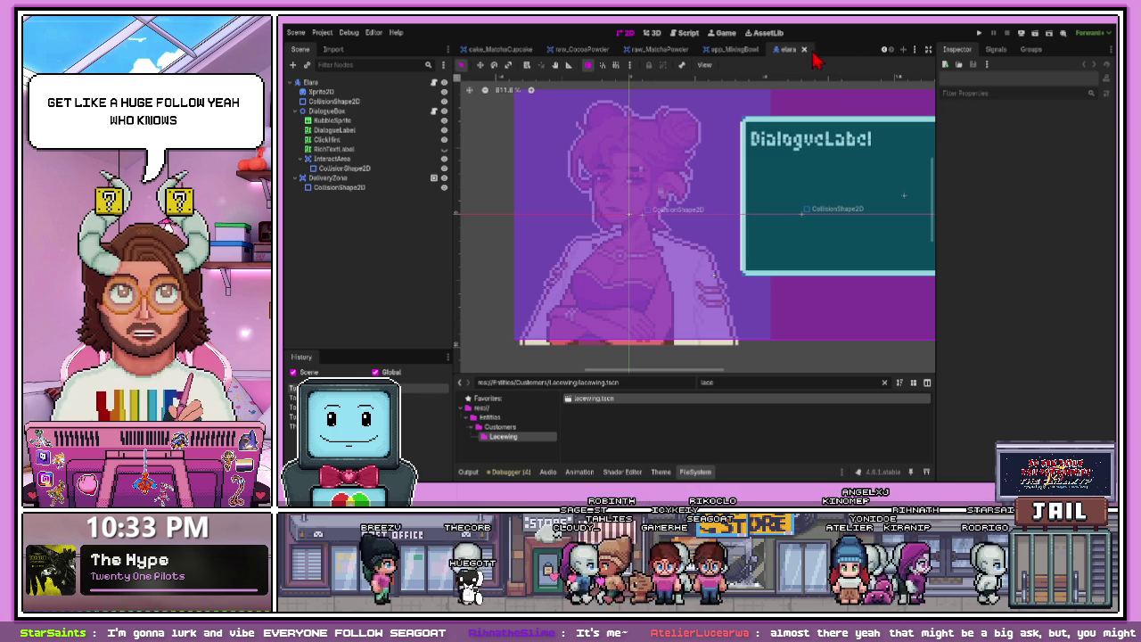
{"action": "left_click", "coordinate": [805, 50]}
{"action": "left_click", "coordinate": [696, 360]}
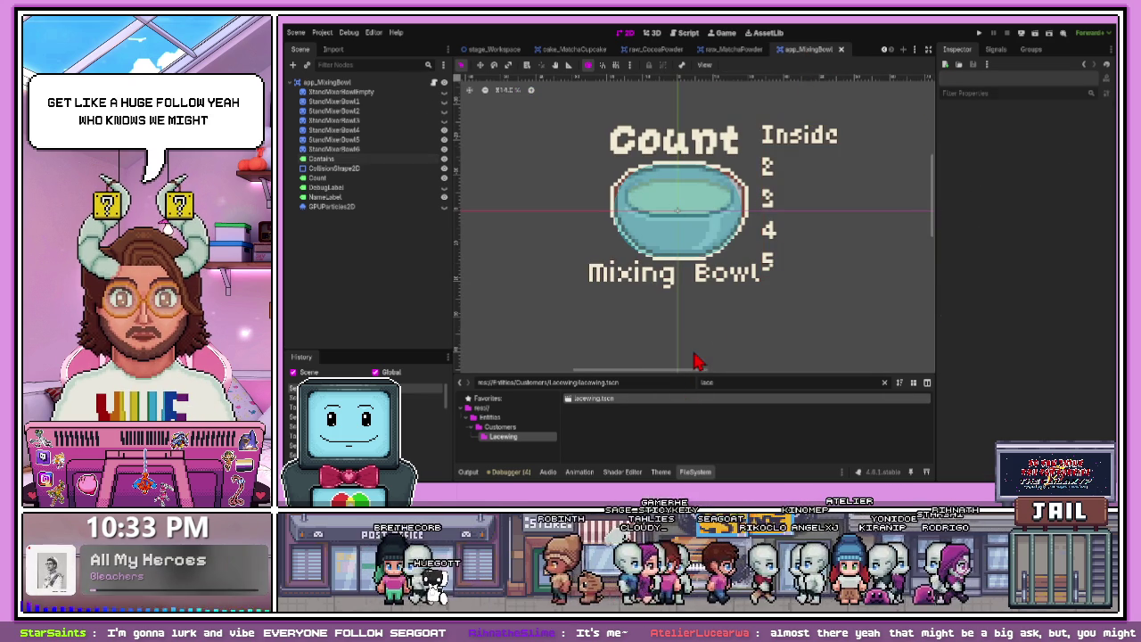
{"action": "left_click", "coordinate": [651, 275]}
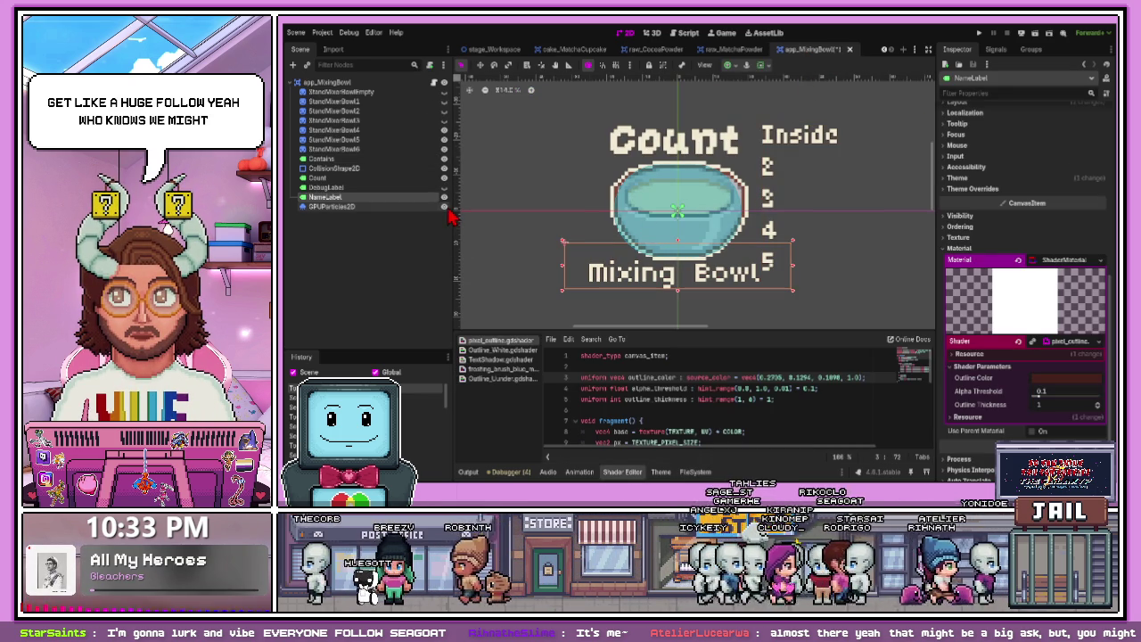
{"action": "scroll", "coordinate": [559, 248], "scroll_direction": "down", "scroll_amount": 3}
{"action": "left_click", "coordinate": [559, 248]}
{"action": "key", "text": "ctrl+s"}
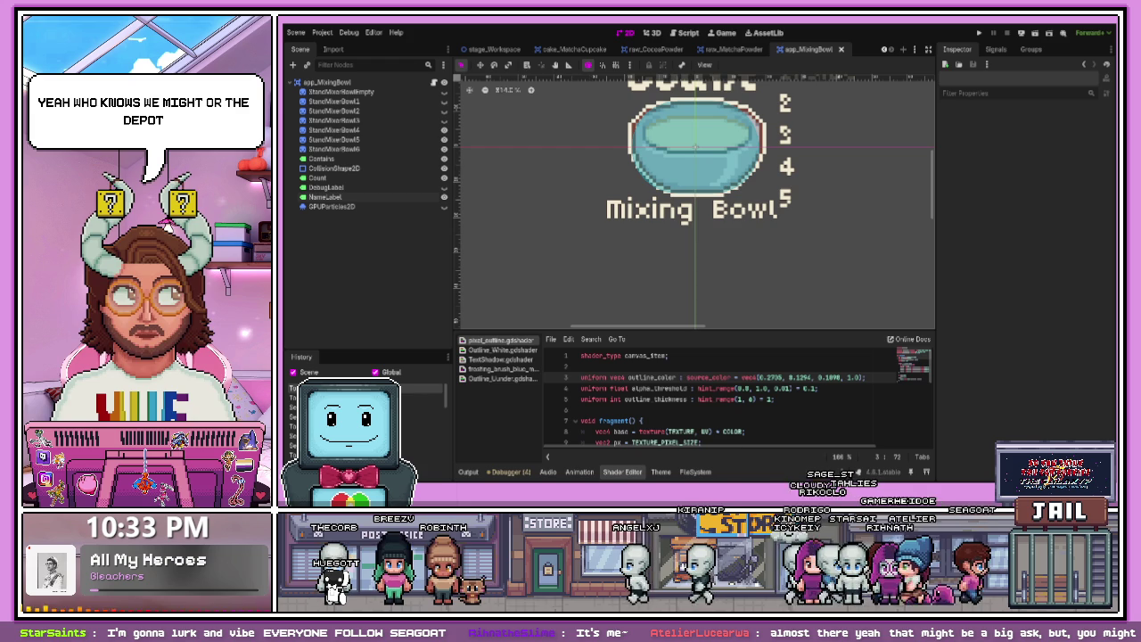
- Nudge the Mixing Bowl NameLabel down one pixel
{"action": "left_click", "coordinate": [509, 473]}
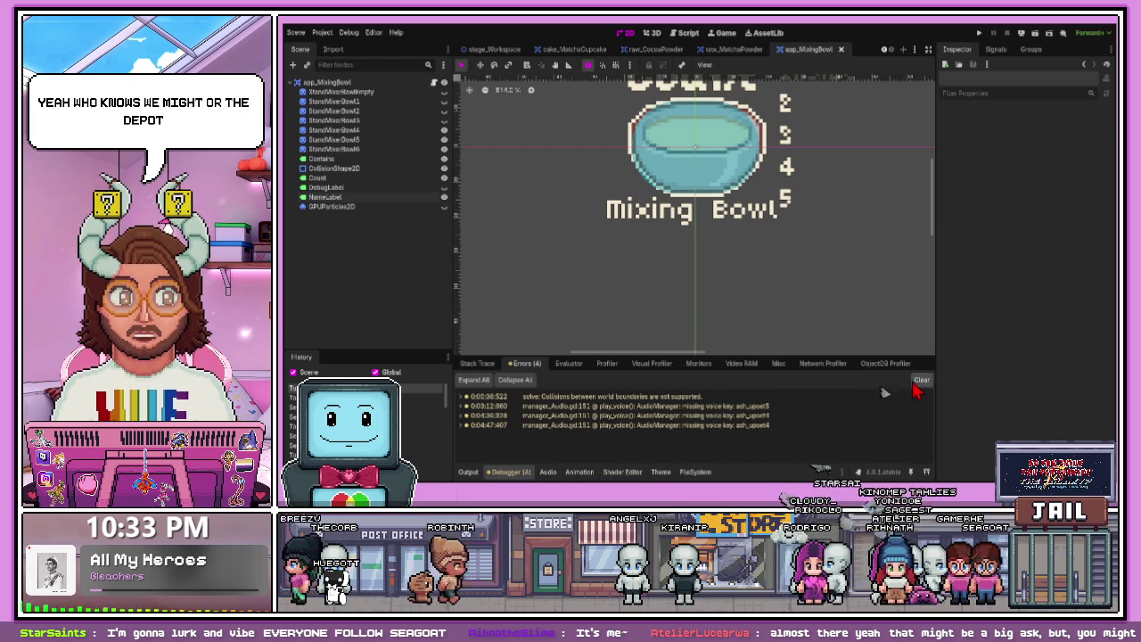
{"action": "left_click", "coordinate": [647, 223]}
{"action": "scroll", "coordinate": [683, 254], "scroll_direction": "up", "scroll_amount": 3}
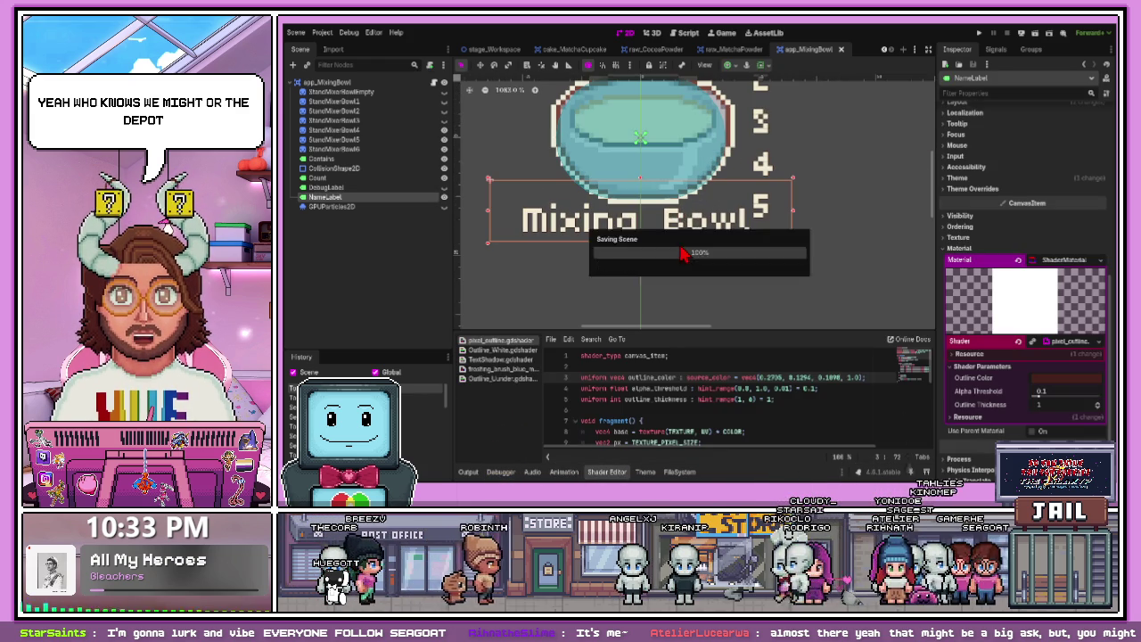
{"action": "key", "text": "Down"}
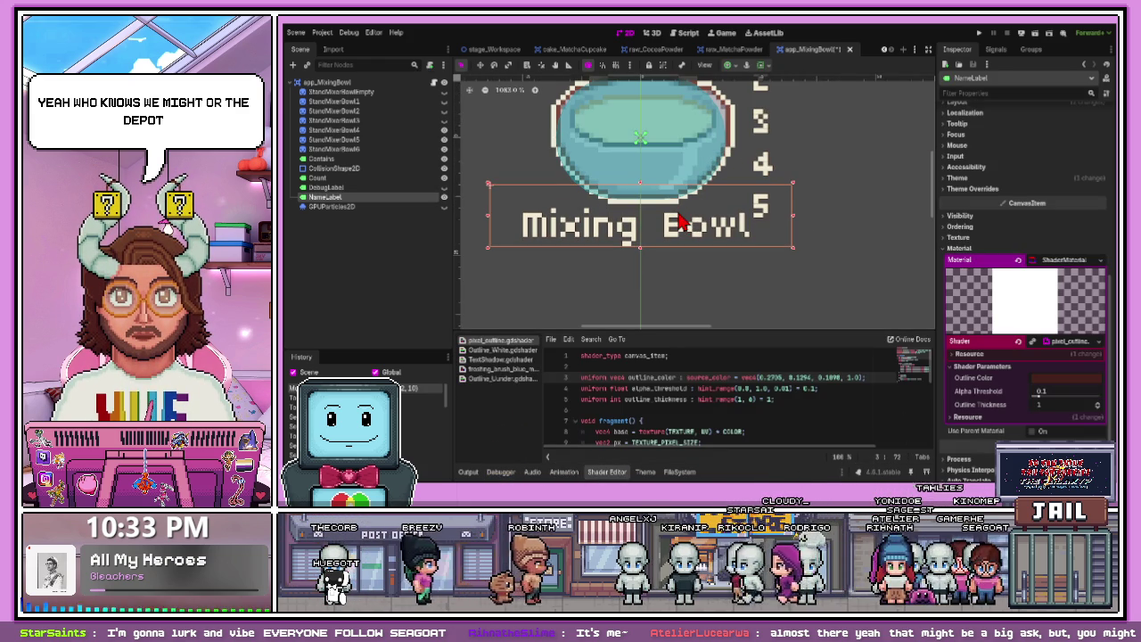
{"action": "left_click", "coordinate": [741, 262]}
{"action": "scroll", "coordinate": [714, 268], "scroll_direction": "down", "scroll_amount": 4}
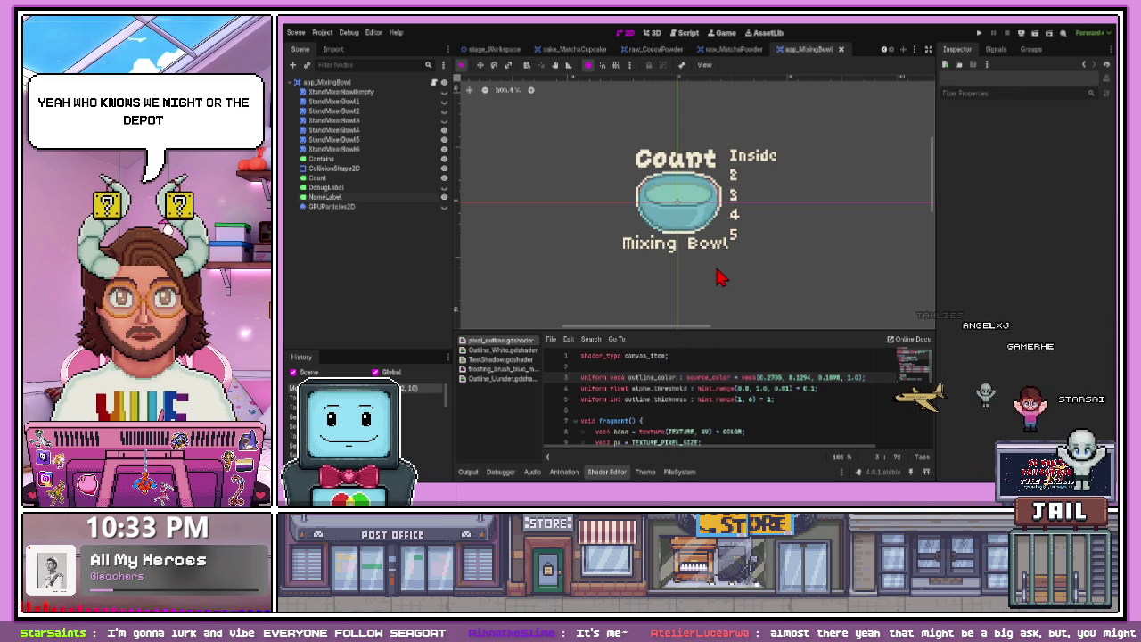
- Switch the bottom panel back to FileSystem and clear the file filter
{"action": "left_click_drag", "start_coordinate": [713, 326], "coordinate": [714, 288]}
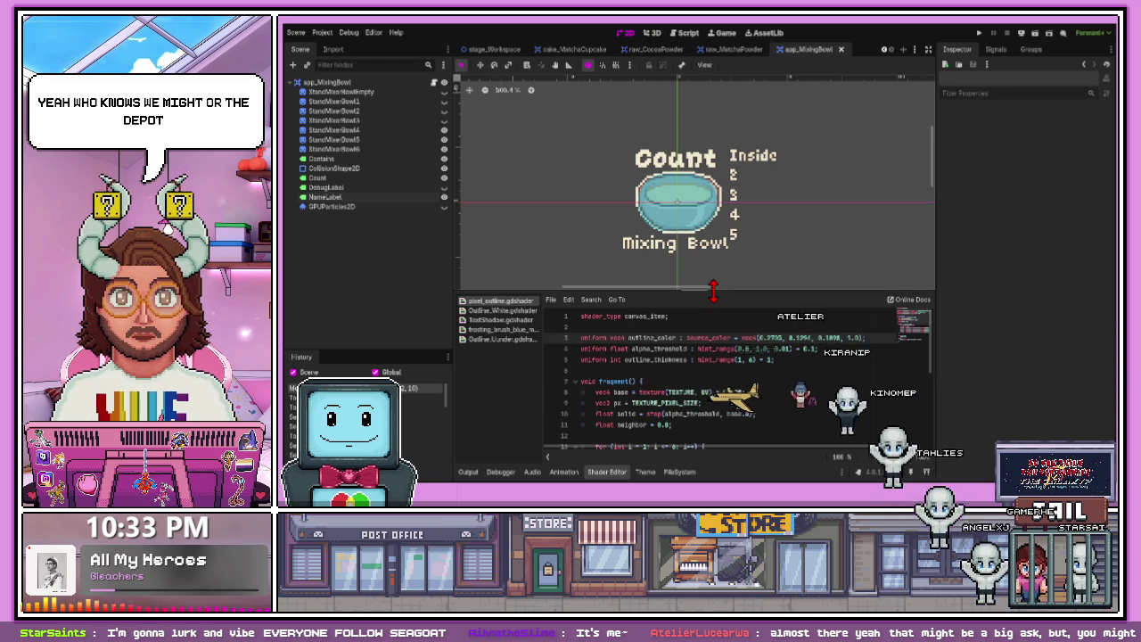
{"action": "left_click", "coordinate": [680, 471]}
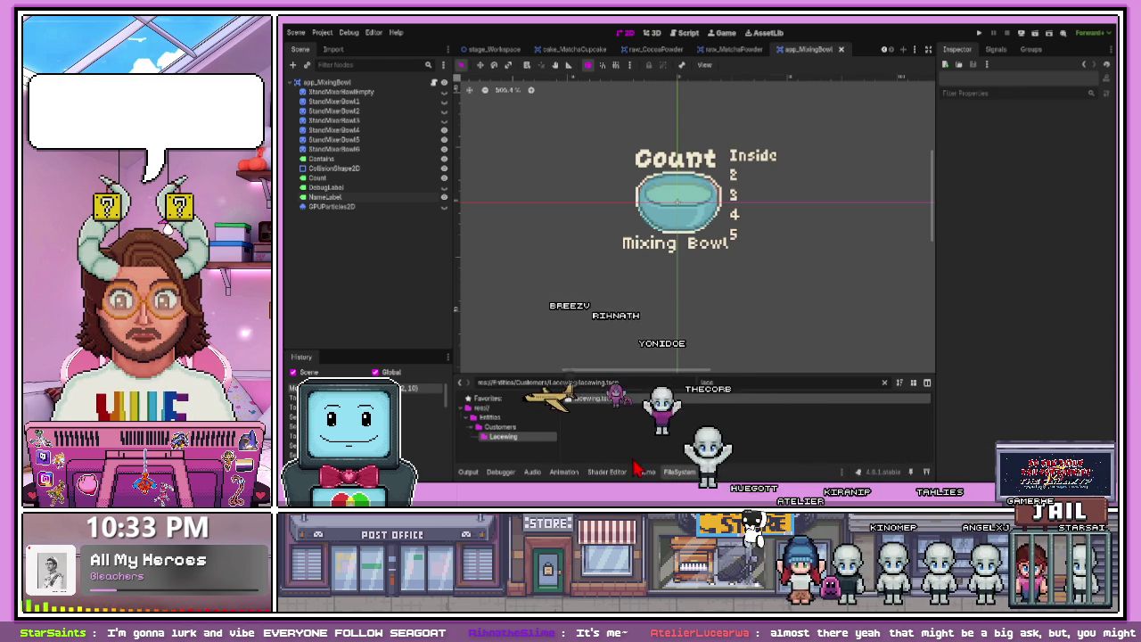
{"action": "key", "text": "BackSpace"}
{"action": "key", "text": "BackSpace"}
{"action": "key", "text": "BackSpace"}
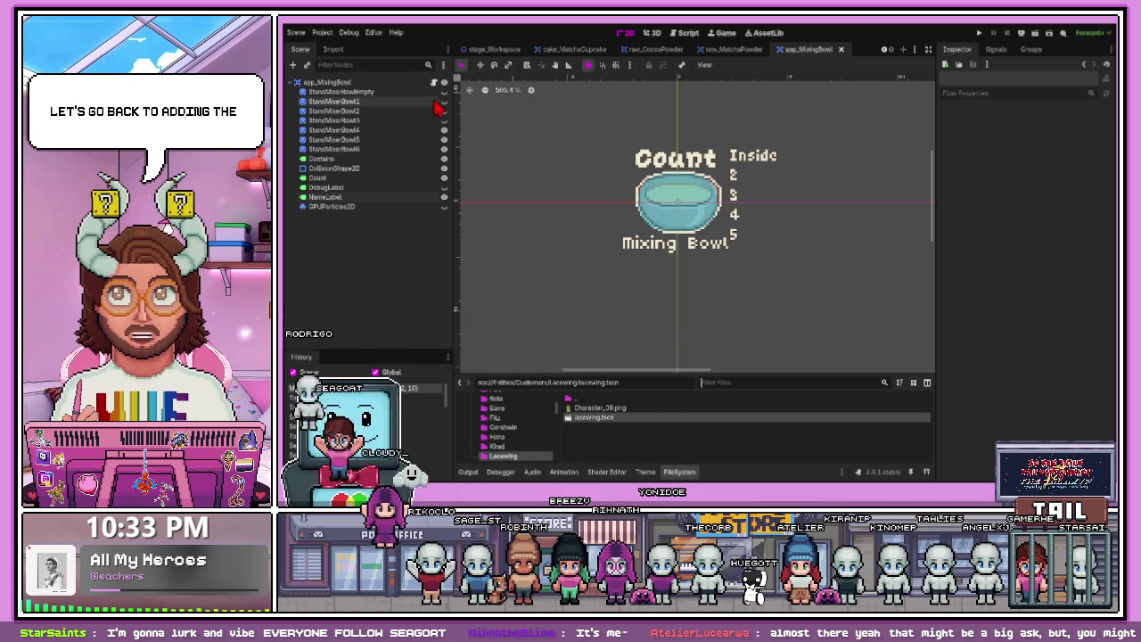
{"action": "left_click", "coordinate": [435, 140]}
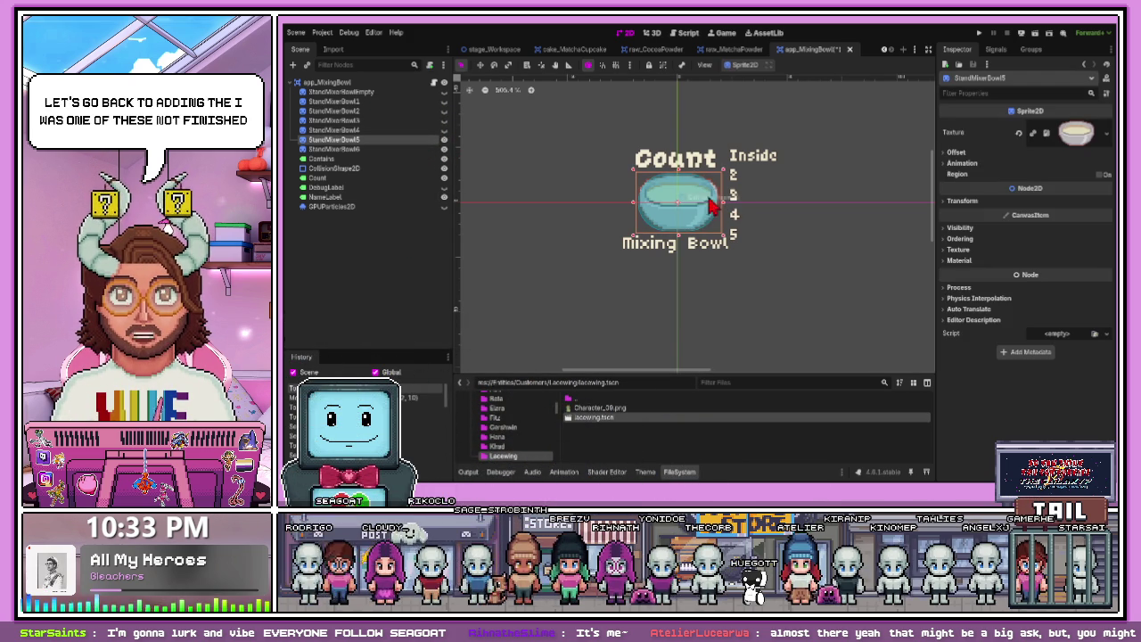
- Assign a new ShaderMaterial to StandMixerBowl5's Material slot
{"action": "scroll", "coordinate": [851, 288], "scroll_direction": "up", "scroll_amount": 4}
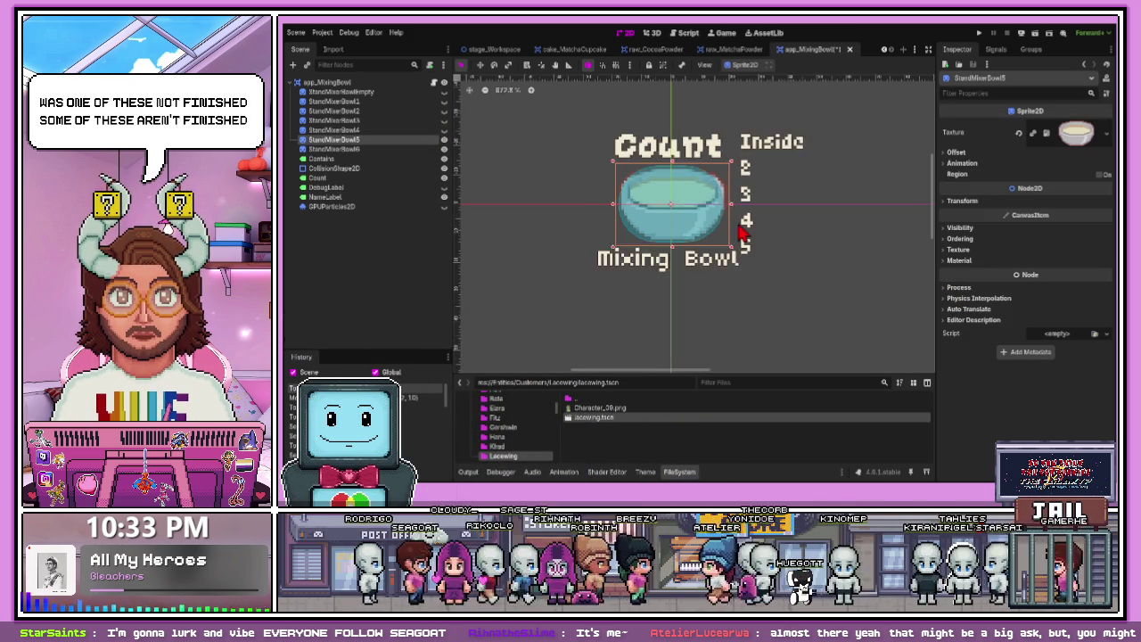
{"action": "left_click", "coordinate": [954, 260]}
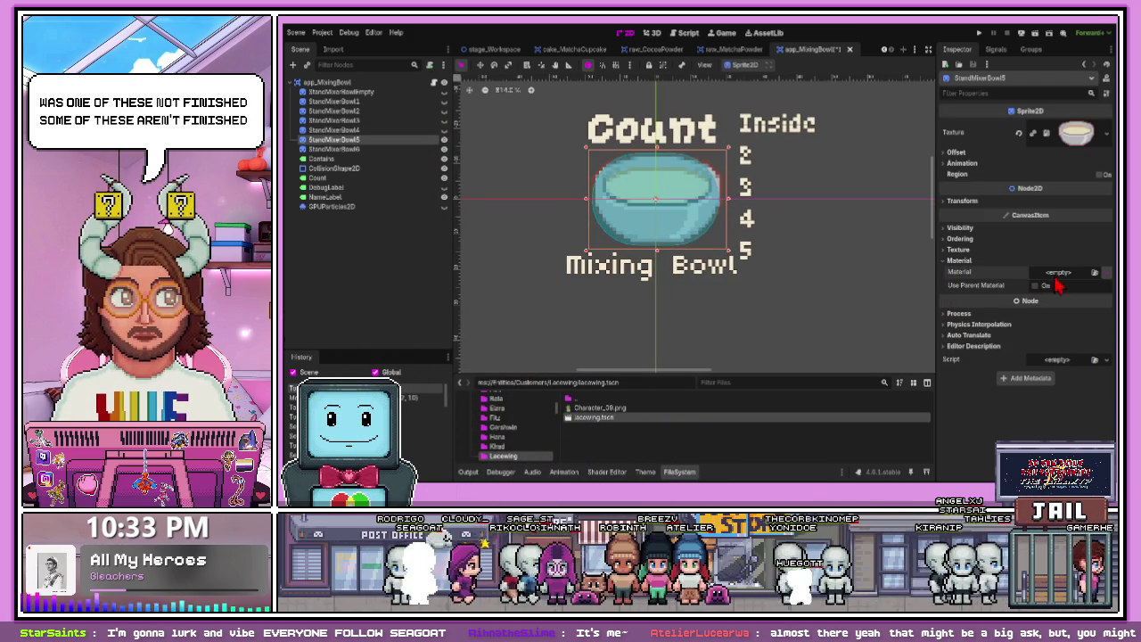
{"action": "left_click", "coordinate": [1059, 272]}
{"action": "left_click", "coordinate": [1043, 285]}
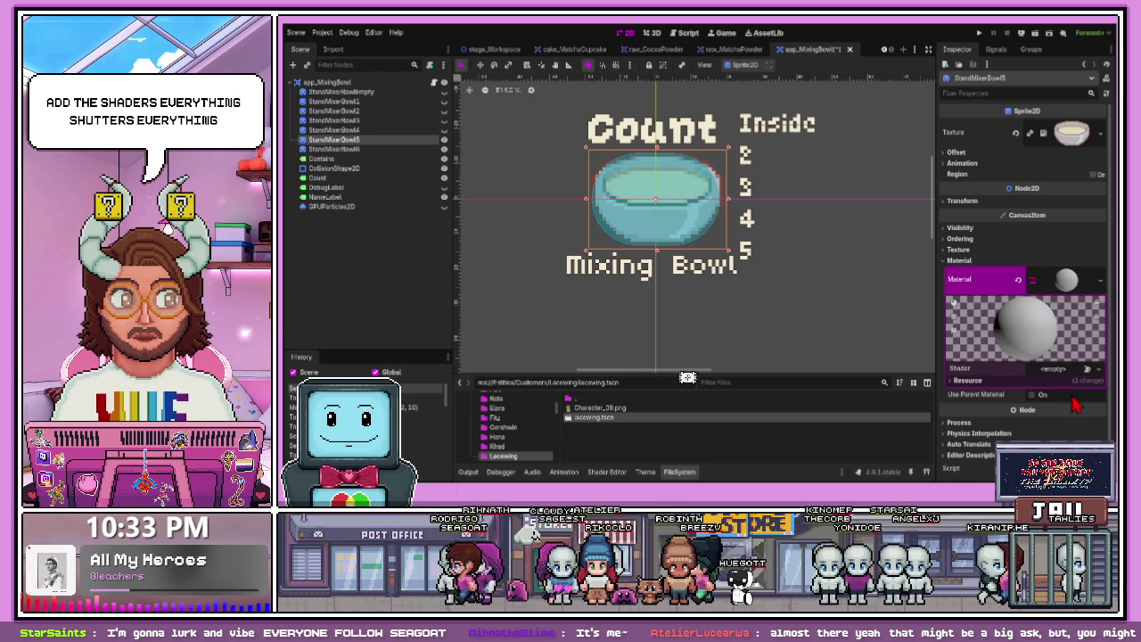
{"action": "left_click", "coordinate": [818, 293]}
- Give StandMixerBowl6 a new ShaderMaterial using the Outline_White shader
{"action": "left_click", "coordinate": [438, 149]}
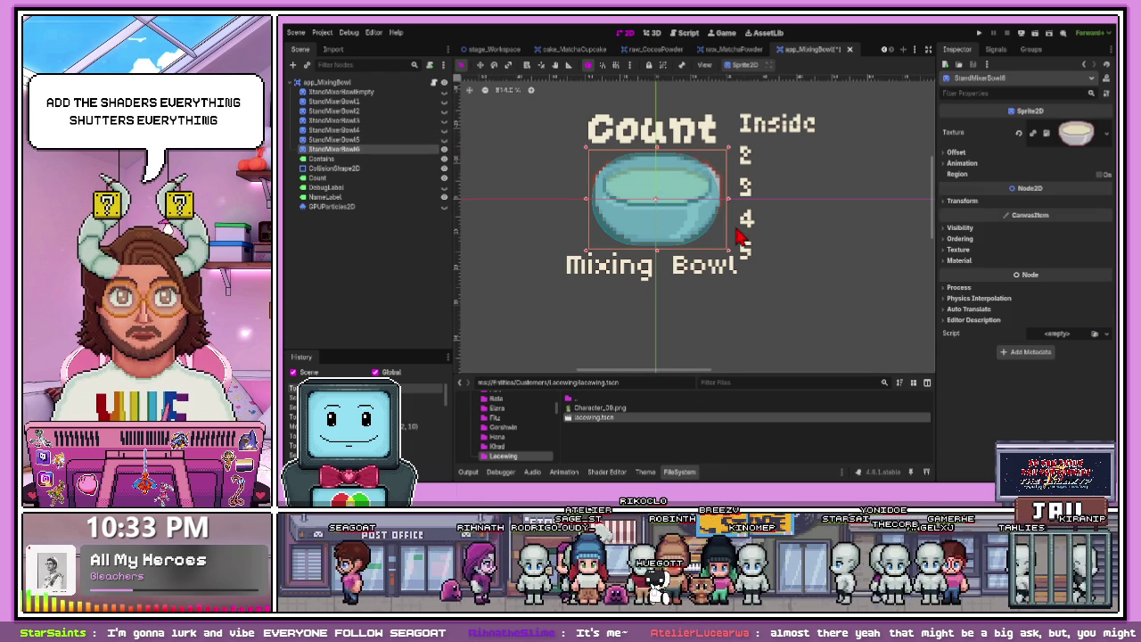
{"action": "left_click", "coordinate": [947, 261]}
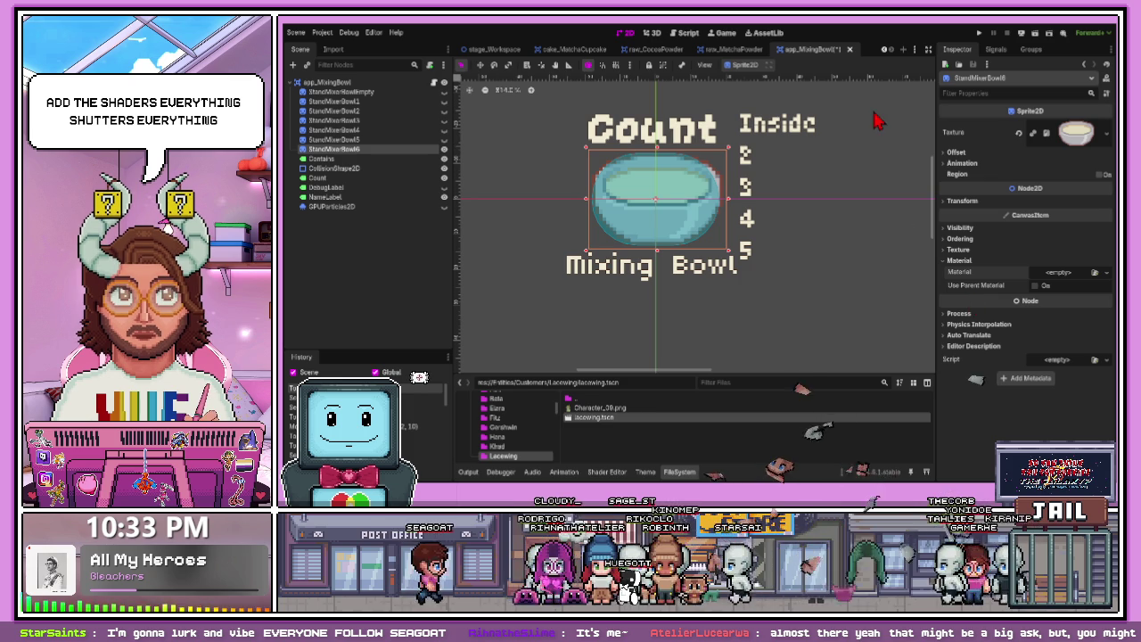
{"action": "left_click", "coordinate": [1058, 272]}
{"action": "left_click", "coordinate": [1043, 294]}
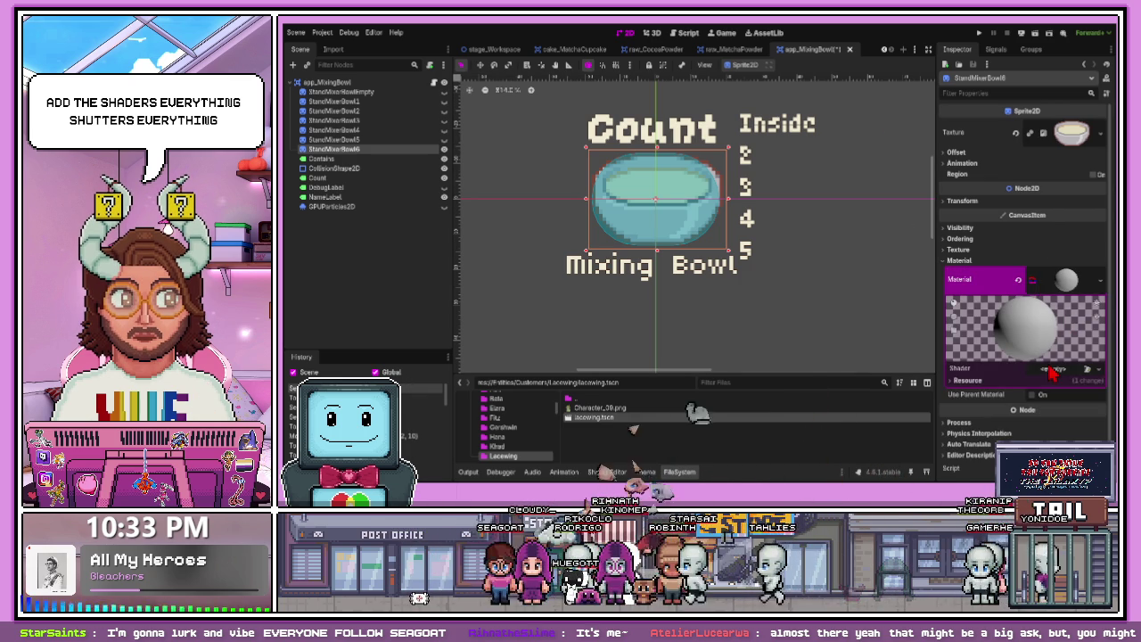
{"action": "left_click_drag", "start_coordinate": [1086, 379], "coordinate": [1079, 370]}
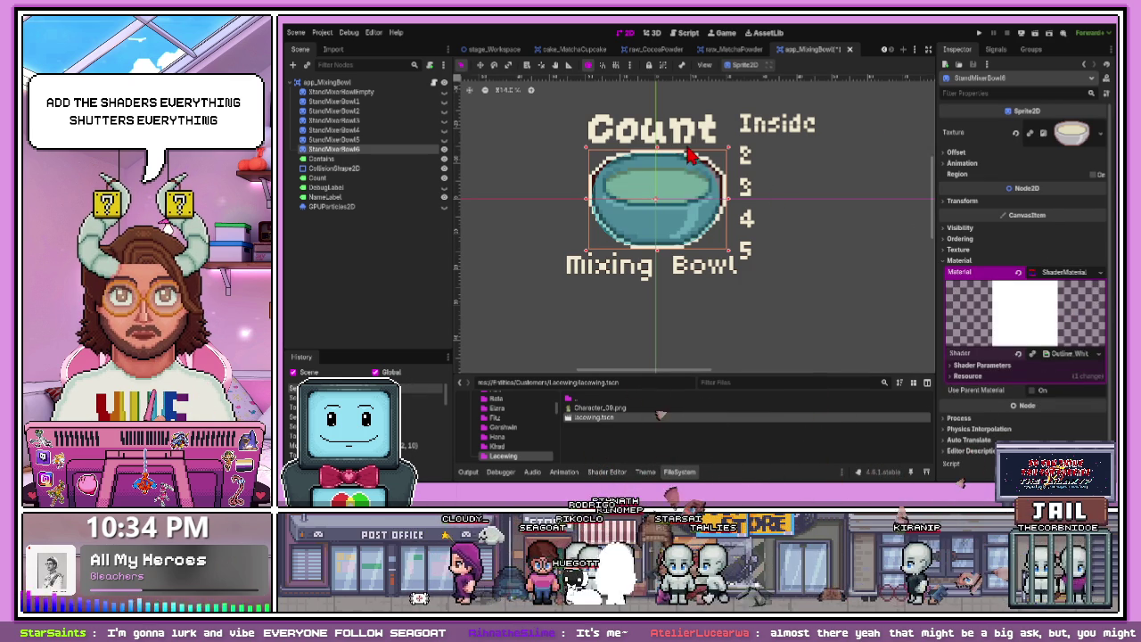
- Reselect StandMixerBowl6, then close the app_MixingBowl scene tab
{"action": "left_click", "coordinate": [793, 210]}
{"action": "scroll", "coordinate": [687, 196], "scroll_direction": "up", "scroll_amount": 1}
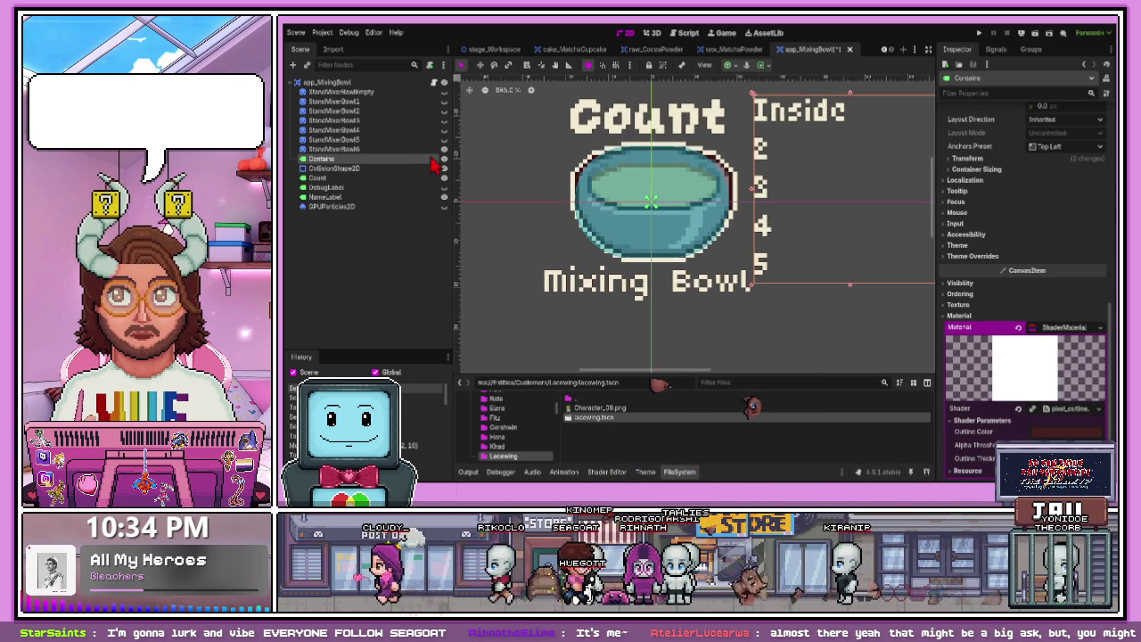
{"action": "key", "text": "Up"}
{"action": "key", "text": "f"}
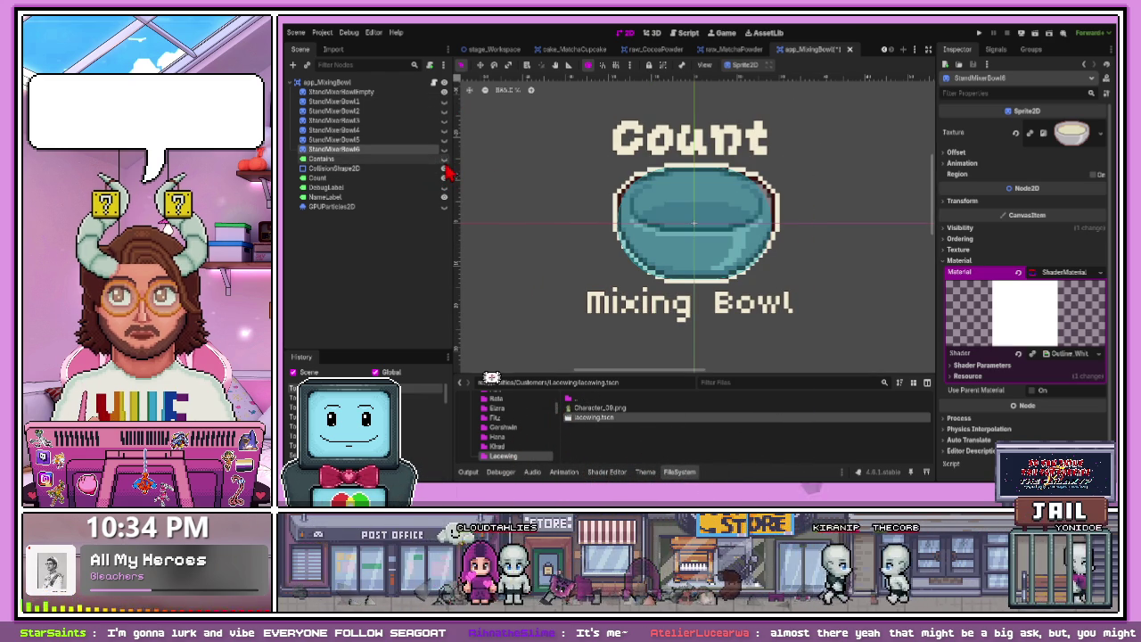
{"action": "scroll", "coordinate": [470, 204], "scroll_direction": "down", "scroll_amount": 2}
{"action": "left_click", "coordinate": [535, 208]}
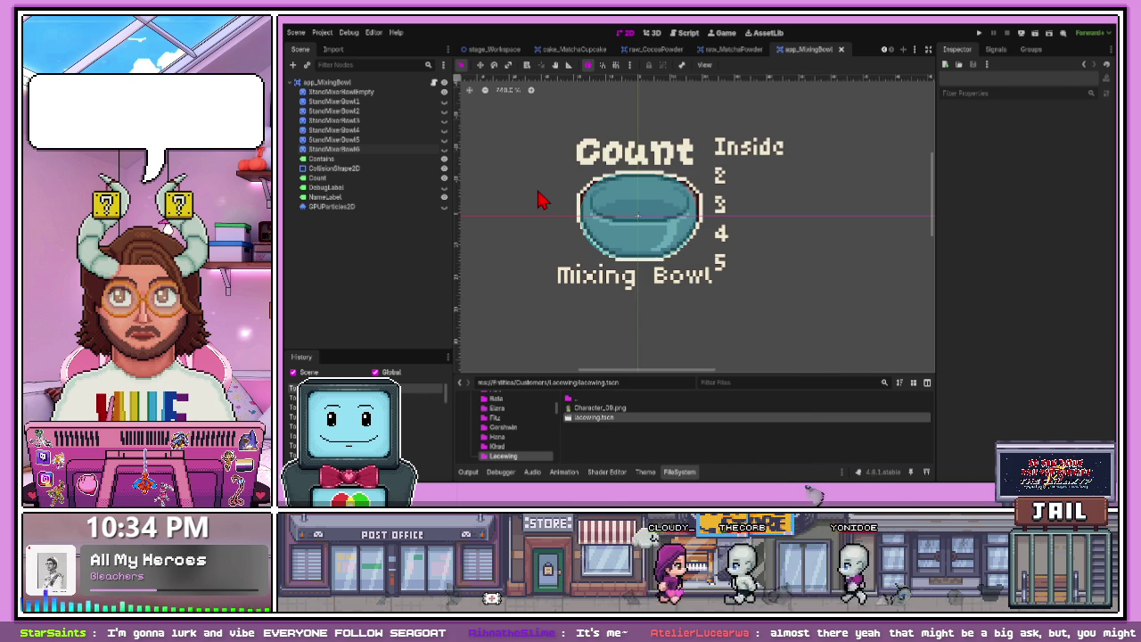
{"action": "left_click", "coordinate": [841, 50]}
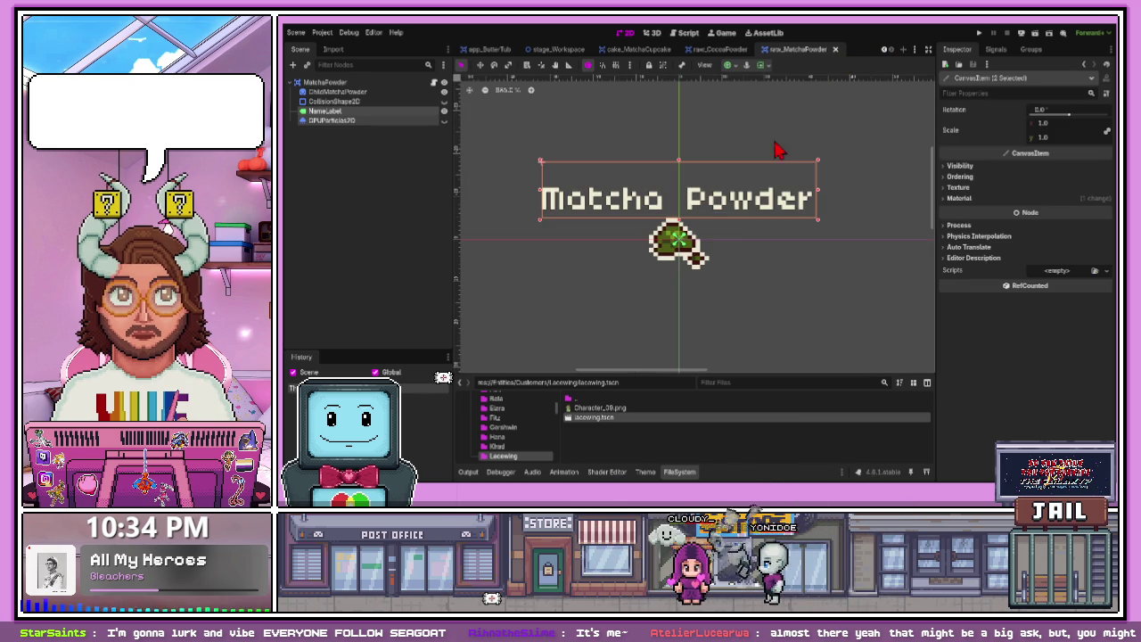
- Open app_BakingPan.tscn from the BakingPan folder
{"action": "mouse_move", "coordinate": [658, 374]}
{"action": "left_mouse_down"}
{"action": "mouse_move", "coordinate": [657, 89]}
{"action": "mouse_move", "coordinate": [657, 140]}
{"action": "left_mouse_up"}
{"action": "left_click", "coordinate": [516, 289]}
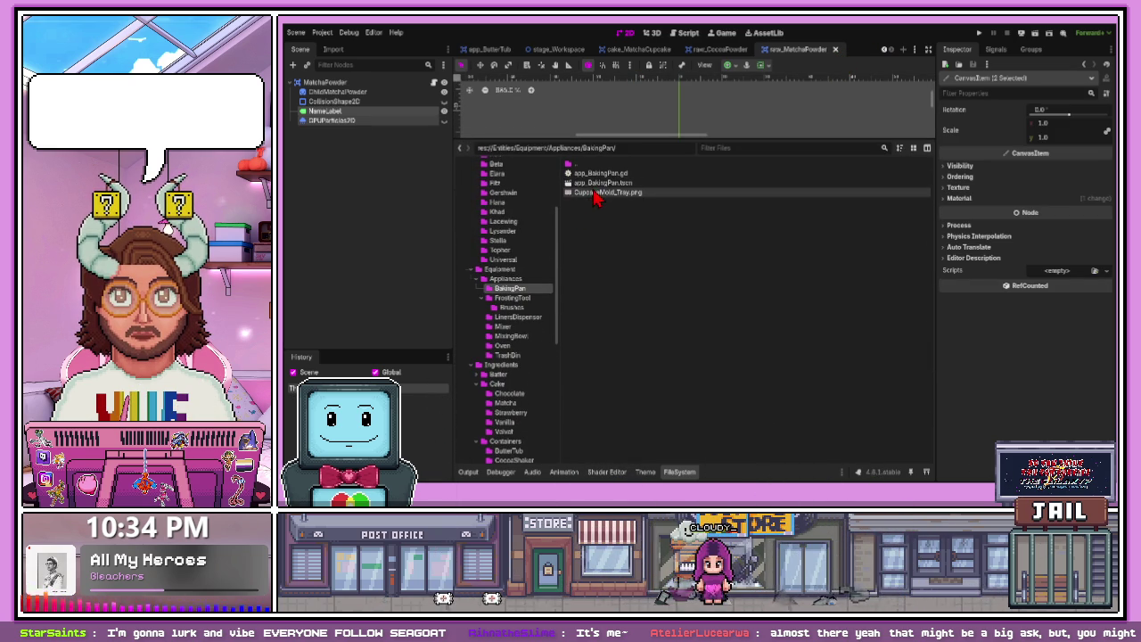
{"action": "double_click", "coordinate": [598, 184]}
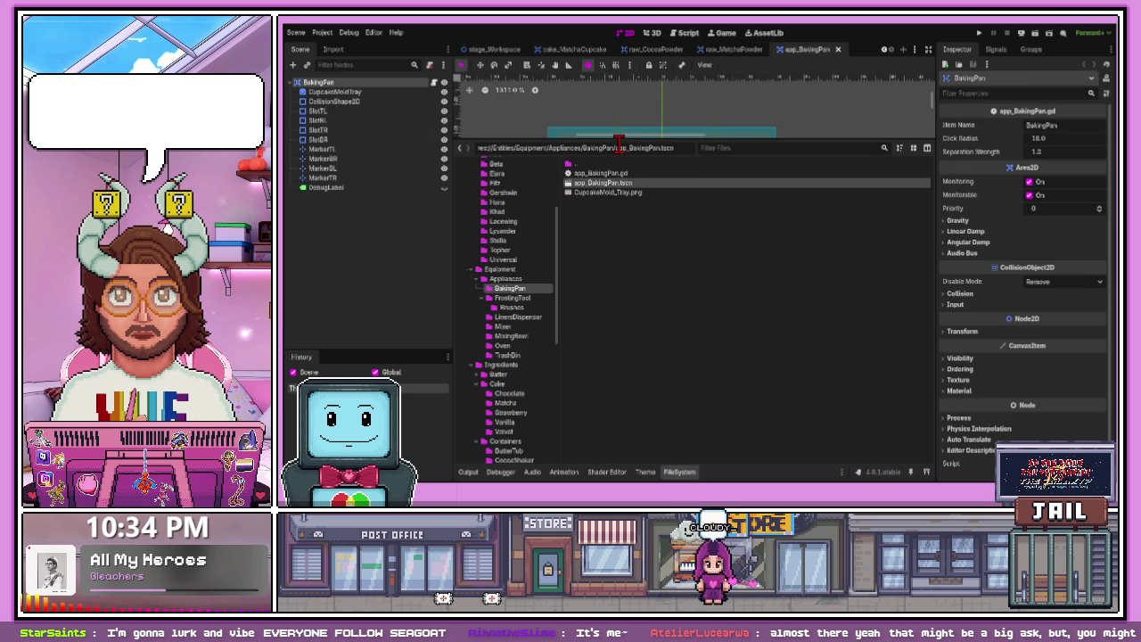
- Resize and recentre the CollisionShape2D box to fit the tray's edges
{"action": "left_click_drag", "start_coordinate": [619, 134], "coordinate": [620, 356]}
{"action": "left_click", "coordinate": [604, 300]}
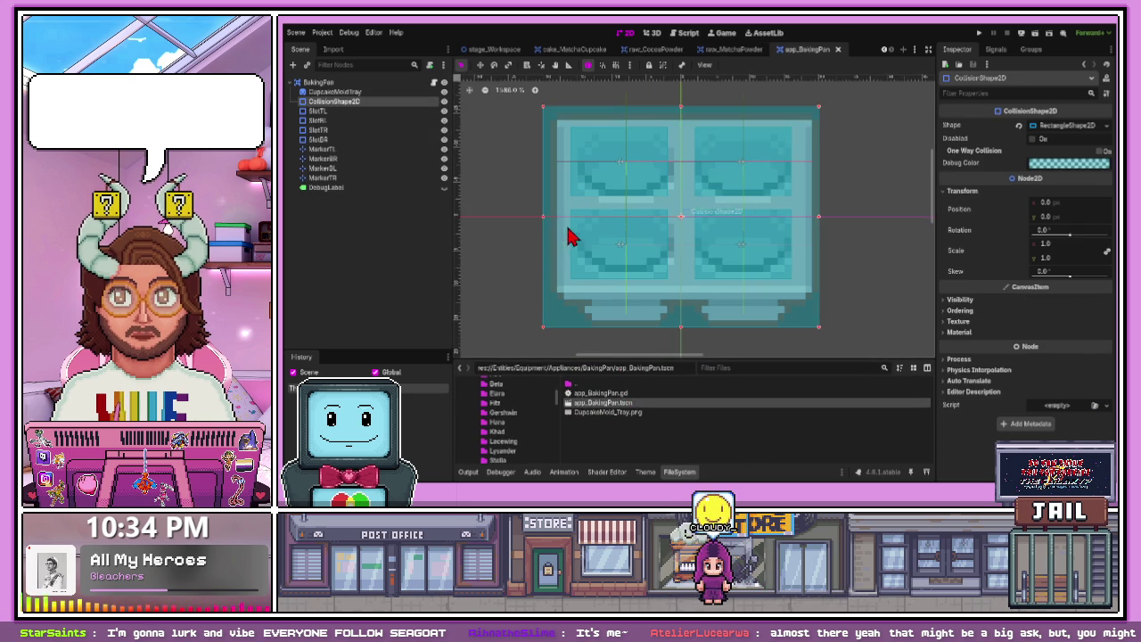
{"action": "left_click_drag", "start_coordinate": [545, 217], "coordinate": [561, 224]}
{"action": "left_click_drag", "start_coordinate": [815, 221], "coordinate": [818, 225]}
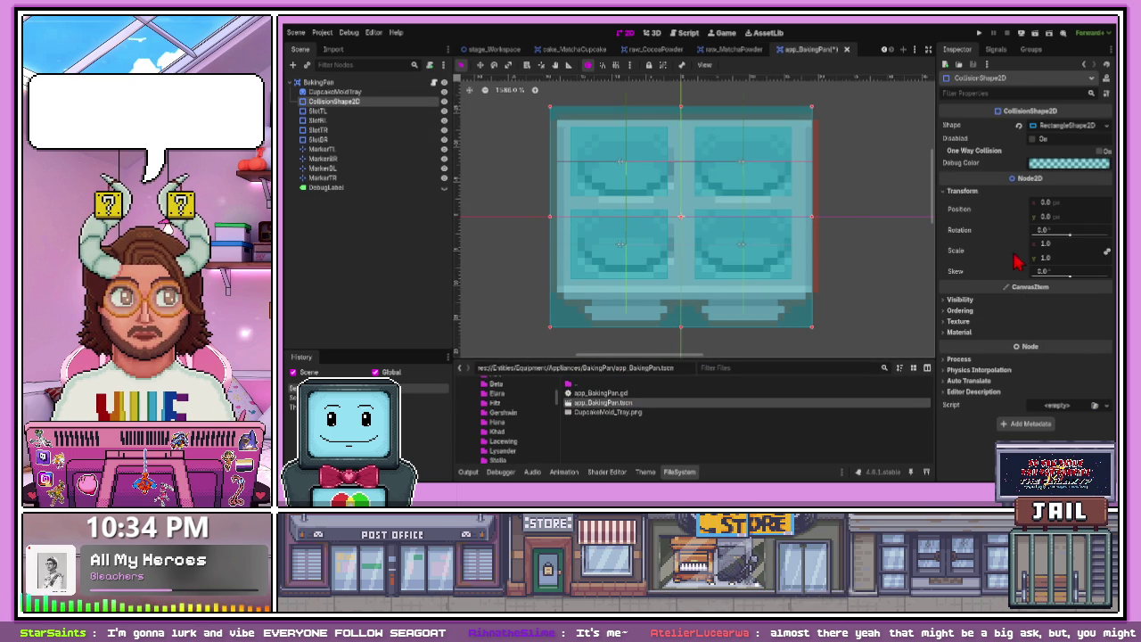
{"action": "left_click_drag", "start_coordinate": [813, 216], "coordinate": [819, 217]}
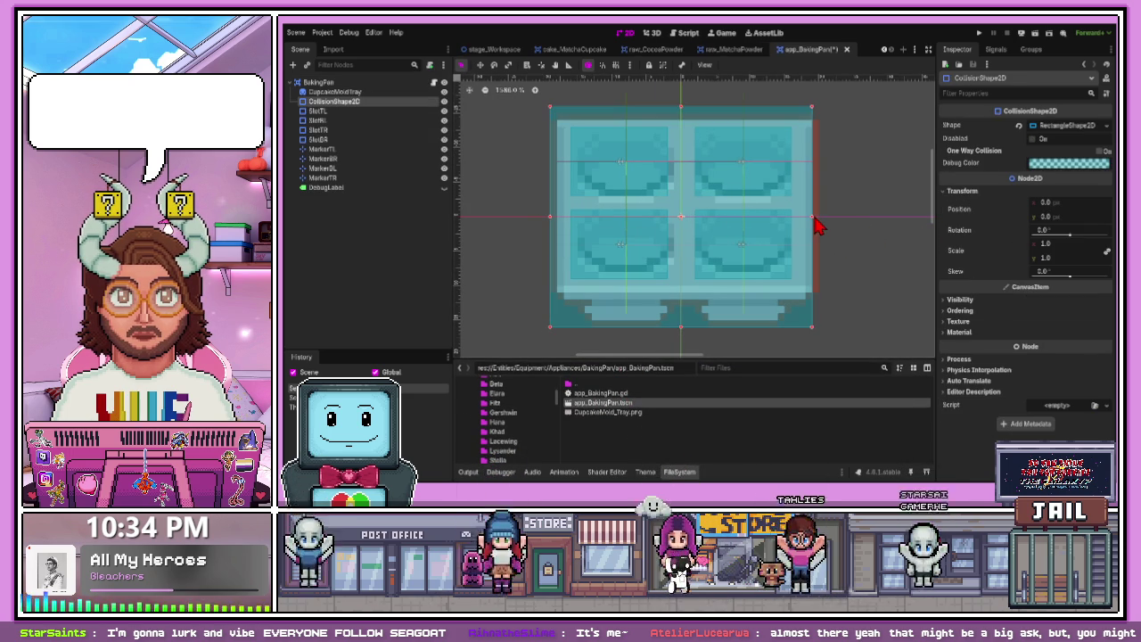
{"action": "scroll", "coordinate": [819, 232], "scroll_direction": "up", "scroll_amount": 1}
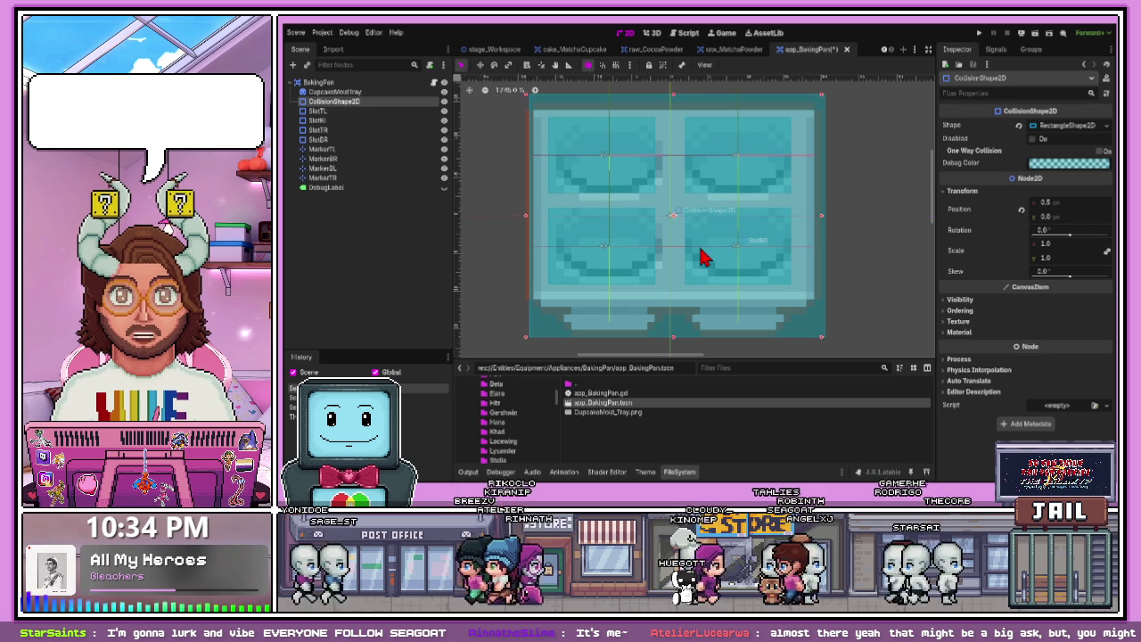
{"action": "left_click_drag", "start_coordinate": [675, 235], "coordinate": [667, 224]}
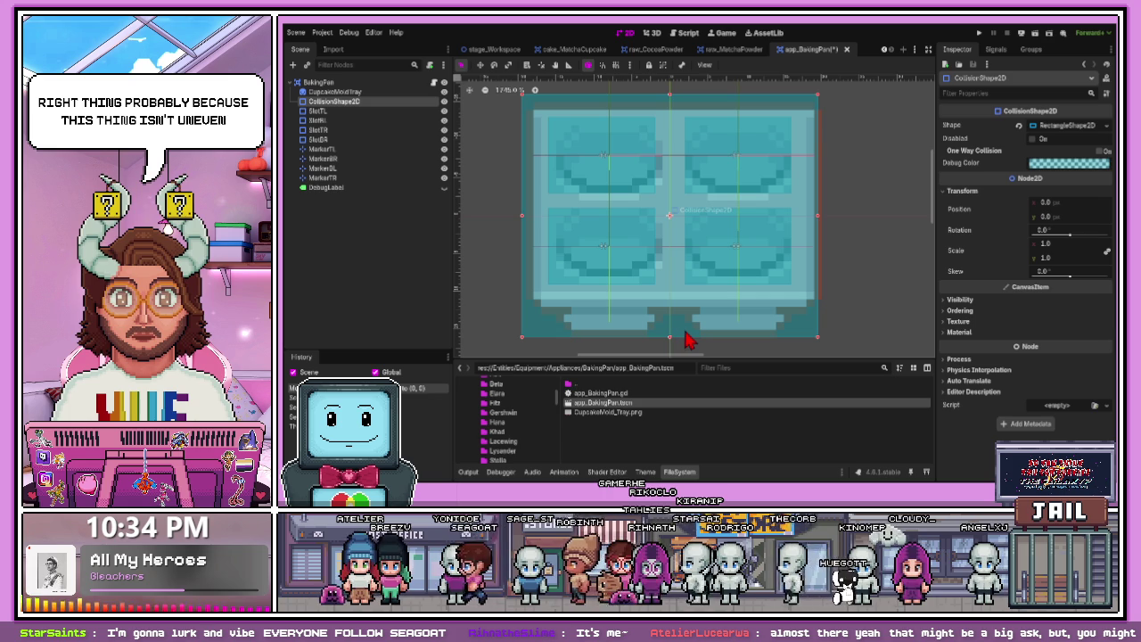
- Hide the collision shape, the four slot shapes and the four marker crosshairs
{"action": "left_click", "coordinate": [444, 101]}
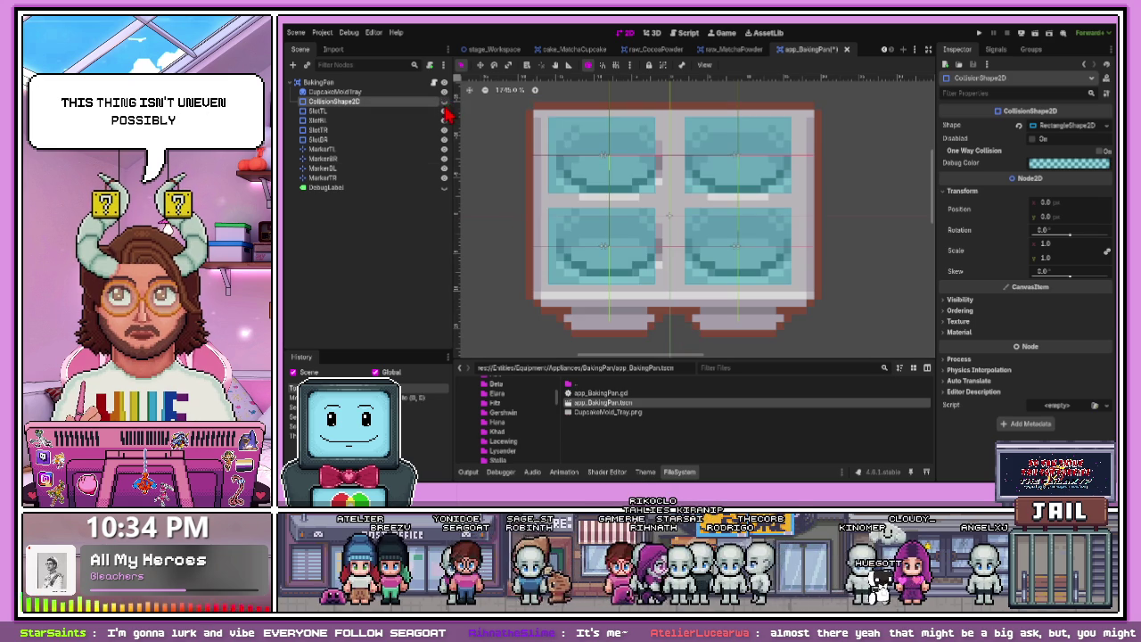
{"action": "left_click", "coordinate": [444, 110]}
{"action": "left_click", "coordinate": [445, 120]}
{"action": "left_click", "coordinate": [444, 129]}
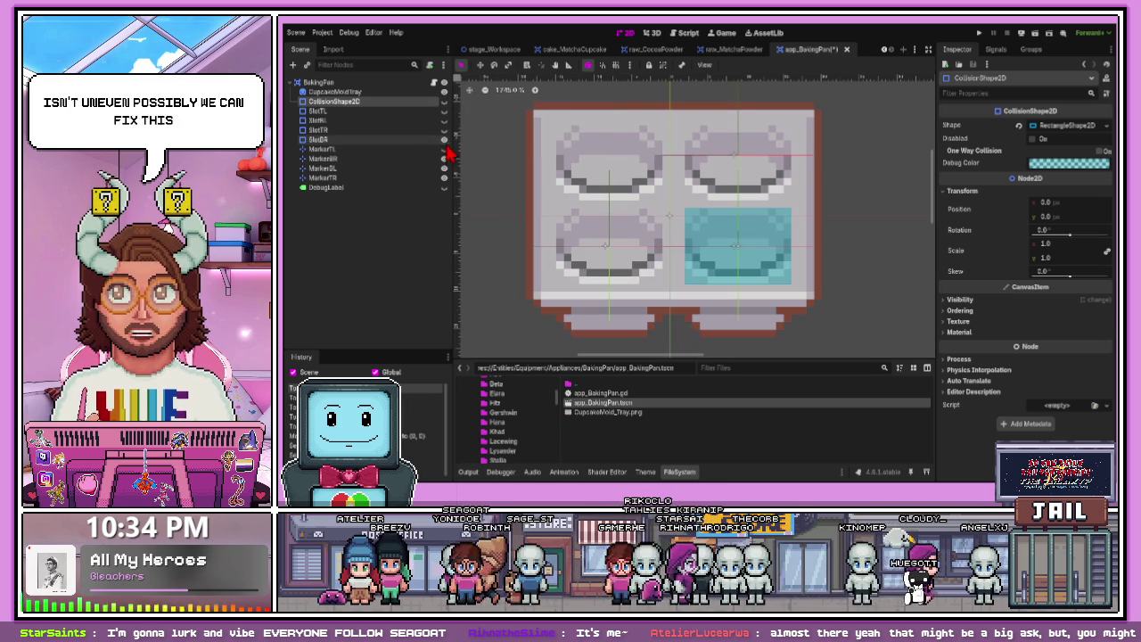
{"action": "left_click", "coordinate": [444, 139]}
{"action": "left_click", "coordinate": [444, 149]}
{"action": "left_click", "coordinate": [444, 158]}
{"action": "left_click", "coordinate": [444, 168]}
{"action": "left_click", "coordinate": [445, 177]}
- Select the CupcakeMoldTray sprite and nudge it one pixel to centre the tray
{"action": "left_click", "coordinate": [444, 92]}
{"action": "left_click", "coordinate": [444, 91]}
{"action": "left_click", "coordinate": [688, 238]}
{"action": "left_click_drag", "start_coordinate": [687, 237], "coordinate": [690, 239]}
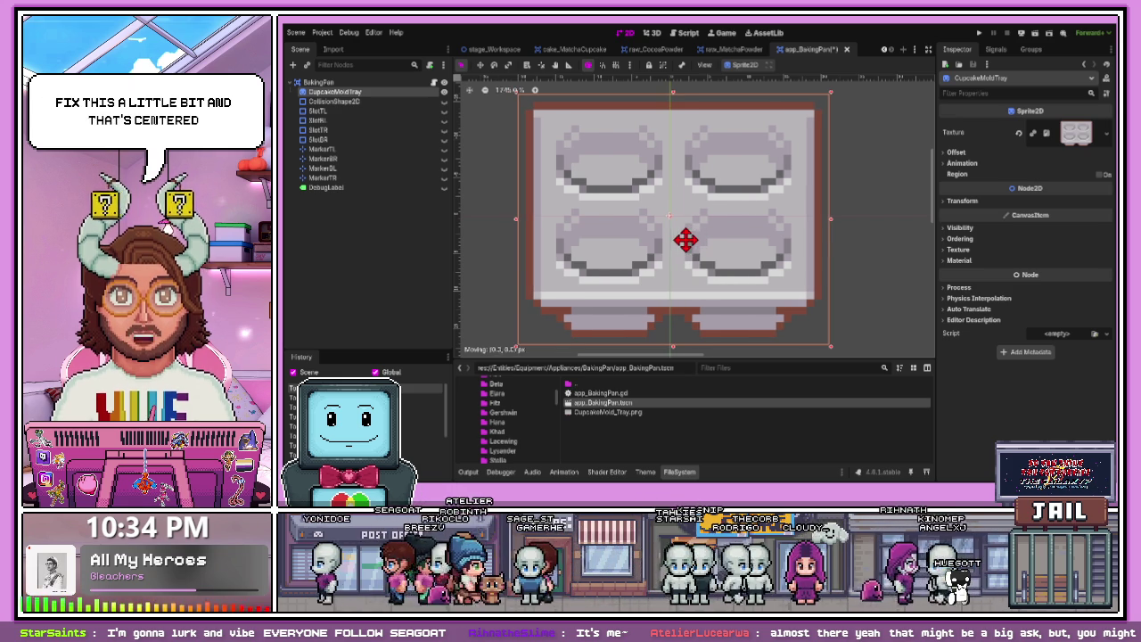
- Try a 0.5 px horizontal Offset on CupcakeMoldTray, then select the BakingPan root
{"action": "left_click", "coordinate": [955, 153]}
{"action": "left_click", "coordinate": [1046, 178]}
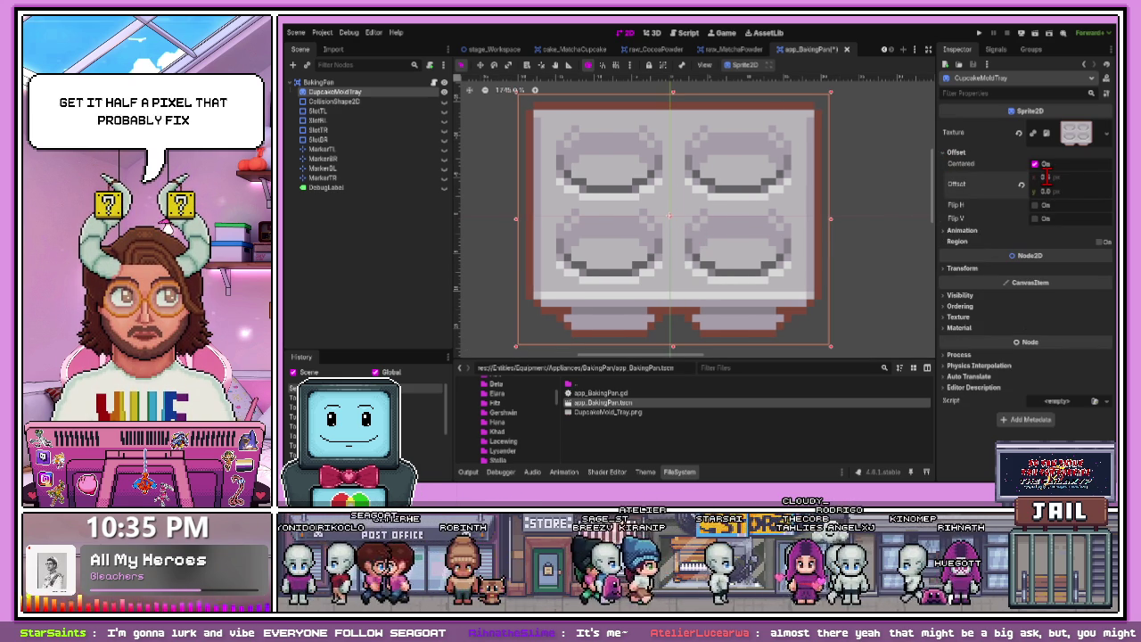
{"action": "left_click_drag", "start_coordinate": [719, 255], "coordinate": [719, 255]}
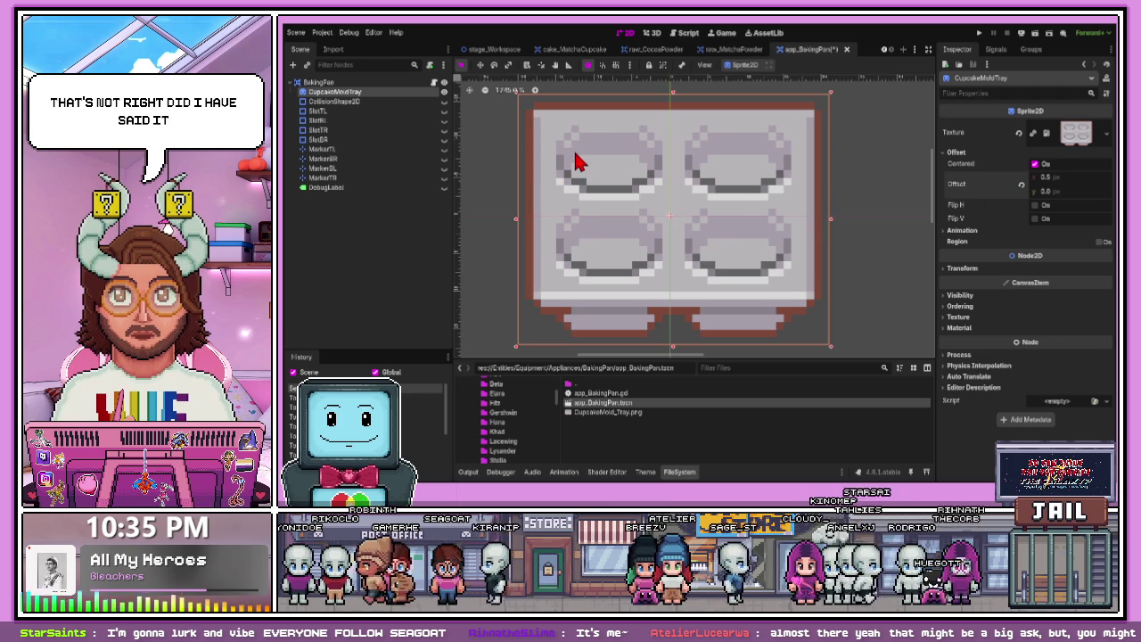
{"action": "left_click", "coordinate": [318, 82]}
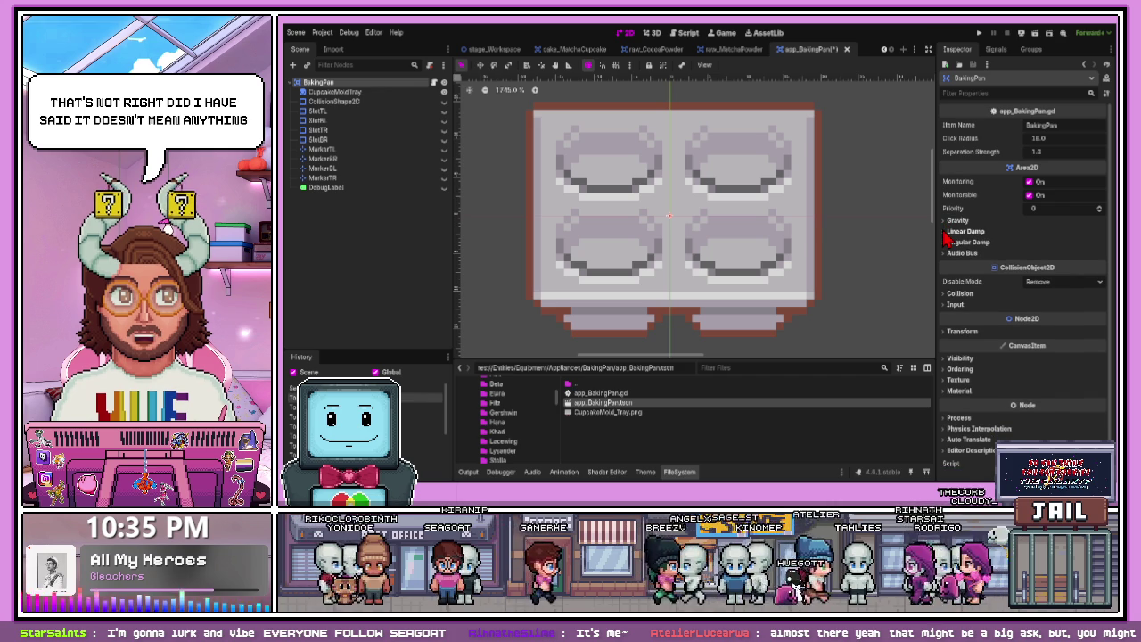
- Inspect the BakingPan area's damping, gravity and input settings
{"action": "left_click", "coordinate": [951, 243]}
{"action": "left_click", "coordinate": [950, 243]}
{"action": "left_click", "coordinate": [951, 232]}
{"action": "left_click", "coordinate": [951, 231]}
{"action": "left_click", "coordinate": [950, 222]}
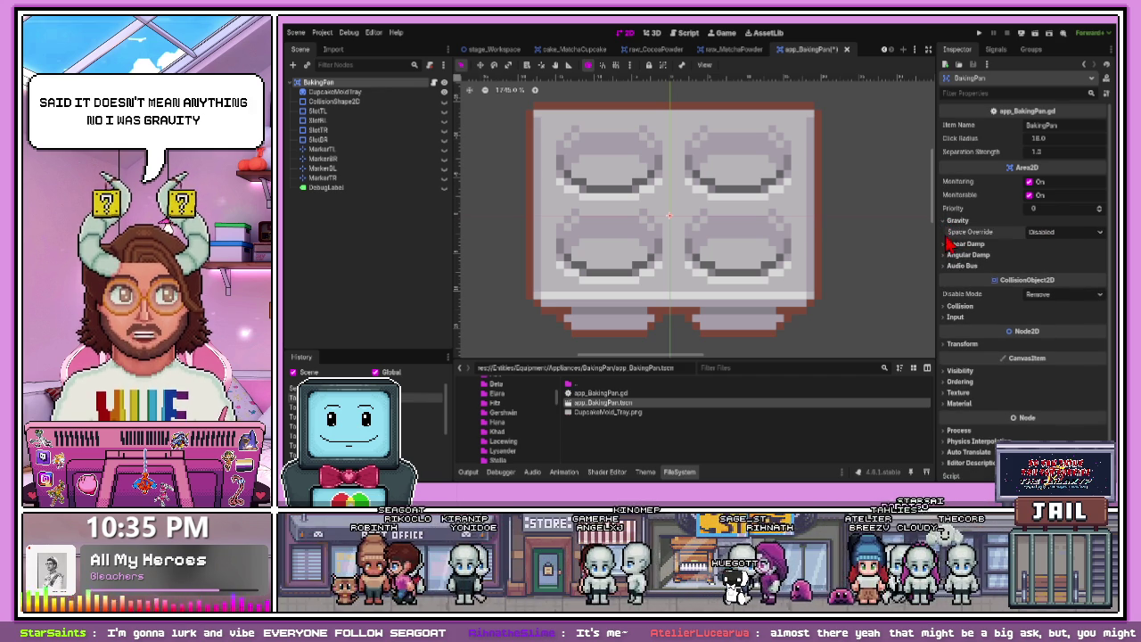
{"action": "left_click", "coordinate": [950, 221]}
{"action": "left_click", "coordinate": [949, 305]}
{"action": "left_click", "coordinate": [949, 305]}
- Check the root's transform and visibility sections, then return to CupcakeMoldTray
{"action": "left_click", "coordinate": [949, 331]}
{"action": "left_click", "coordinate": [949, 332]}
{"action": "left_click", "coordinate": [948, 332]}
{"action": "left_click", "coordinate": [949, 332]}
{"action": "left_click", "coordinate": [949, 357]}
{"action": "left_click", "coordinate": [949, 358]}
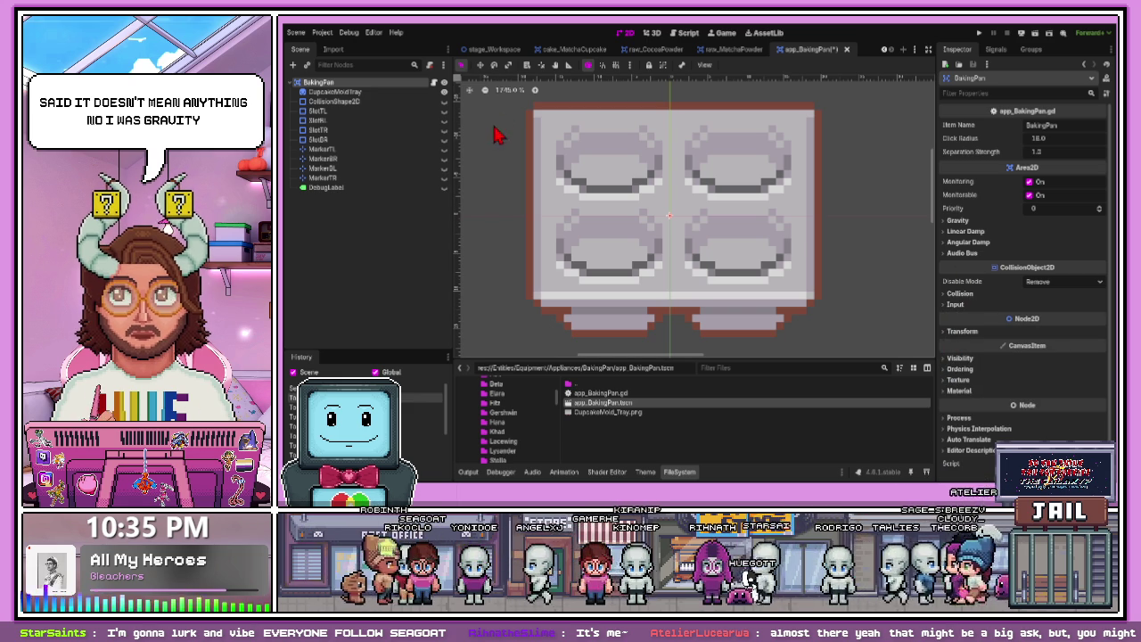
{"action": "left_click", "coordinate": [387, 94]}
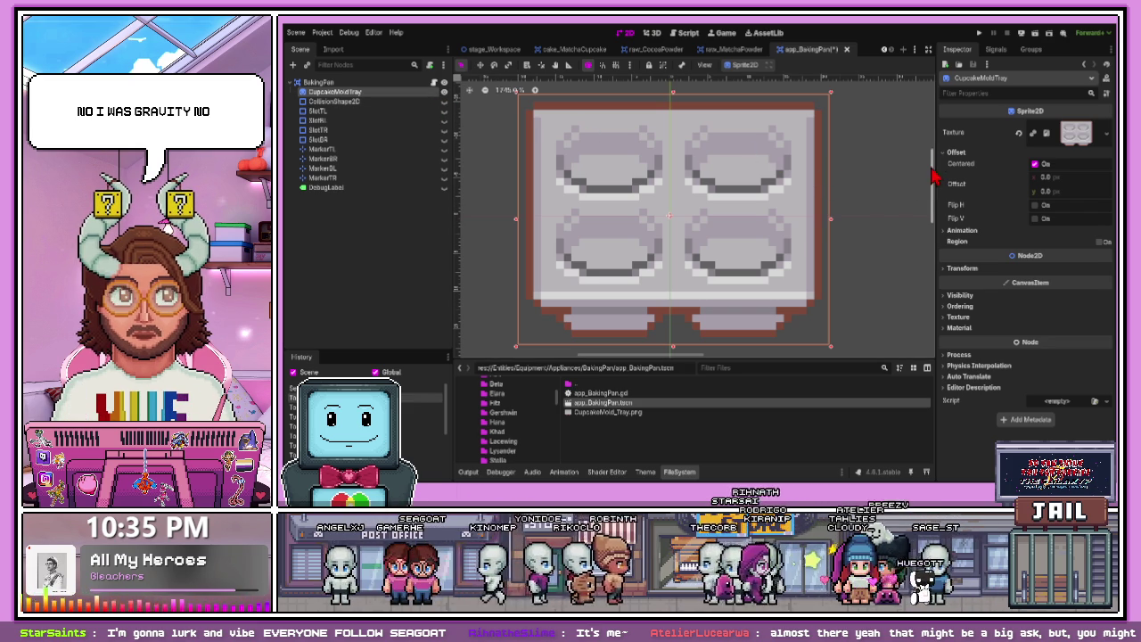
- Turn off Centered on the tray sprite and try moving it, undoing the move
{"action": "left_click", "coordinate": [1036, 165]}
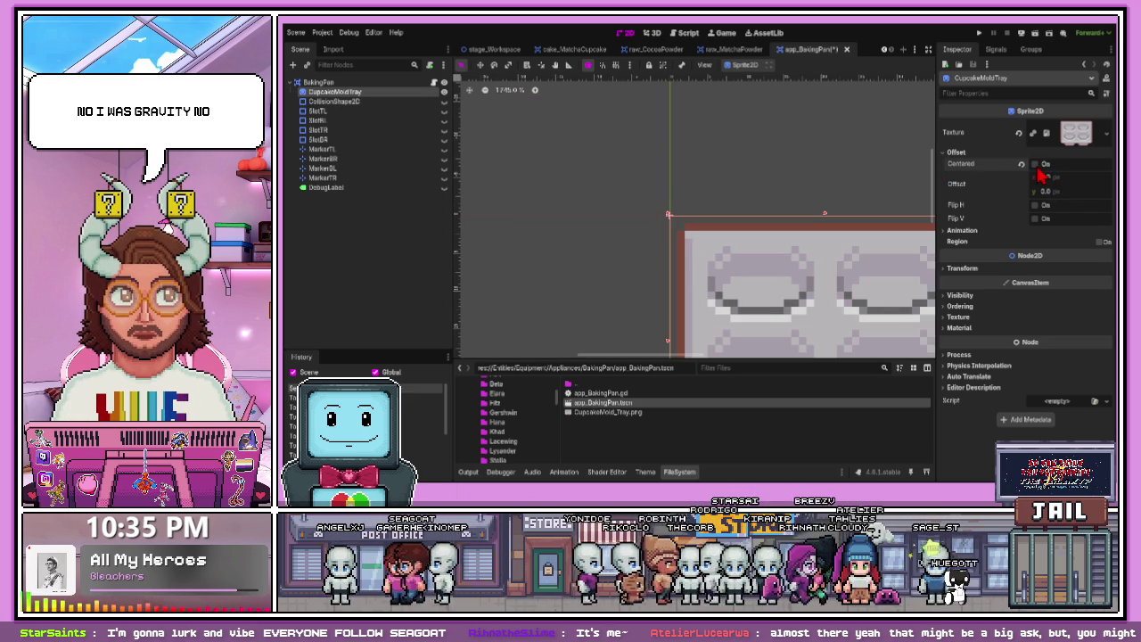
{"action": "scroll", "coordinate": [803, 262], "scroll_direction": "down", "scroll_amount": 5}
{"action": "left_click_drag", "start_coordinate": [811, 296], "coordinate": [772, 265]}
{"action": "scroll", "coordinate": [776, 273], "scroll_direction": "up", "scroll_amount": 2}
{"action": "scroll", "coordinate": [776, 276], "scroll_direction": "up", "scroll_amount": 2}
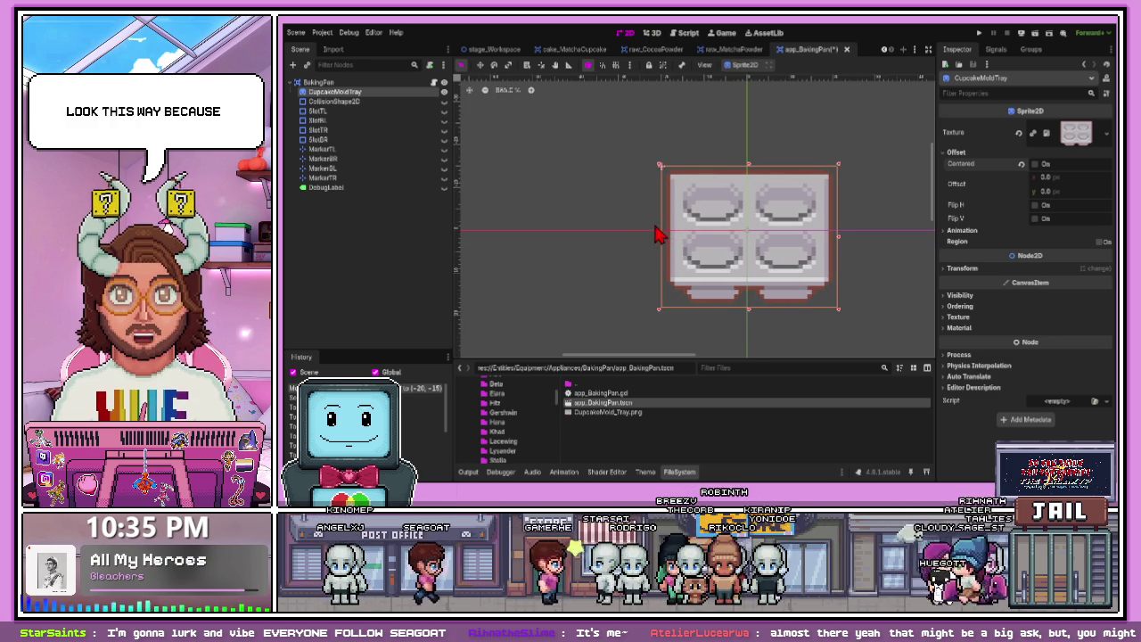
{"action": "key", "text": "ctrl+z"}
{"action": "key", "text": "ctrl+z"}
{"action": "key", "text": "ctrl+z"}
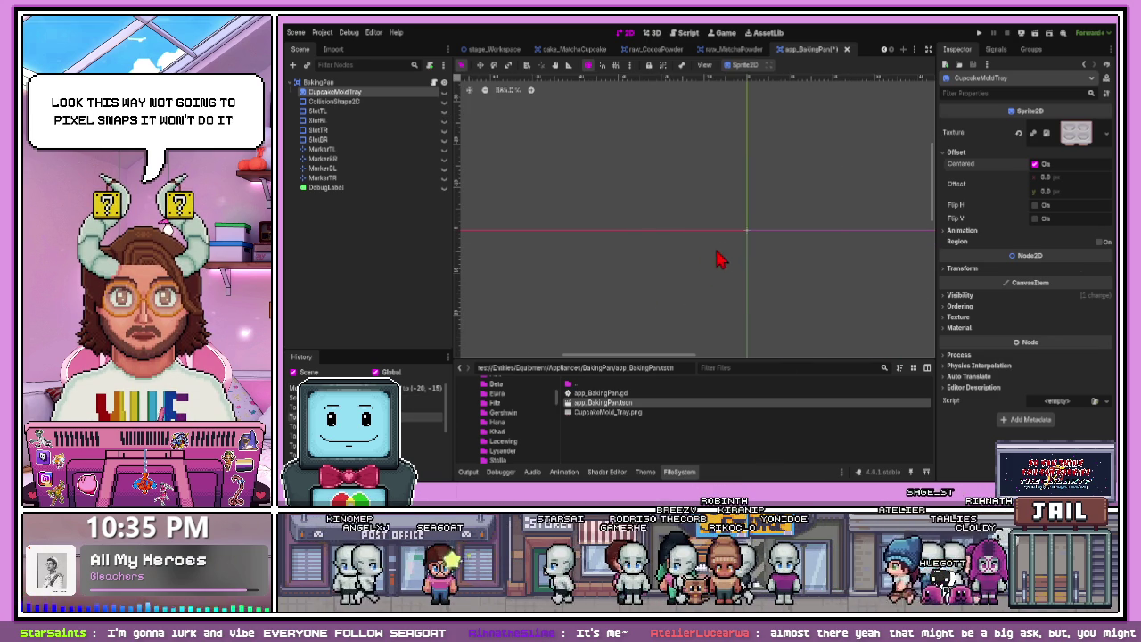
{"action": "scroll", "coordinate": [767, 241], "scroll_direction": "up", "scroll_amount": 3}
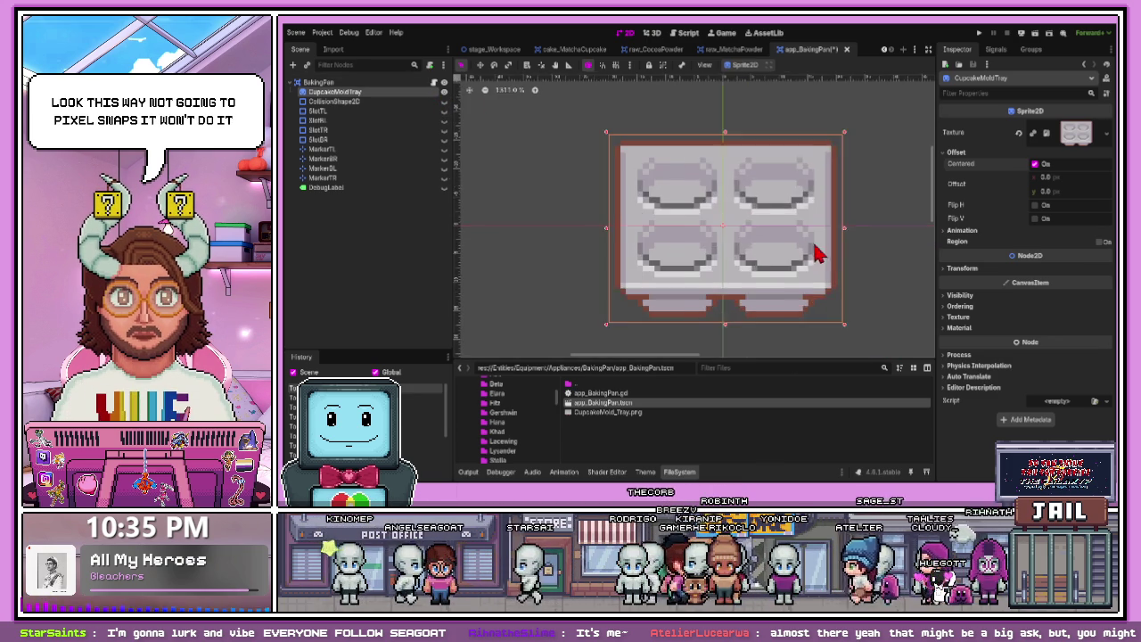
{"action": "left_click_drag", "start_coordinate": [712, 252], "coordinate": [711, 247]}
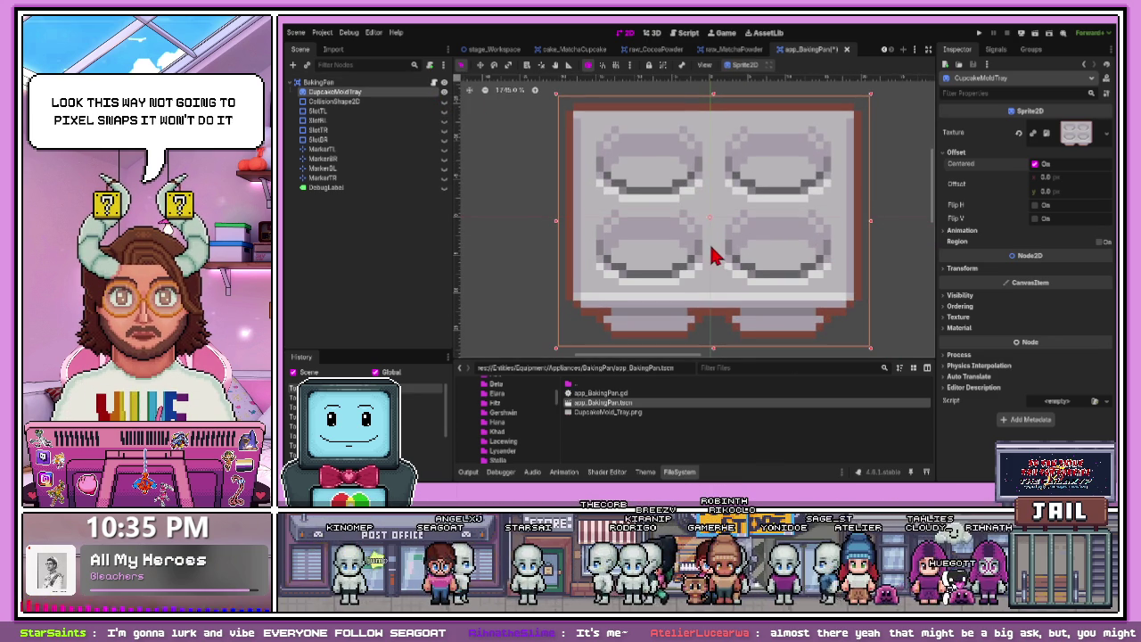
- Adjust the tray sprite's Offset x and y values in the Inspector
{"action": "left_click", "coordinate": [1045, 178]}
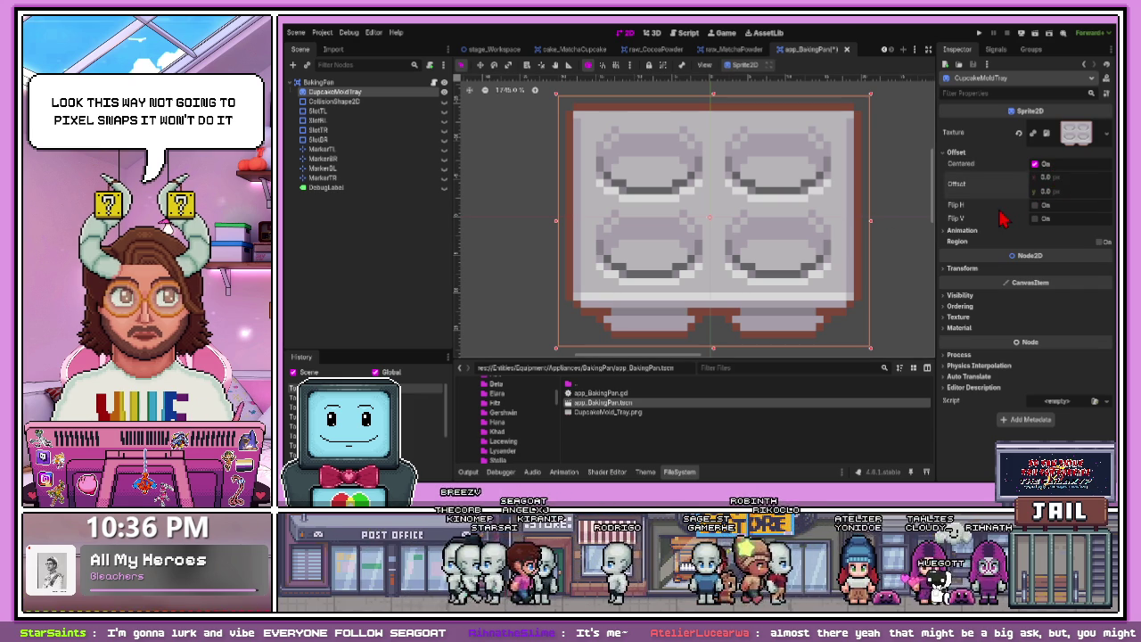
{"action": "left_click", "coordinate": [1051, 177]}
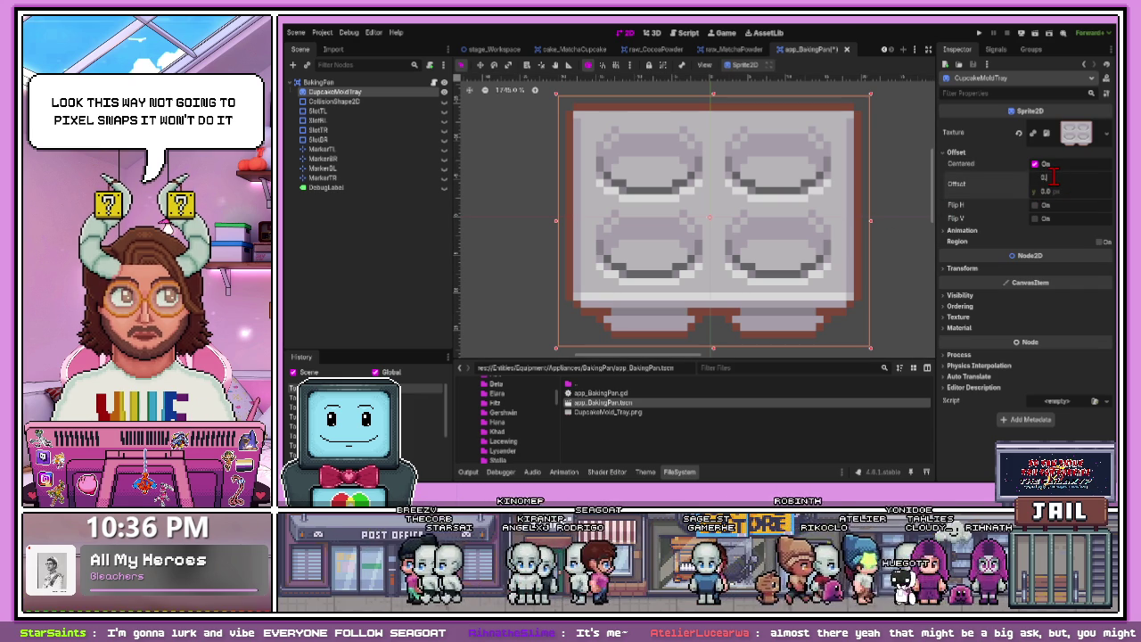
{"action": "type", "text": "5"}
{"action": "left_click", "coordinate": [1049, 191]}
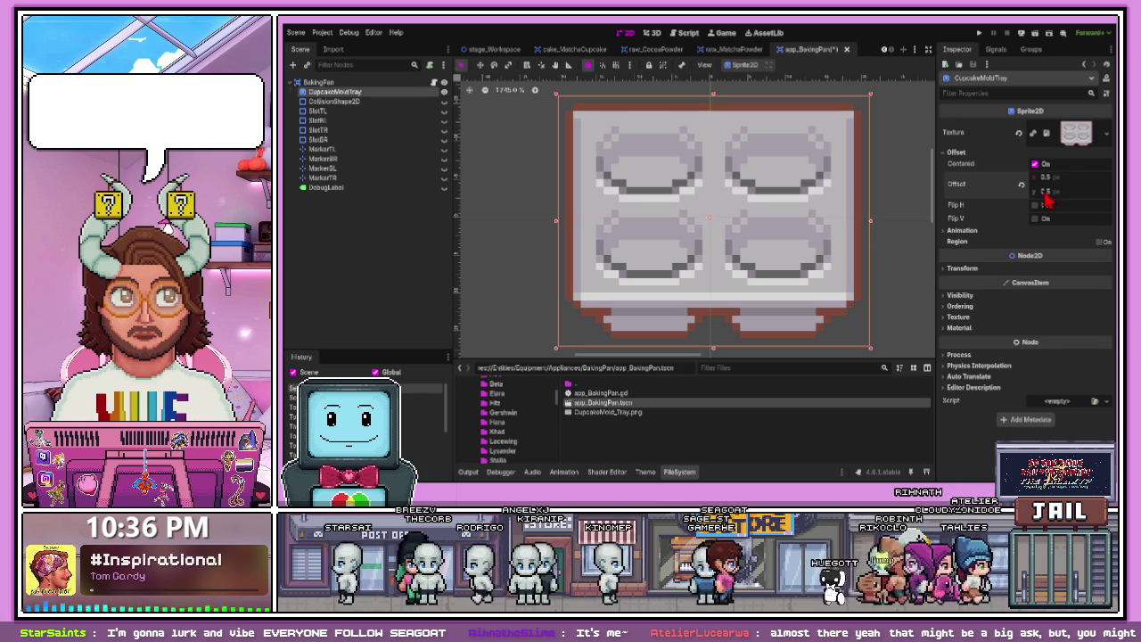
{"action": "left_click_drag", "start_coordinate": [1047, 179], "coordinate": [1050, 178]}
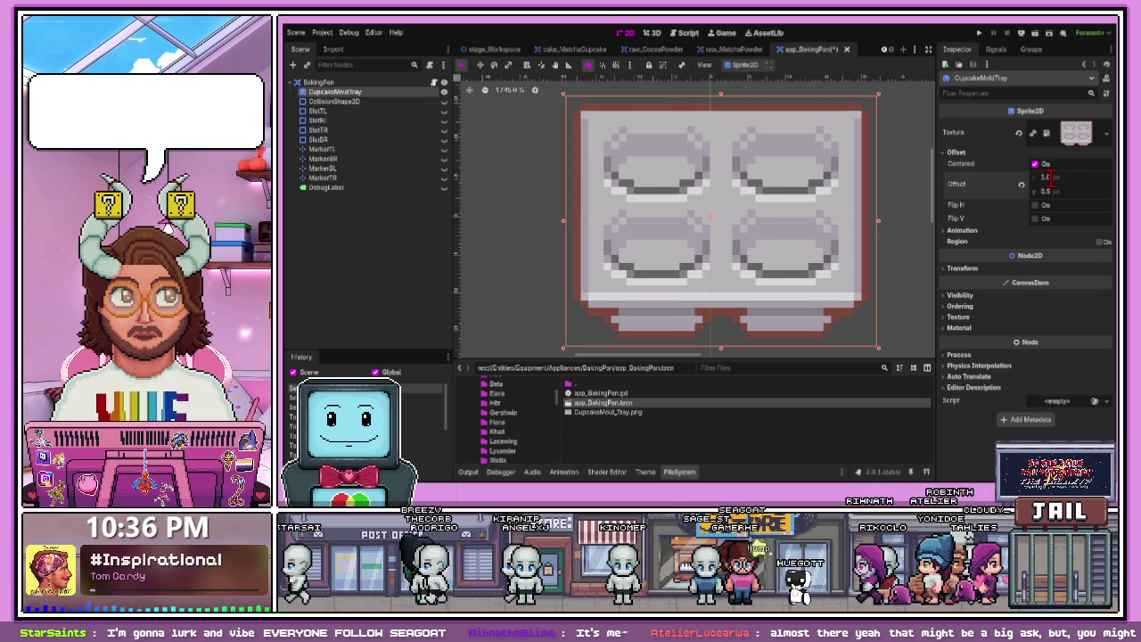
- Reselect the tray sprite and nudge it by single pixels to check alignment
{"action": "left_click", "coordinate": [910, 207]}
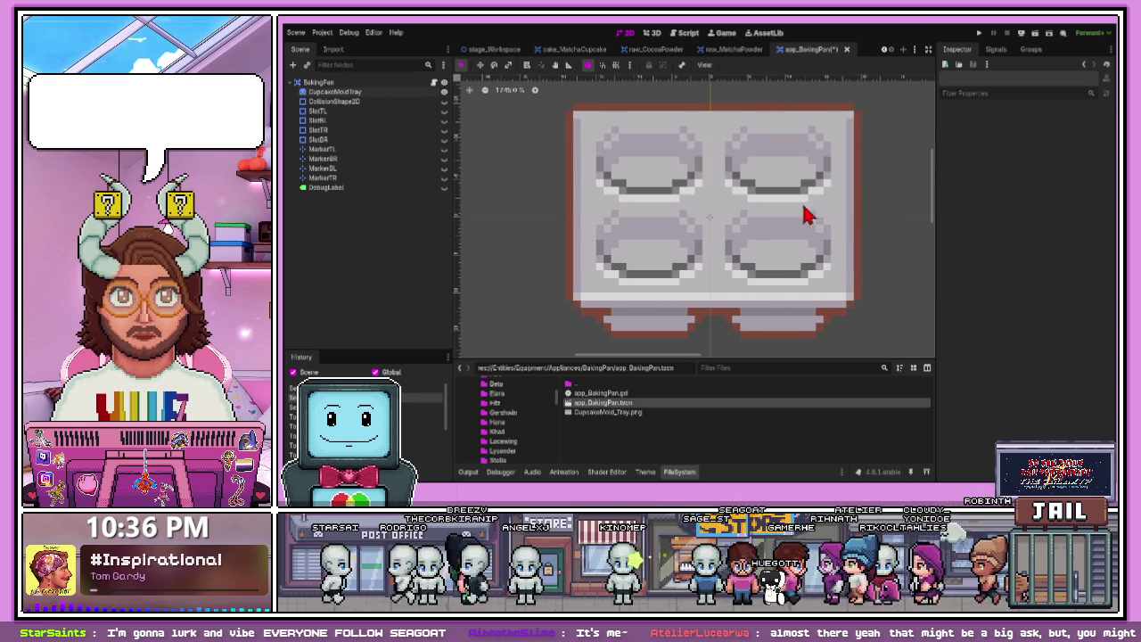
{"action": "scroll", "coordinate": [829, 258], "scroll_direction": "down", "scroll_amount": 2}
{"action": "left_click", "coordinate": [789, 252]}
{"action": "scroll", "coordinate": [772, 255], "scroll_direction": "up", "scroll_amount": 5}
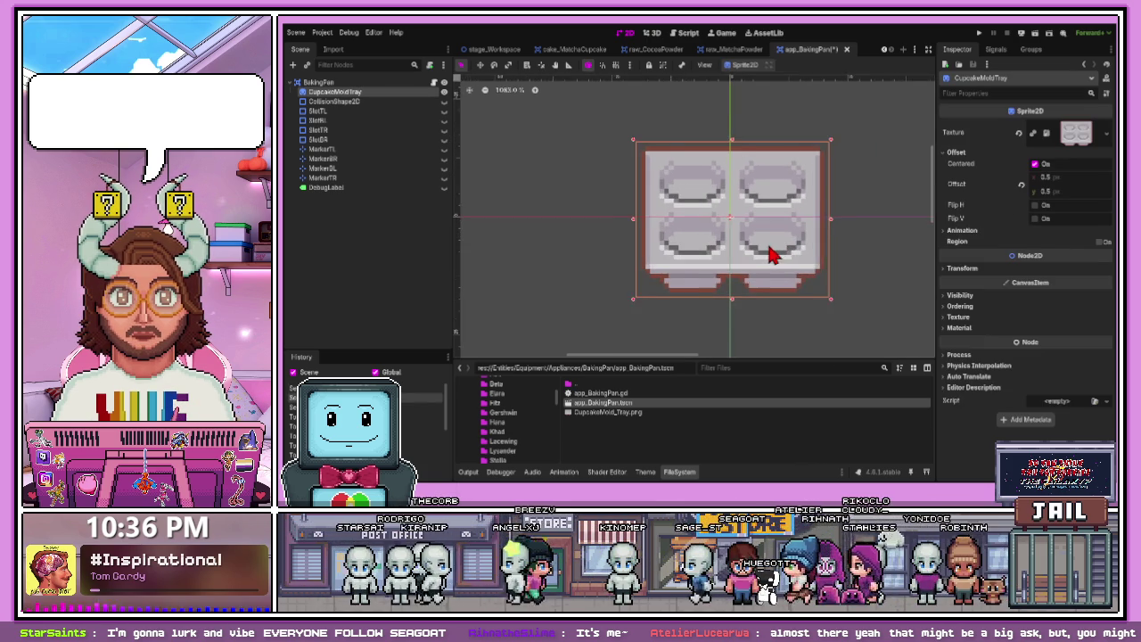
{"action": "scroll", "coordinate": [772, 255], "scroll_direction": "up", "scroll_amount": 1}
{"action": "left_click_drag", "start_coordinate": [757, 247], "coordinate": [756, 249]}
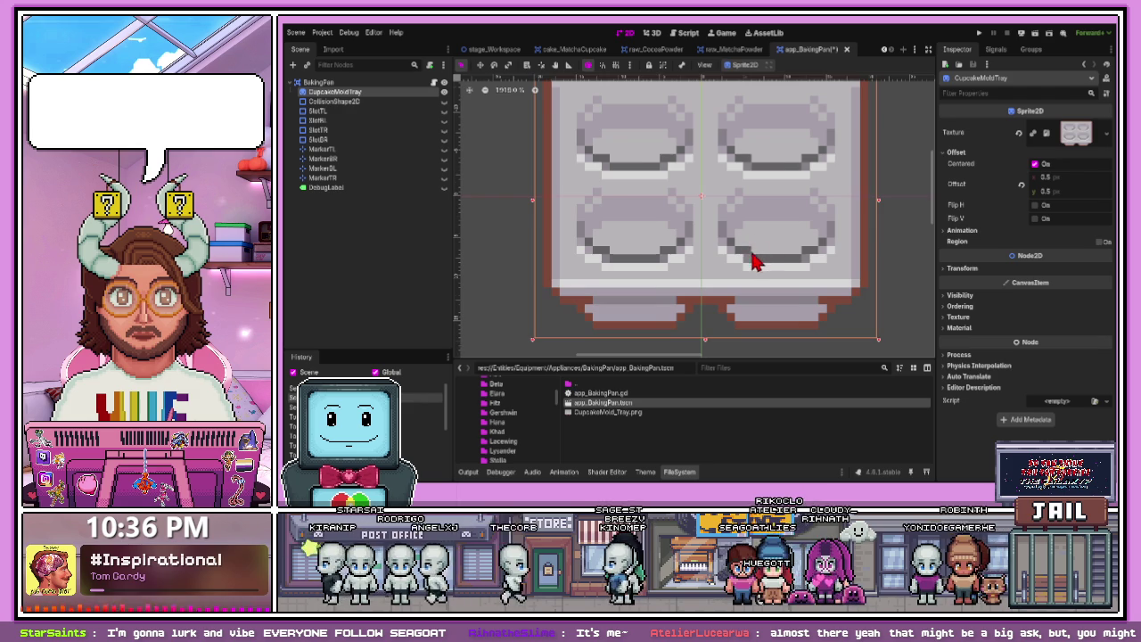
{"action": "scroll", "coordinate": [754, 260], "scroll_direction": "down", "scroll_amount": 2}
{"action": "scroll", "coordinate": [755, 263], "scroll_direction": "up", "scroll_amount": 1}
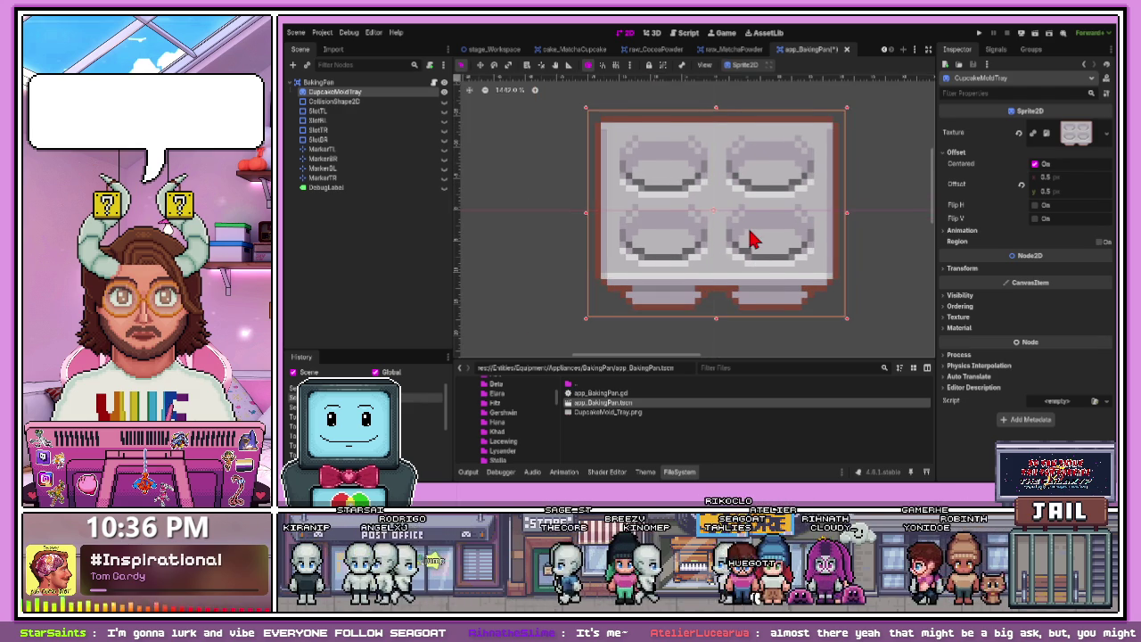
{"action": "scroll", "coordinate": [752, 239], "scroll_direction": "up", "scroll_amount": 1}
{"action": "left_click_drag", "start_coordinate": [752, 239], "coordinate": [740, 233]}
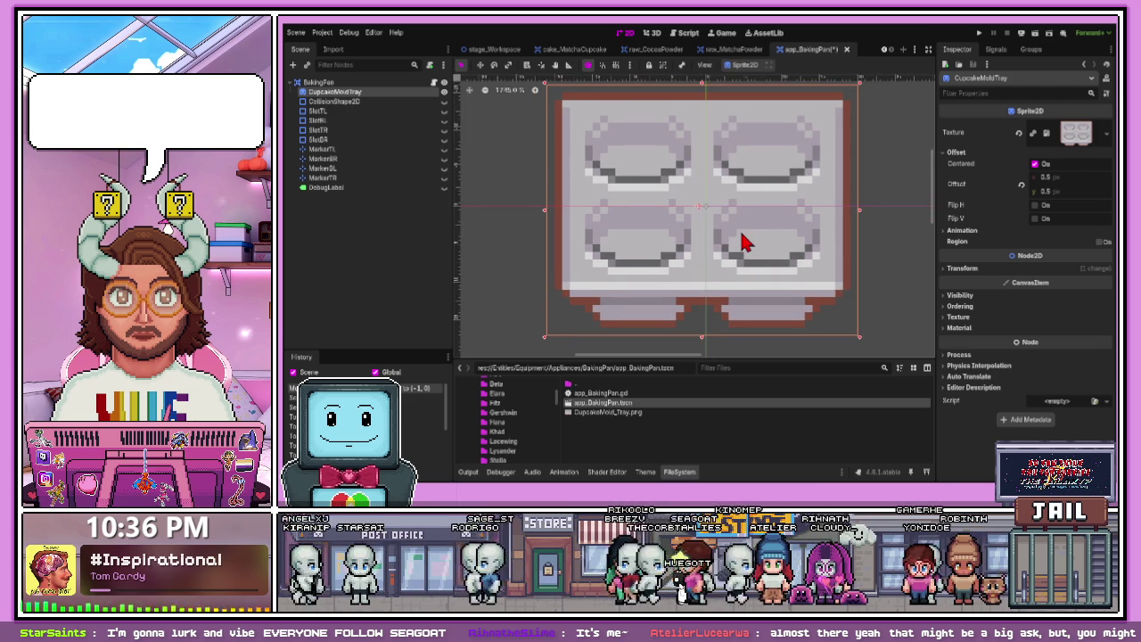
{"action": "left_click_drag", "start_coordinate": [749, 243], "coordinate": [747, 233]}
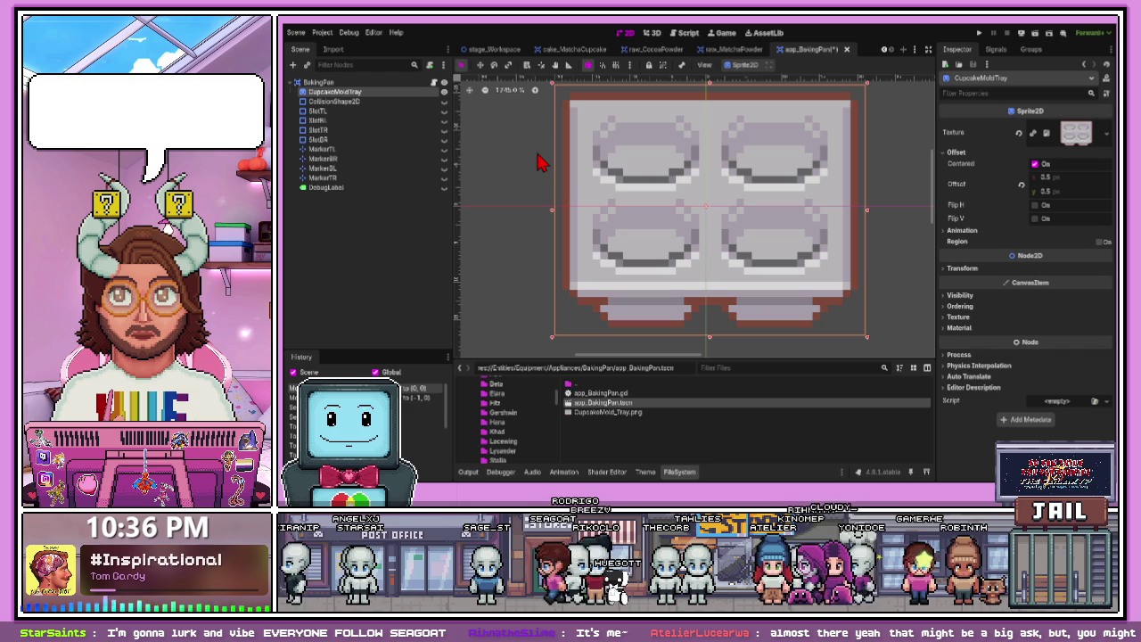
- Give CupcakeMoldTray a new ShaderMaterial with the white outline shader and check its border
{"action": "left_click", "coordinate": [950, 320]}
{"action": "left_click", "coordinate": [949, 318]}
{"action": "left_click", "coordinate": [959, 328]}
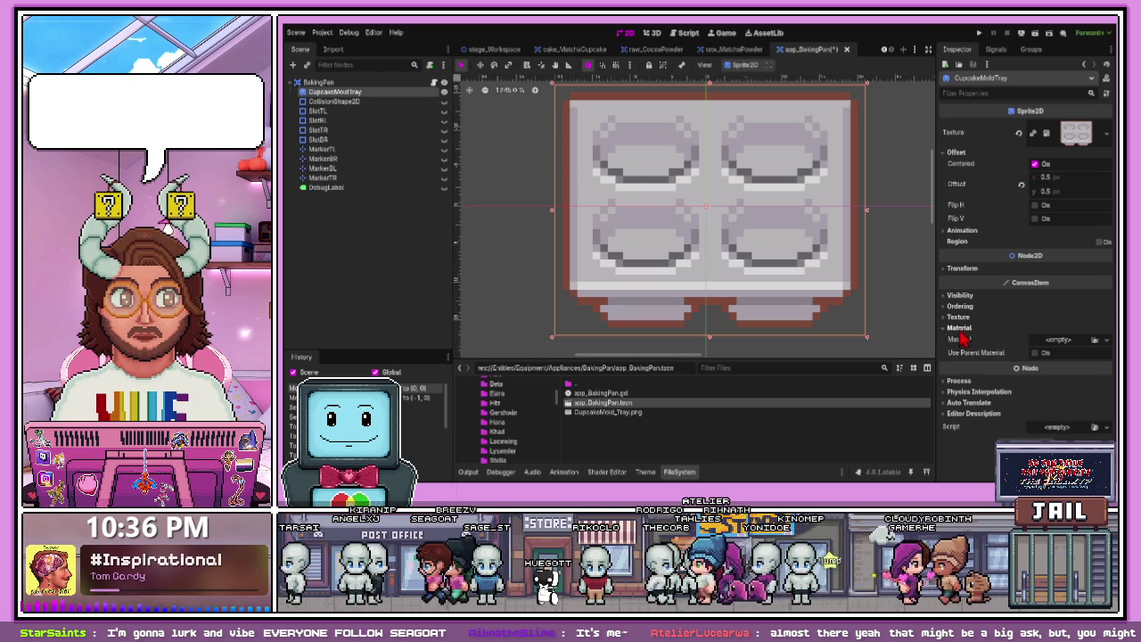
{"action": "left_click", "coordinate": [1057, 344]}
{"action": "left_click", "coordinate": [1060, 382]}
{"action": "left_click", "coordinate": [1066, 350]}
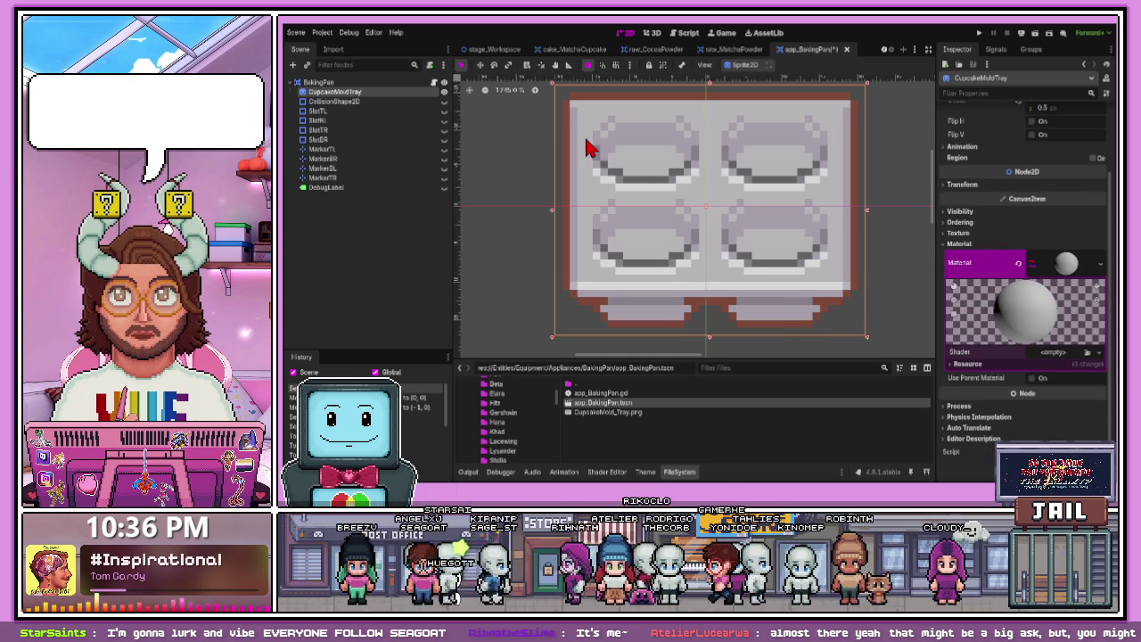
{"action": "key", "text": "ctrl+z"}
{"action": "scroll", "coordinate": [651, 232], "scroll_direction": "down", "scroll_amount": 1}
{"action": "scroll", "coordinate": [652, 232], "scroll_direction": "down", "scroll_amount": 2}
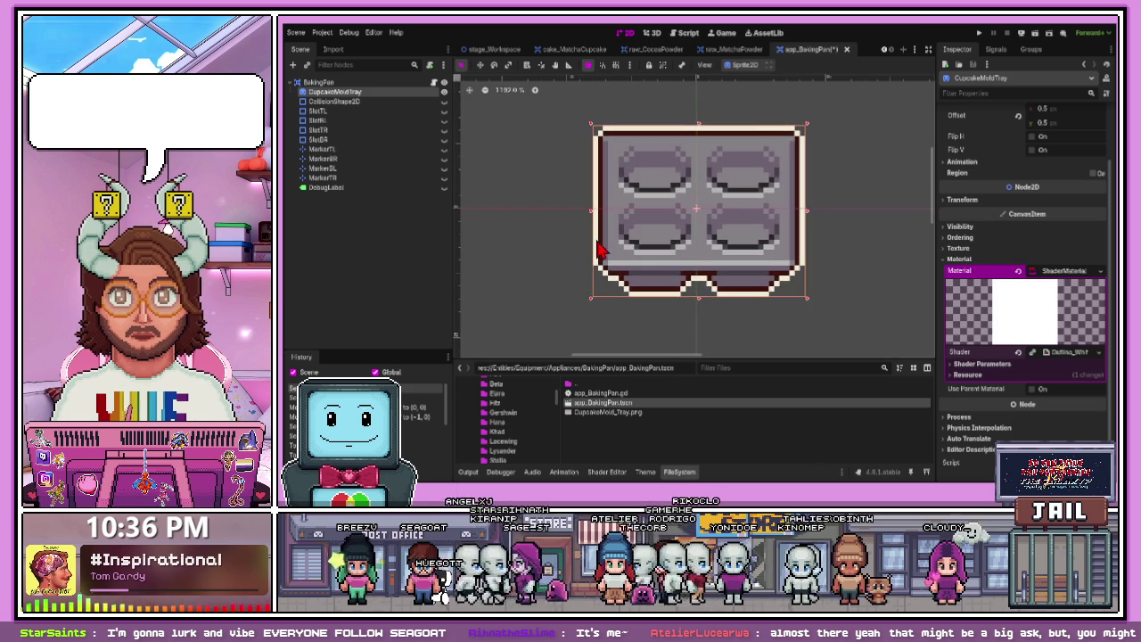
{"action": "left_click", "coordinate": [548, 252]}
{"action": "scroll", "coordinate": [660, 237], "scroll_direction": "down", "scroll_amount": 2}
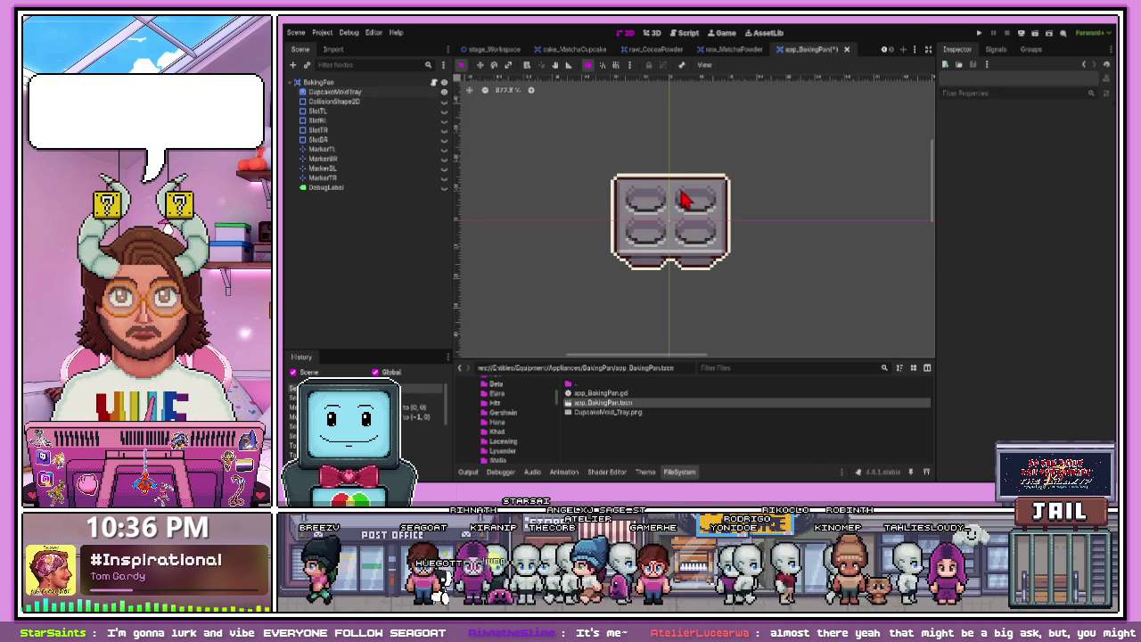
{"action": "scroll", "coordinate": [679, 195], "scroll_direction": "up", "scroll_amount": 1}
- Unhide the tray's CollisionShape2D and nudge the collision box half a pixel right
{"action": "left_click", "coordinate": [444, 101]}
{"action": "left_click", "coordinate": [633, 234]}
{"action": "scroll", "coordinate": [675, 245], "scroll_direction": "up", "scroll_amount": 2}
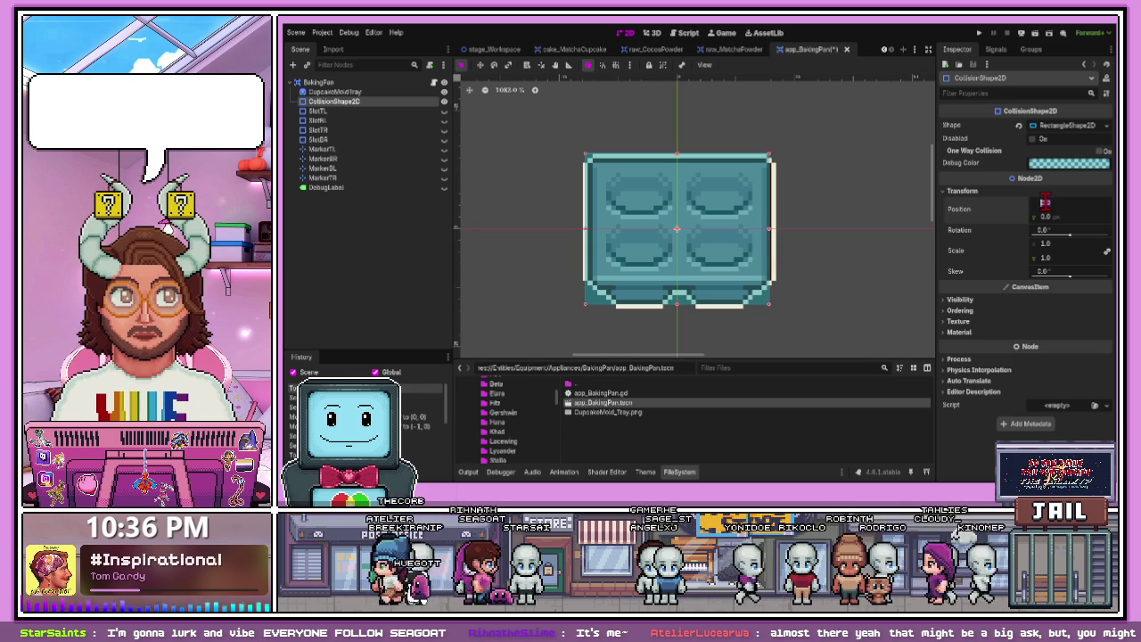
{"action": "left_click_drag", "start_coordinate": [1055, 203], "coordinate": [1064, 203]}
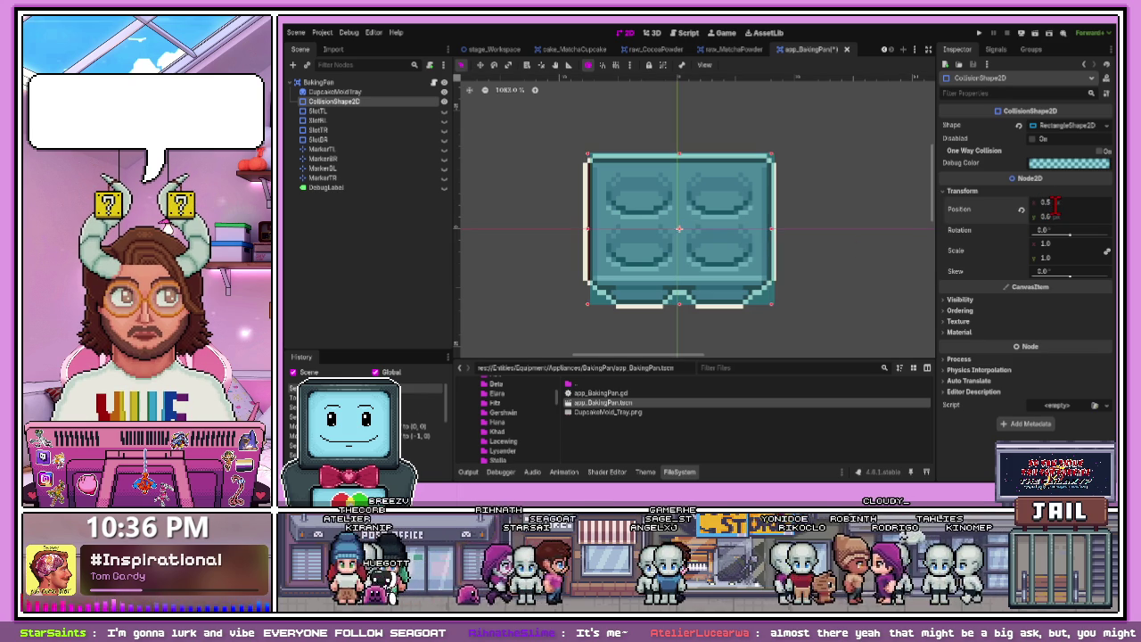
{"action": "left_click", "coordinate": [922, 283]}
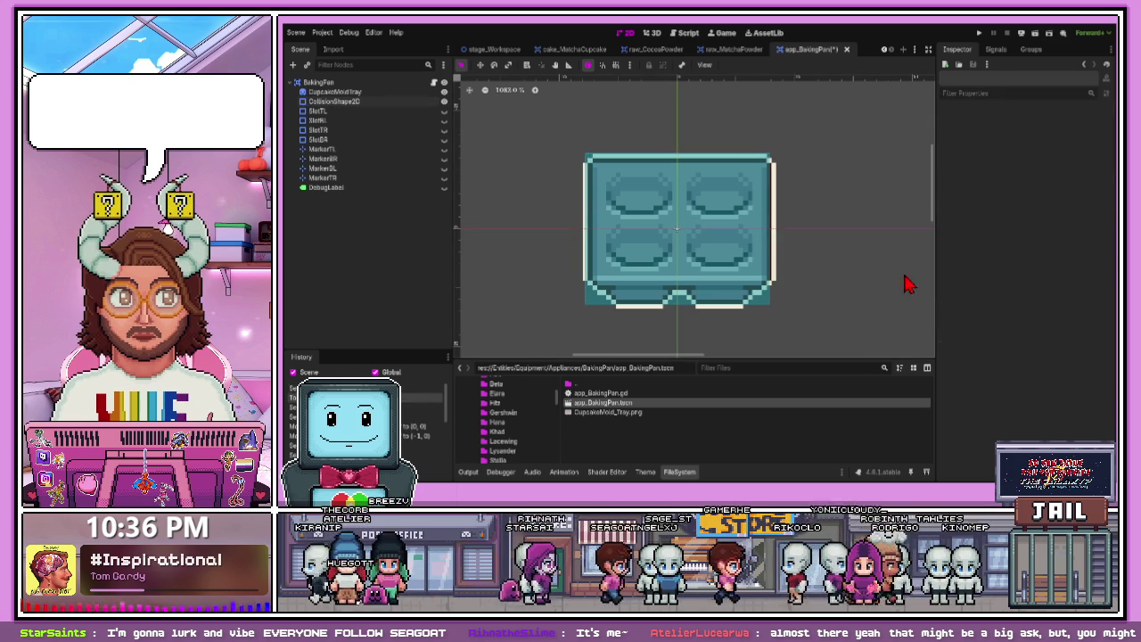
- Fit the collision box's right and bottom edges to the tray body at Y -0.75, then unhide SlotTL
{"action": "scroll", "coordinate": [700, 258], "scroll_direction": "up", "scroll_amount": 2}
{"action": "left_click", "coordinate": [700, 258]}
{"action": "key", "text": "Left"}
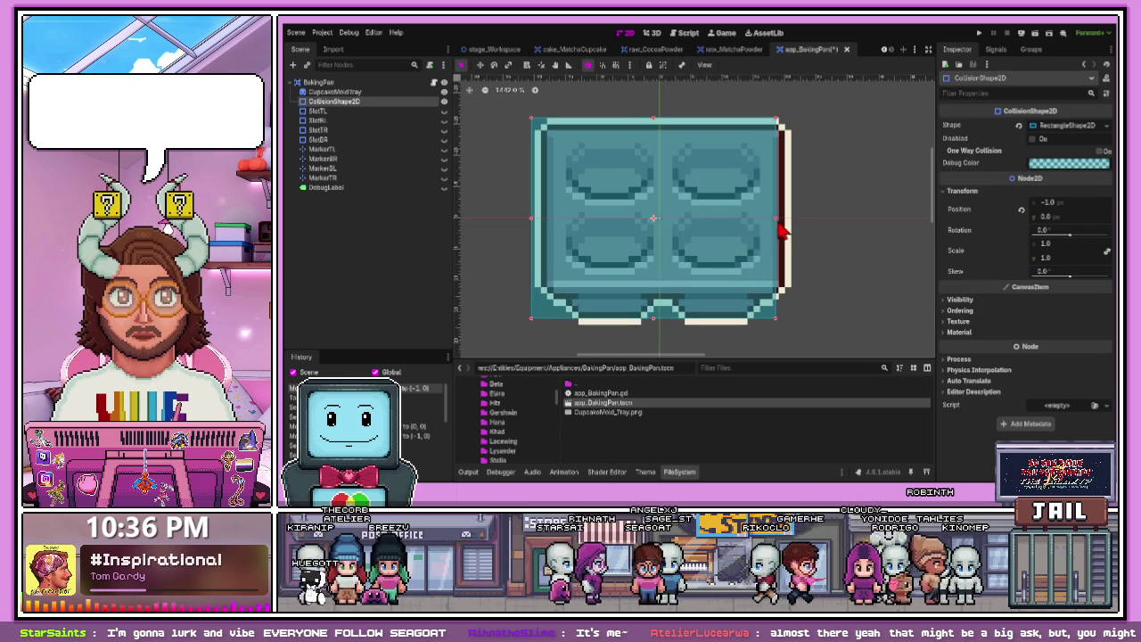
{"action": "left_click_drag", "start_coordinate": [781, 220], "coordinate": [789, 222]}
{"action": "mouse_move", "coordinate": [661, 321]}
{"action": "left_mouse_down"}
{"action": "mouse_move", "coordinate": [663, 299]}
{"action": "mouse_move", "coordinate": [660, 311]}
{"action": "left_mouse_up"}
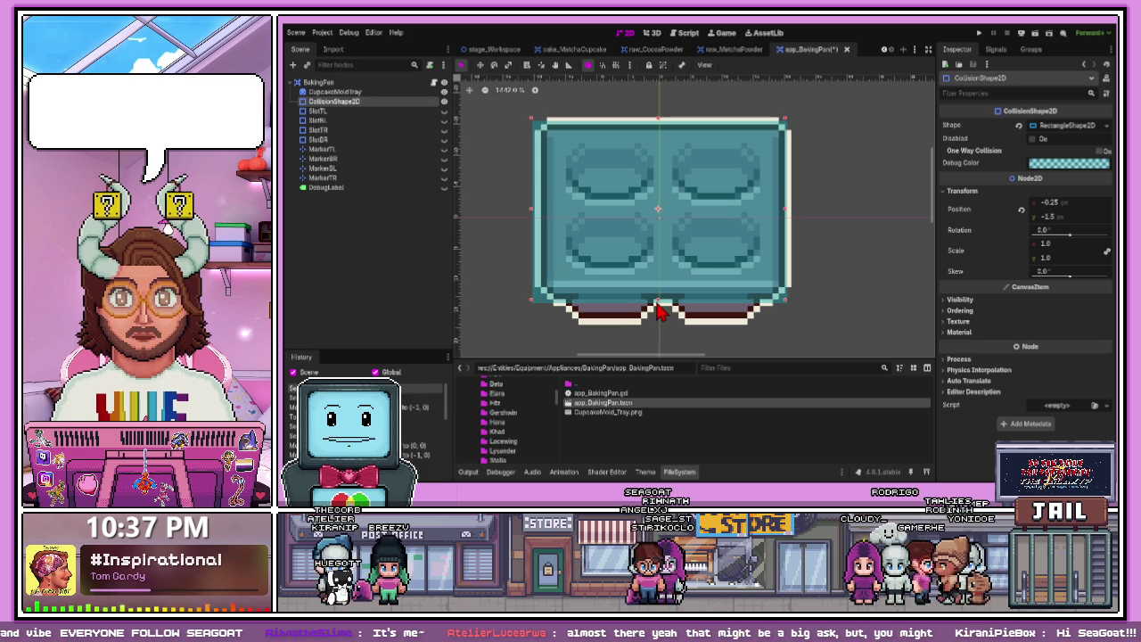
{"action": "left_click_drag", "start_coordinate": [693, 258], "coordinate": [699, 265]}
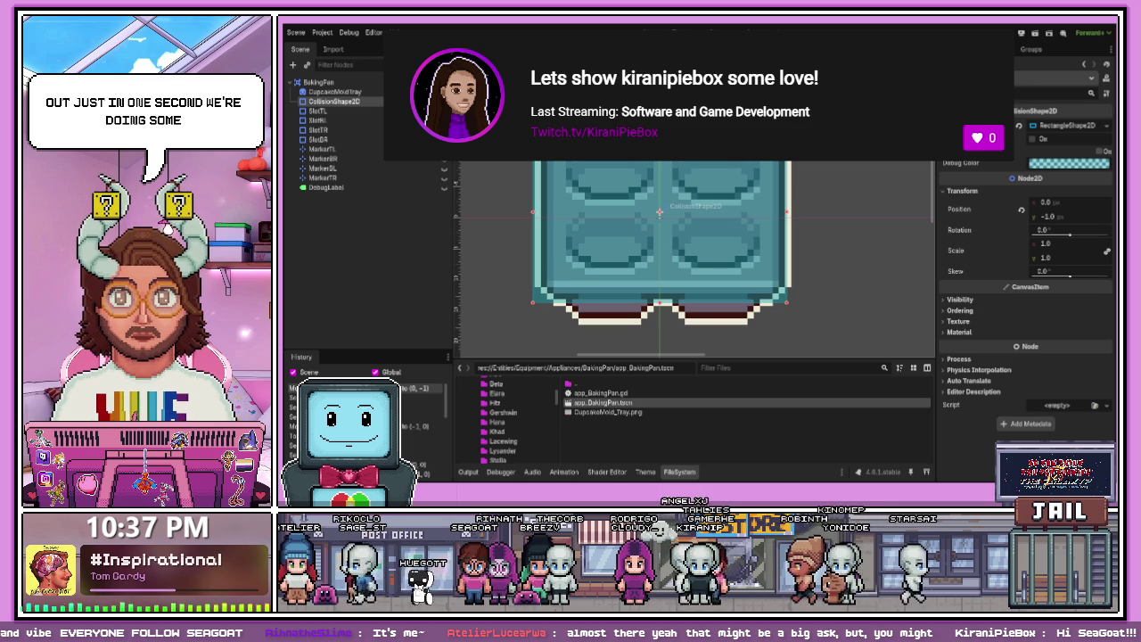
{"action": "left_click_drag", "start_coordinate": [664, 318], "coordinate": [664, 316]}
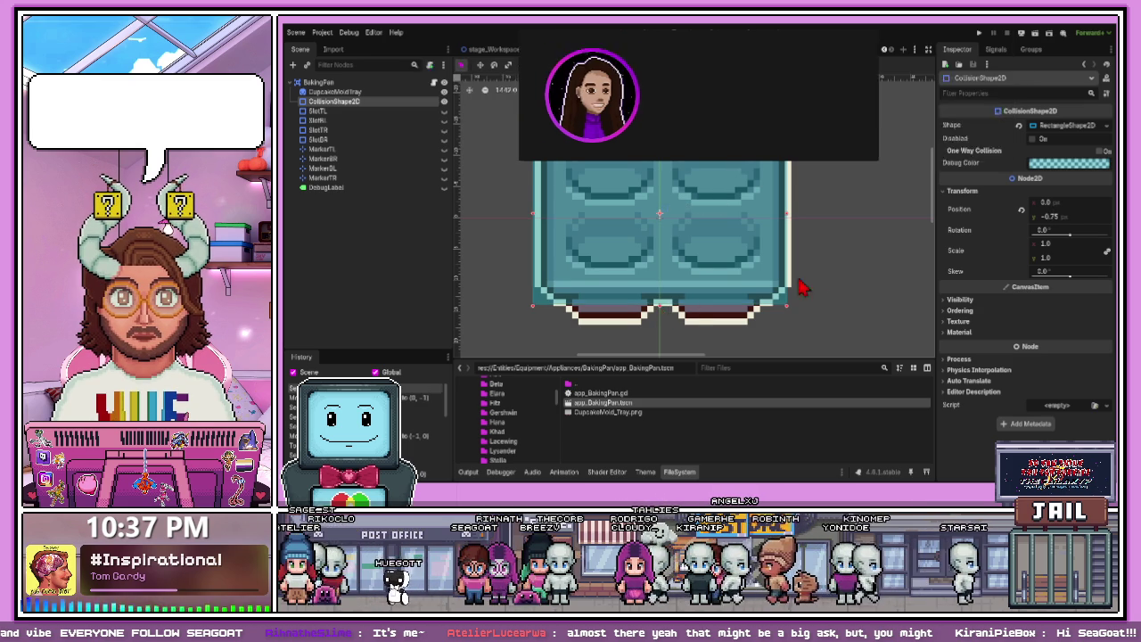
{"action": "left_click", "coordinate": [818, 285]}
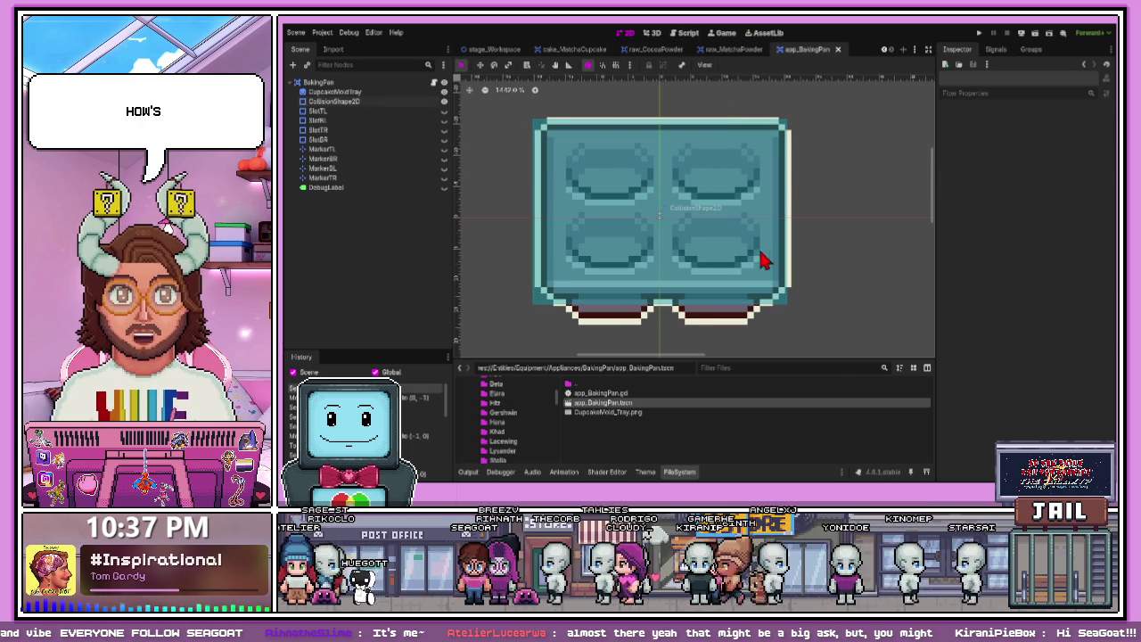
{"action": "left_click", "coordinate": [444, 111]}
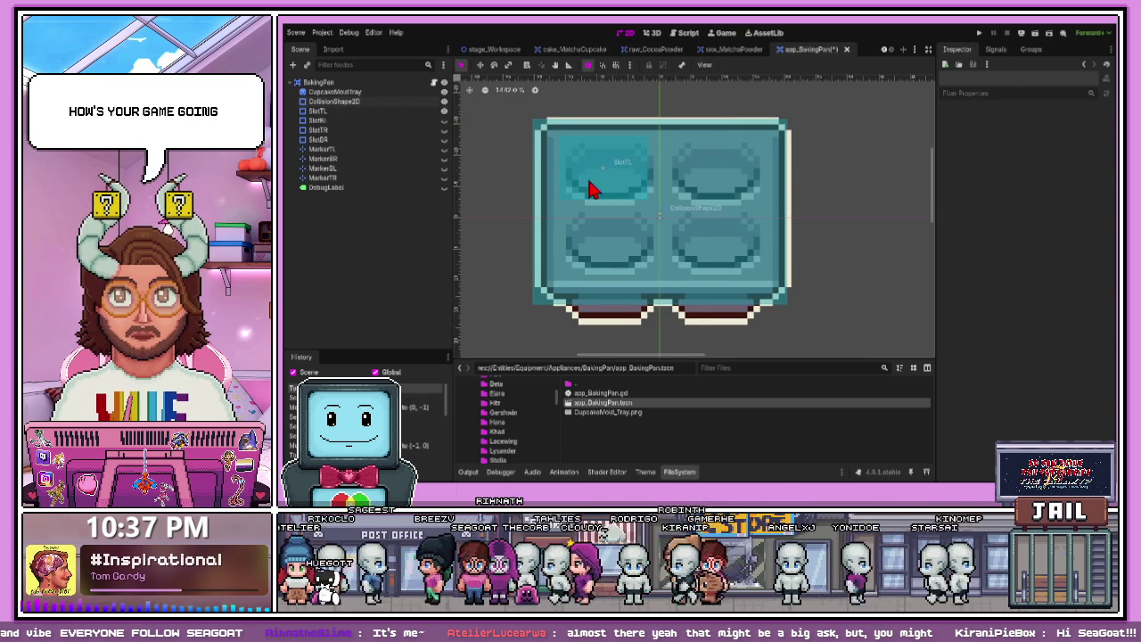
- Unhide SlotBL and give SlotTL the purple debug colour
{"action": "left_click", "coordinate": [597, 173]}
{"action": "scroll", "coordinate": [598, 173], "scroll_direction": "up", "scroll_amount": 4}
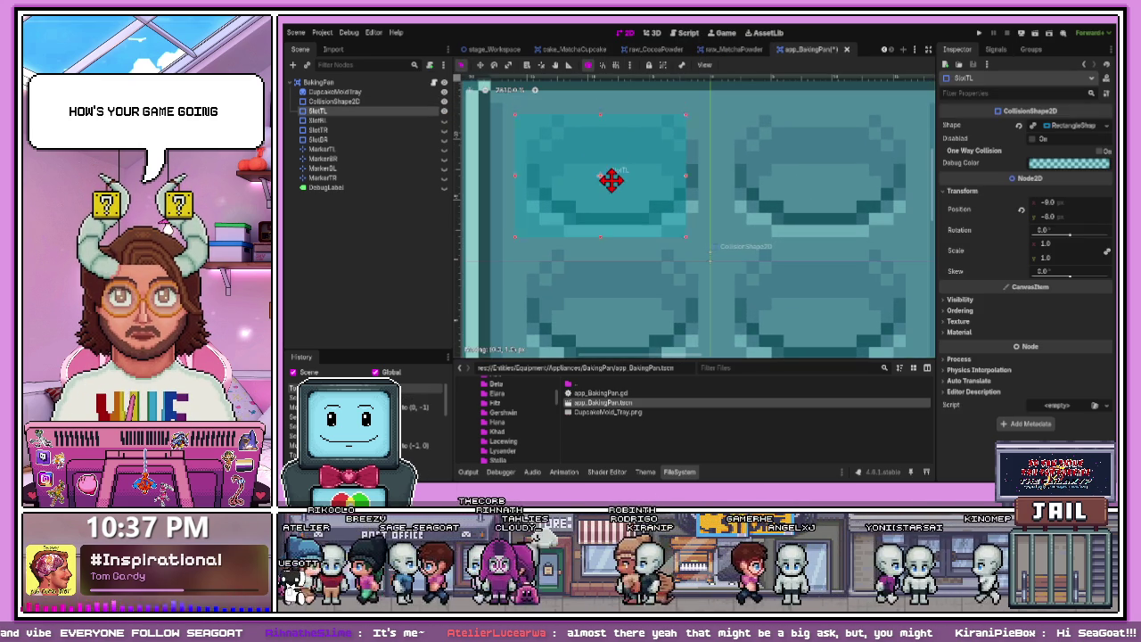
{"action": "scroll", "coordinate": [615, 183], "scroll_direction": "down", "scroll_amount": 2}
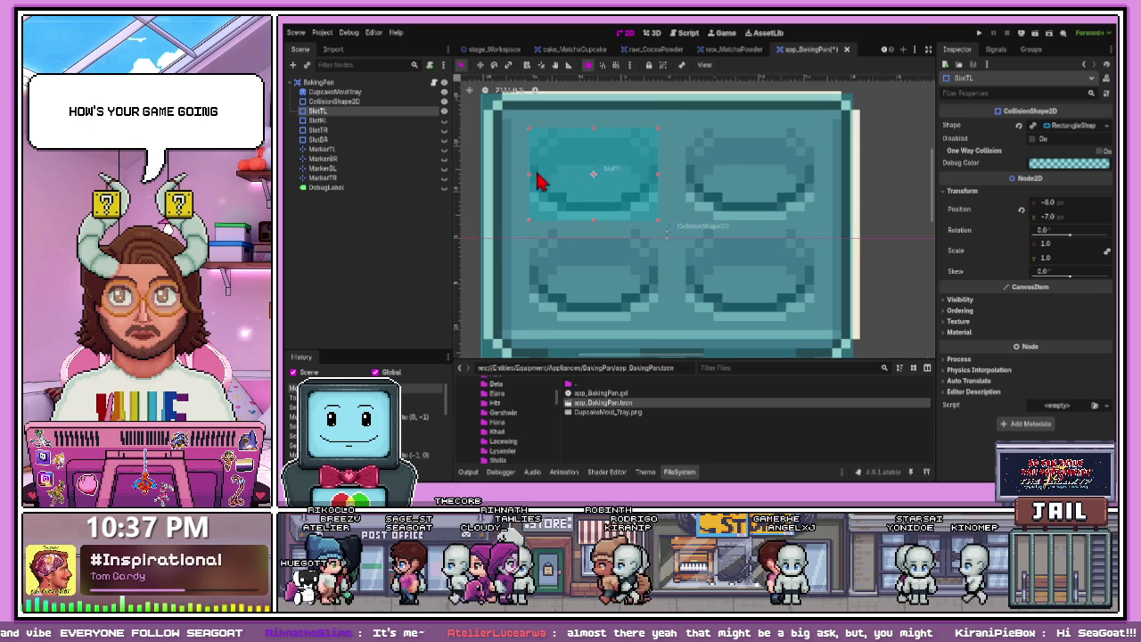
{"action": "left_click", "coordinate": [446, 126]}
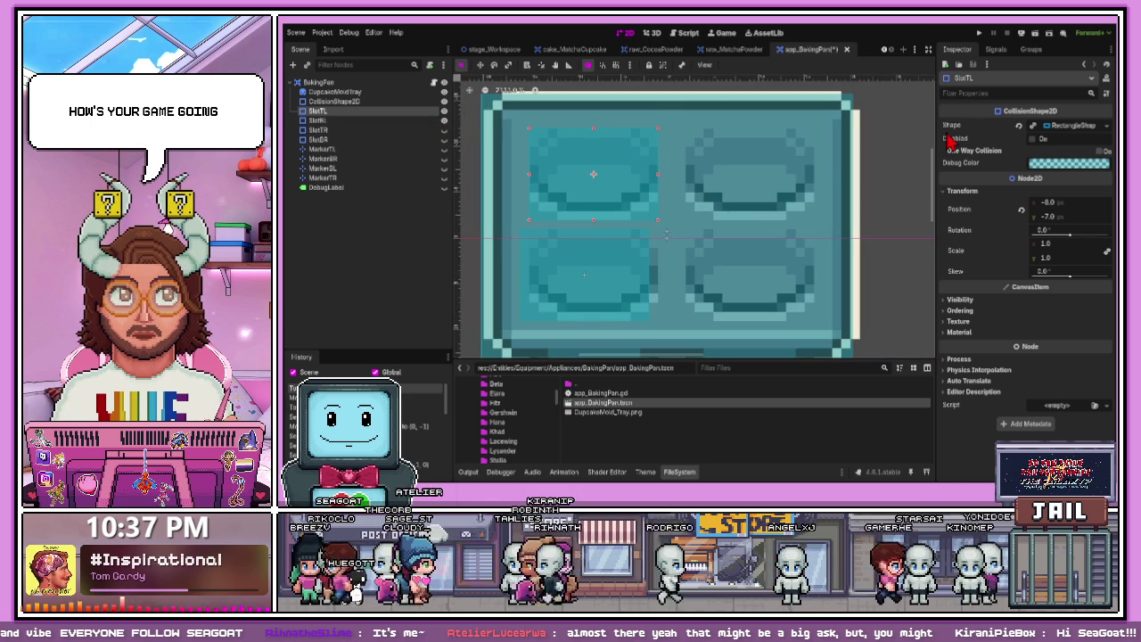
{"action": "key", "text": "ctrl+v"}
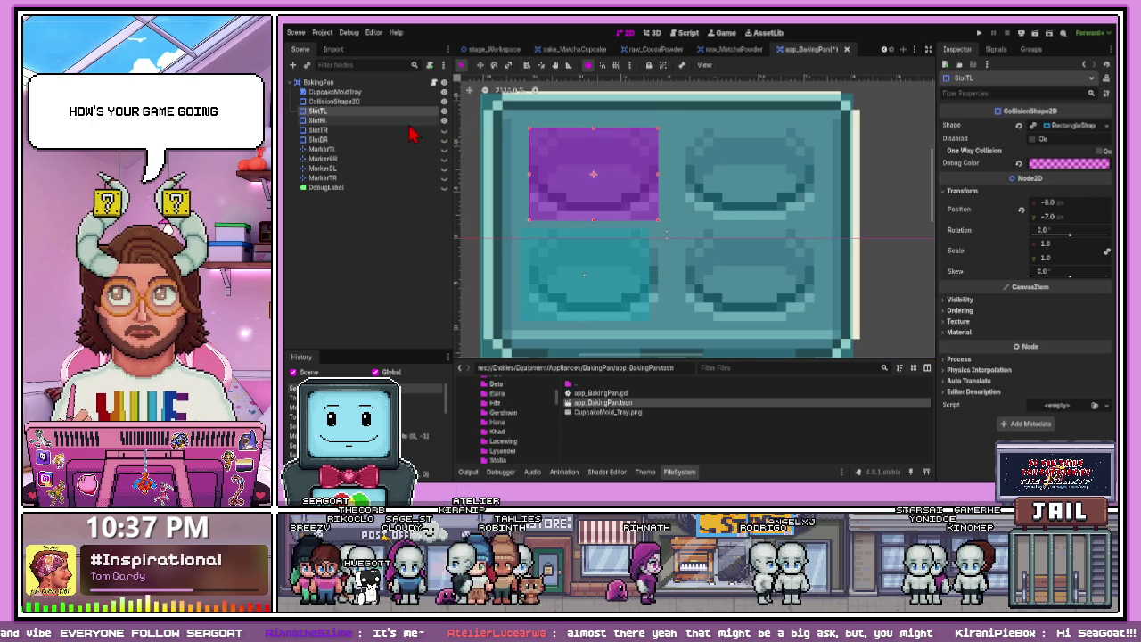
- Turn SlotBL purple and move it over its cupcake cup
{"action": "left_click", "coordinate": [318, 121]}
{"action": "key", "text": "ctrl+v"}
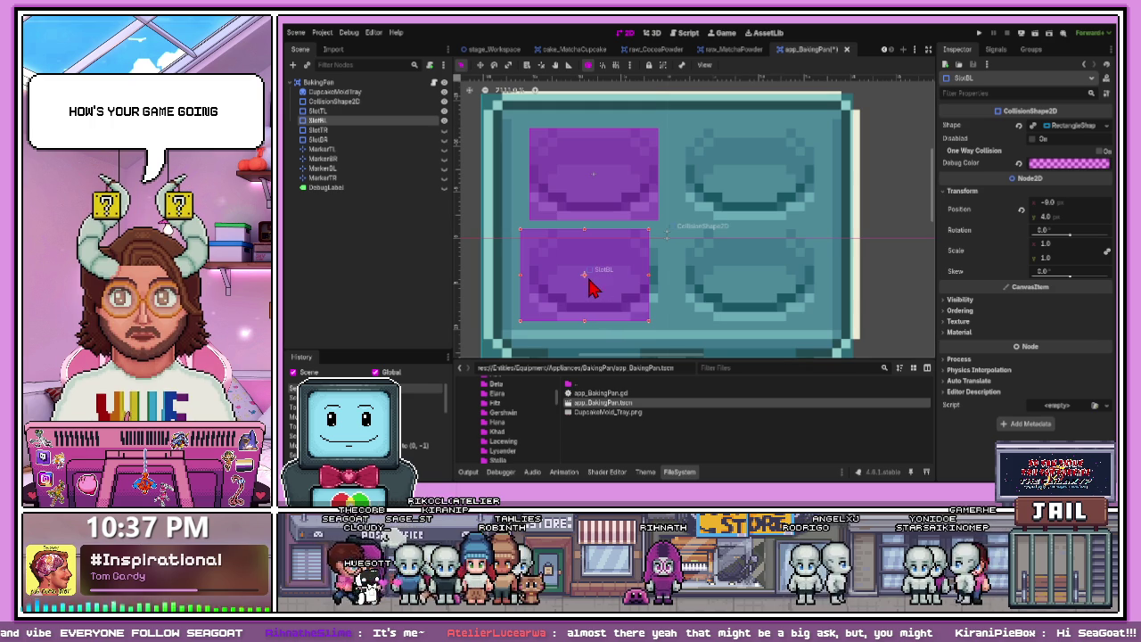
{"action": "left_click_drag", "start_coordinate": [588, 280], "coordinate": [597, 279]}
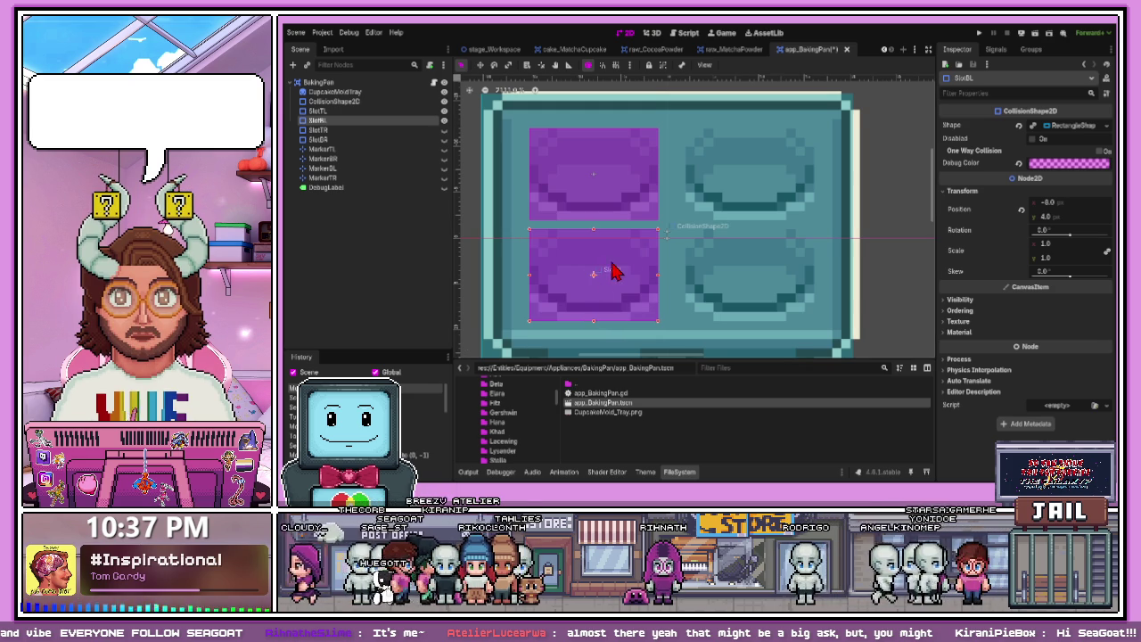
- Turn SlotTR purple and align it at (8, -7), then turn SlotBR purple
{"action": "scroll", "coordinate": [605, 280], "scroll_direction": "down", "scroll_amount": 2}
{"action": "left_click", "coordinate": [433, 131]}
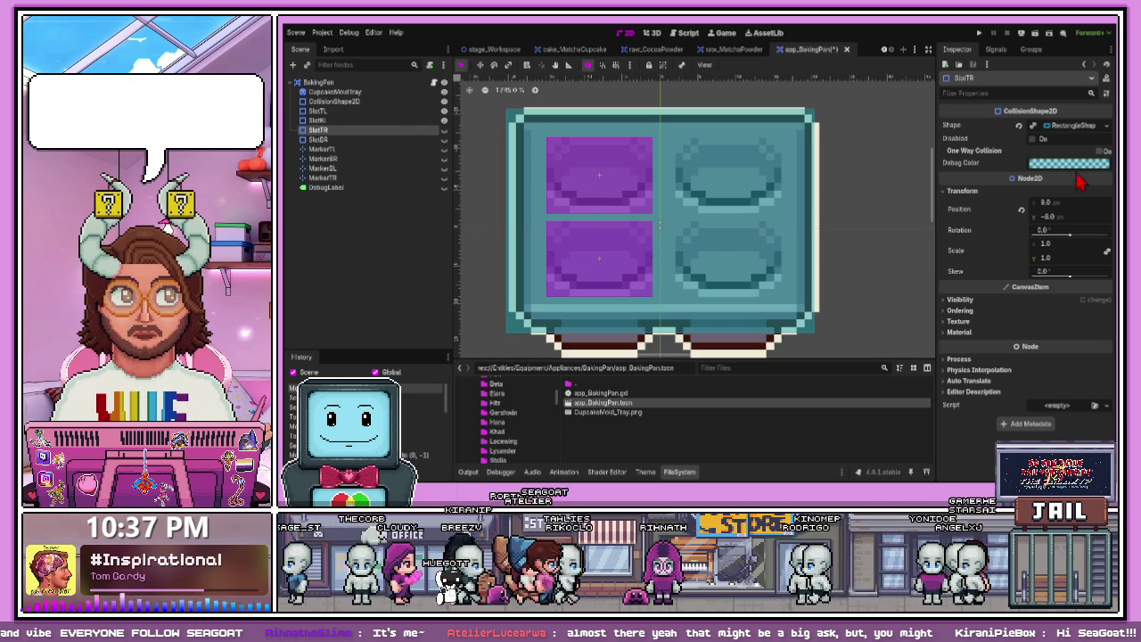
{"action": "key", "text": "ctrl+v"}
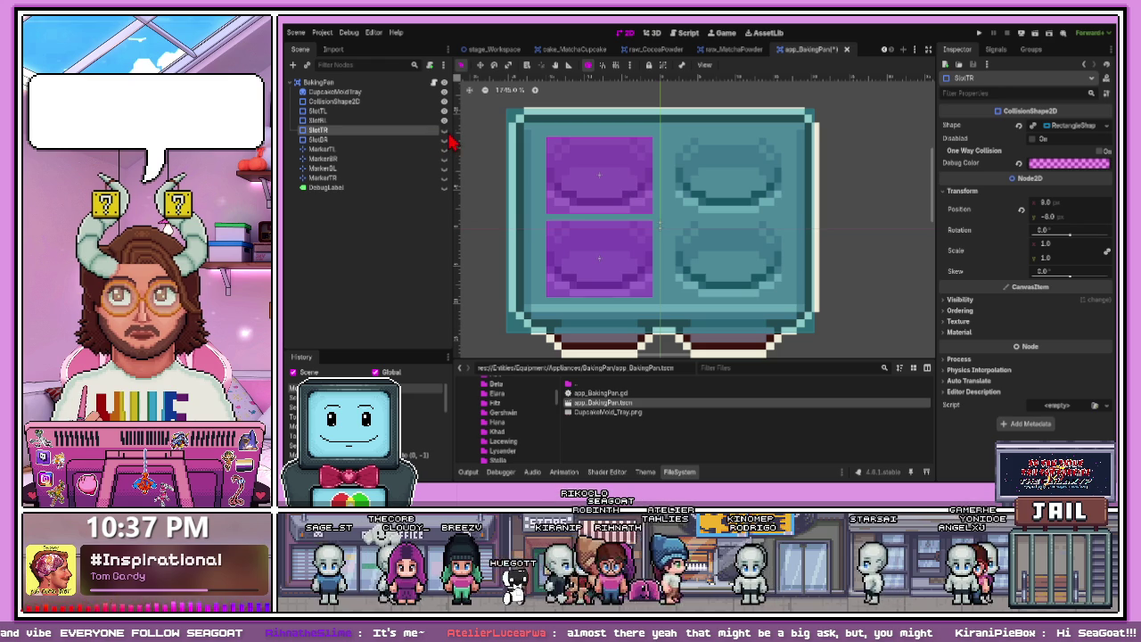
{"action": "left_click_drag", "start_coordinate": [728, 180], "coordinate": [727, 182]}
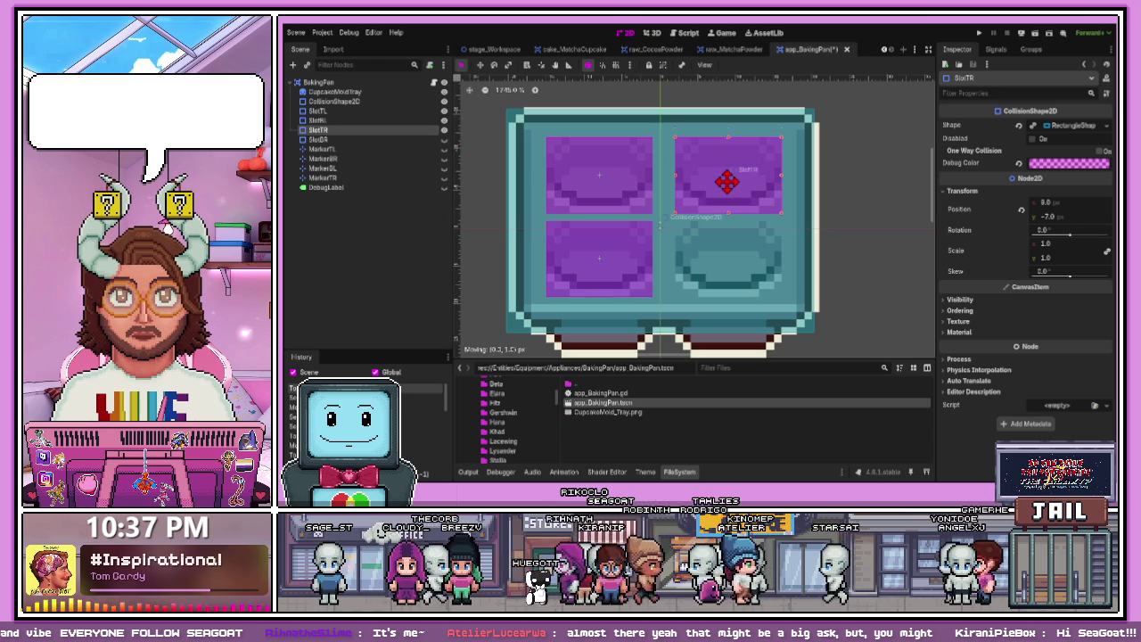
{"action": "left_click", "coordinate": [444, 141]}
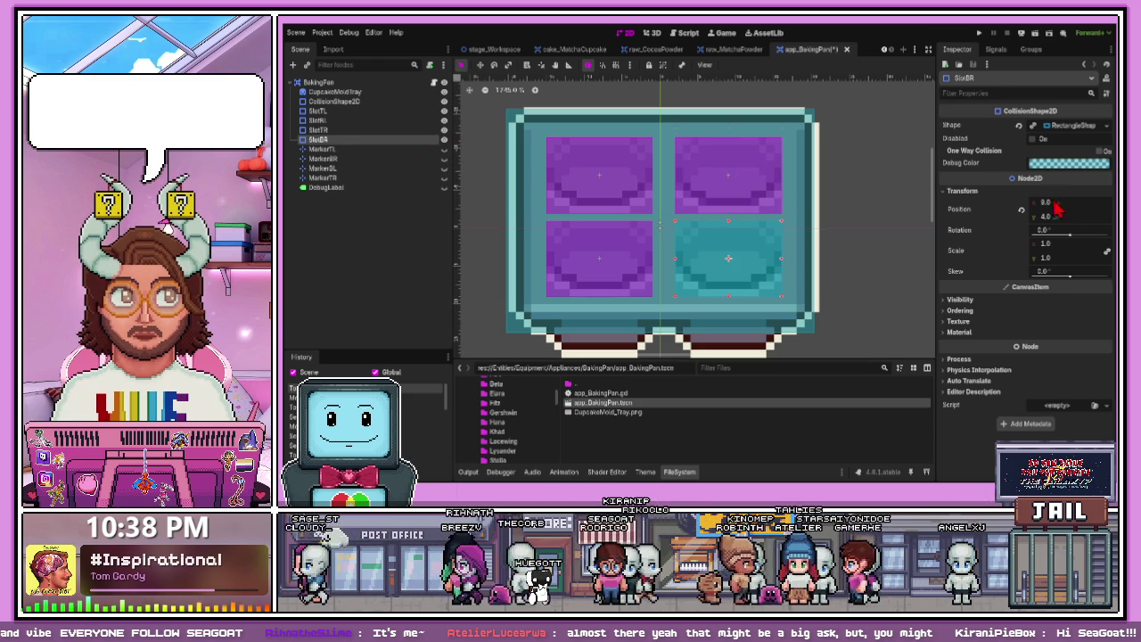
{"action": "key", "text": "ctrl+v"}
- Center MarkerTL on the top-left cupcake cup
{"action": "left_click", "coordinate": [442, 150]}
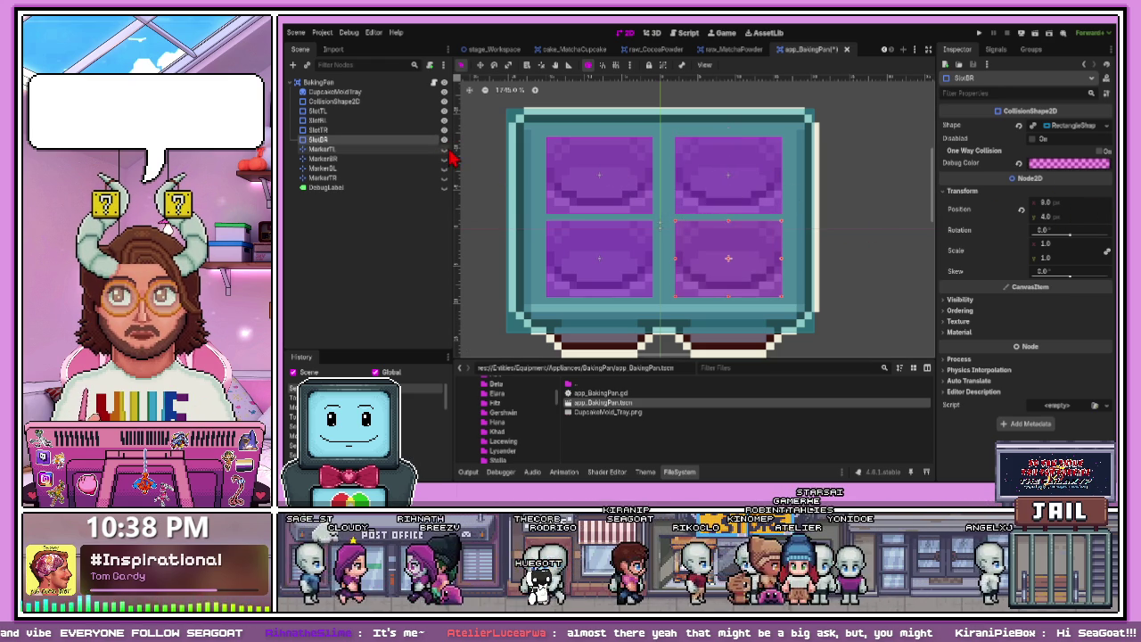
{"action": "scroll", "coordinate": [591, 183], "scroll_direction": "up", "scroll_amount": 1}
{"action": "left_click_drag", "start_coordinate": [601, 173], "coordinate": [603, 177]}
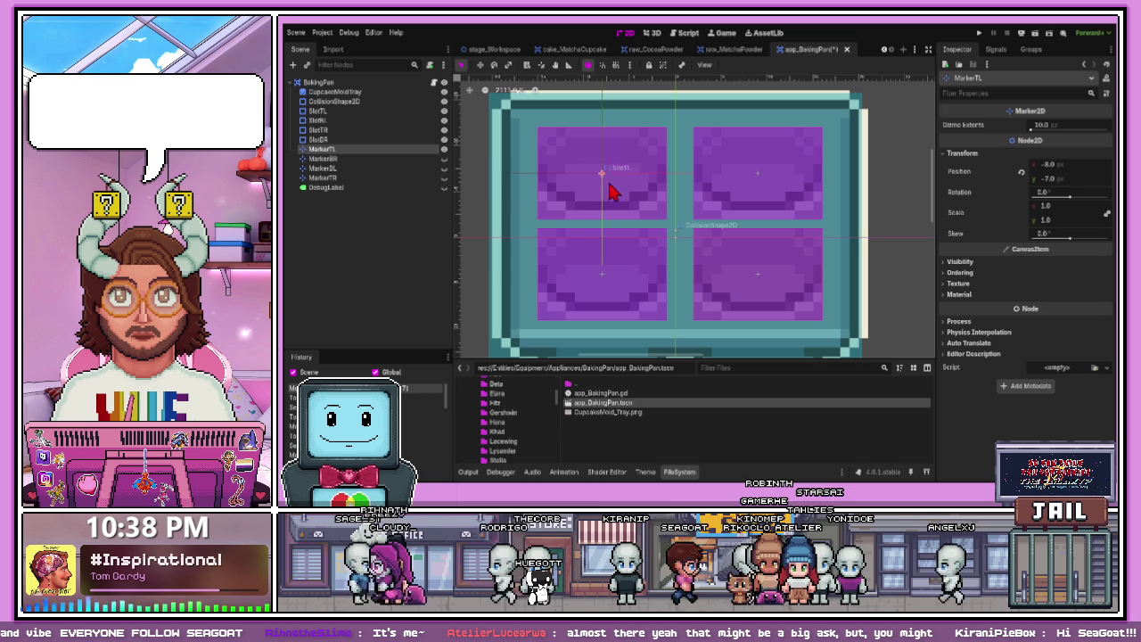
- Drag MarkerBL to (-8, 4) px over the centre of the bottom-left cup
{"action": "left_click", "coordinate": [756, 282]}
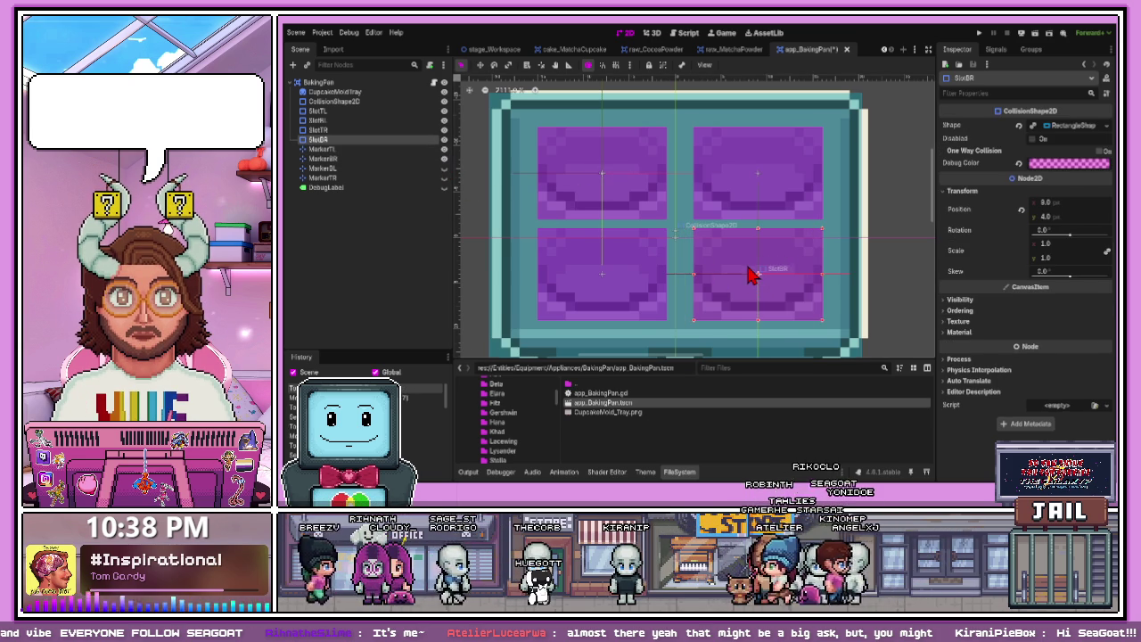
{"action": "scroll", "coordinate": [754, 278], "scroll_direction": "down", "scroll_amount": 1}
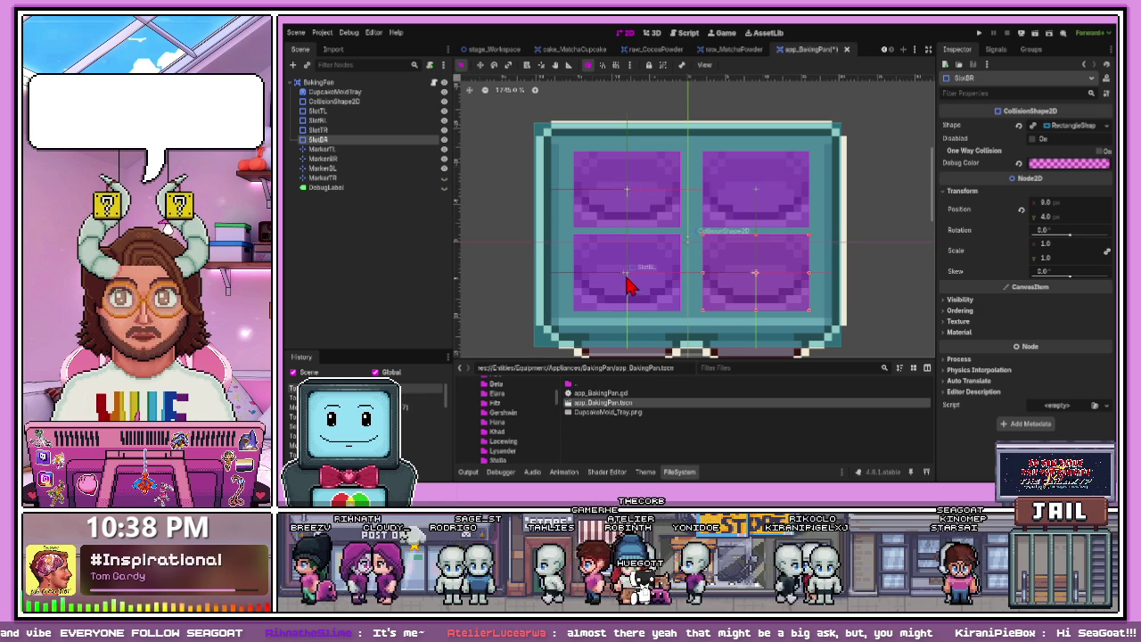
{"action": "left_click_drag", "start_coordinate": [629, 276], "coordinate": [627, 273]}
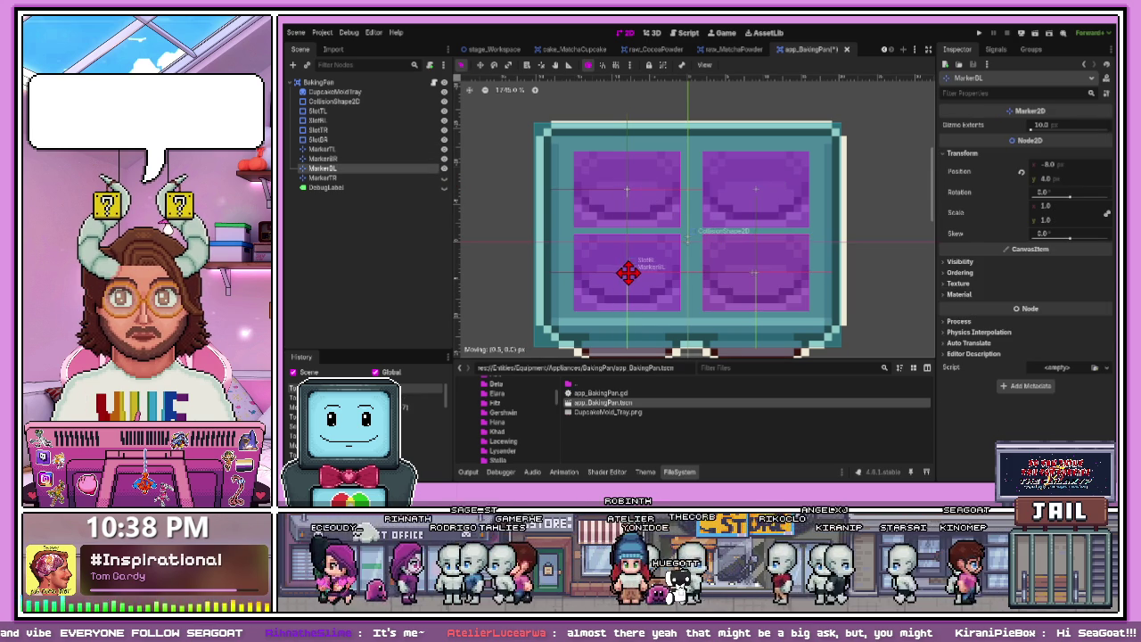